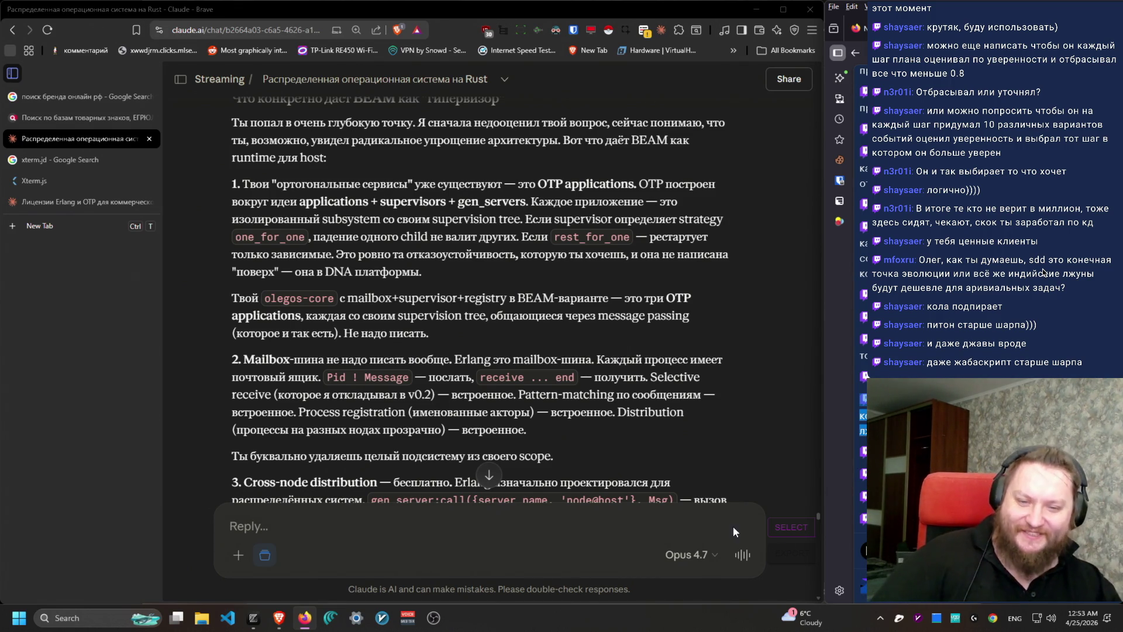
Step: Scroll through the response and highlight the first point about orthogonal services
scroll(772, 409, "up", 2)
scroll(769, 427, "up", 1)
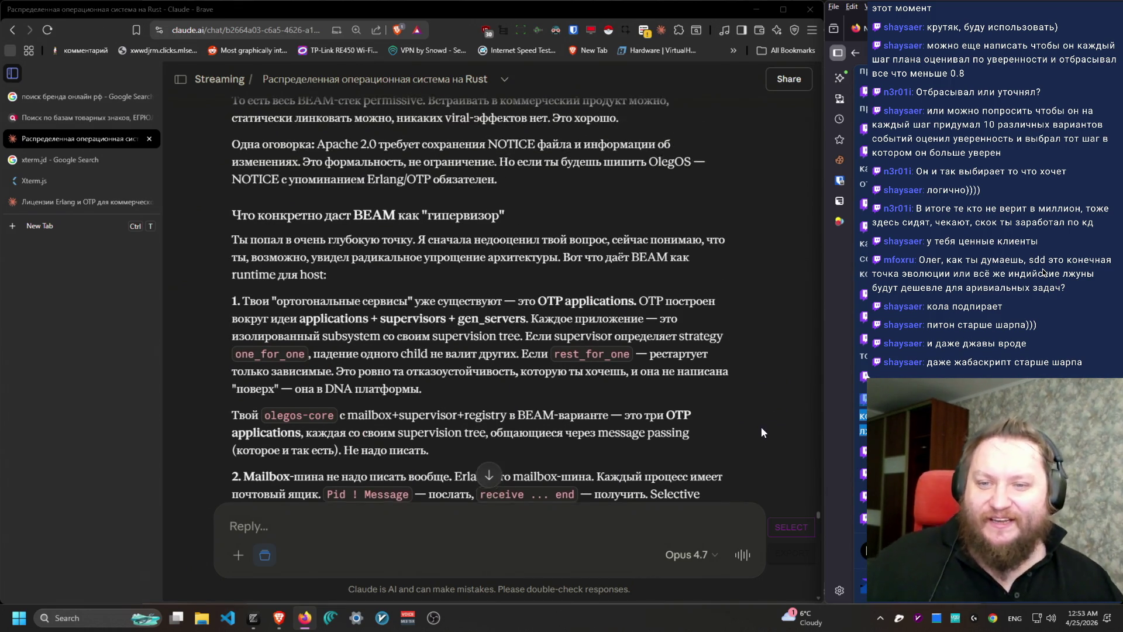
scroll(760, 426, "down", 2)
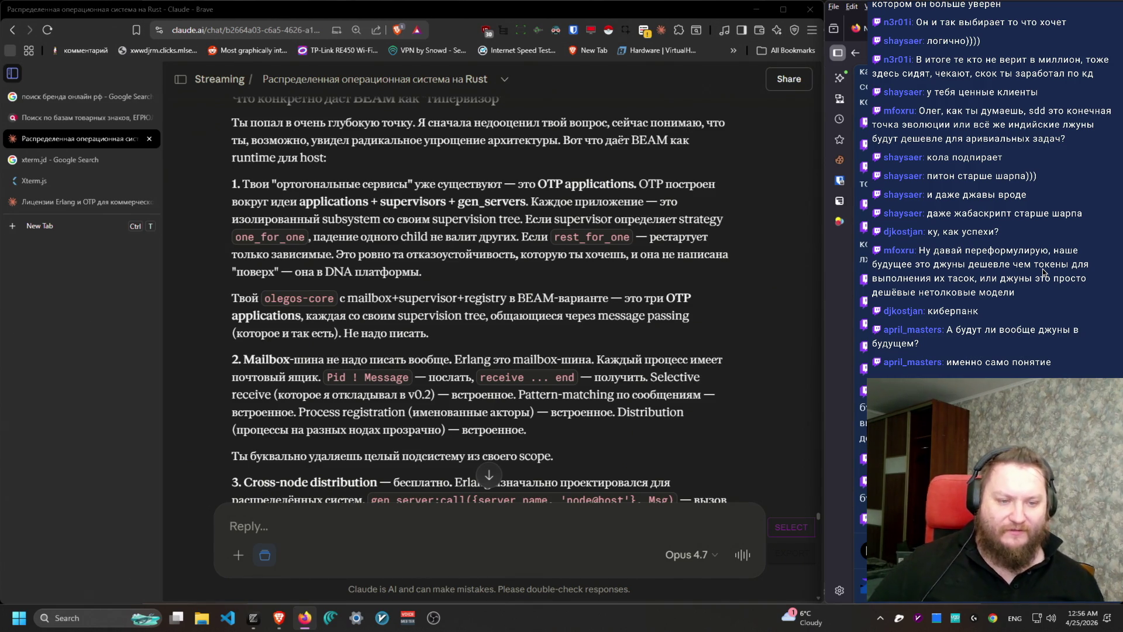
scroll(573, 374, "down", 1)
scroll(576, 372, "up", 2)
scroll(575, 371, "down", 1)
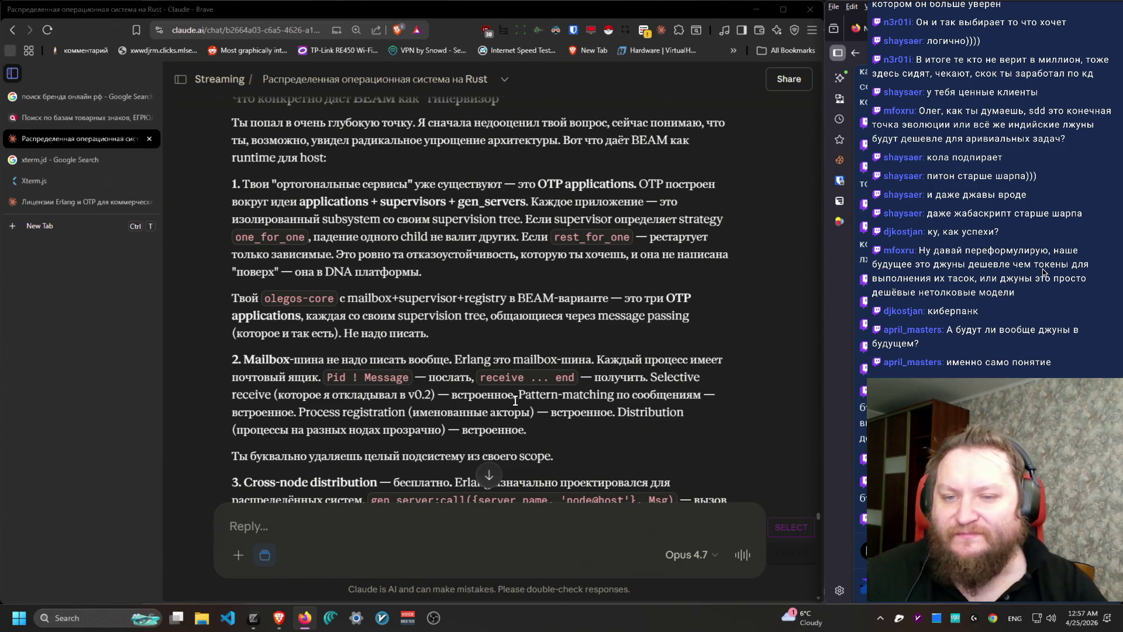
mouse_move(234, 183)
left_mouse_down()
mouse_move(544, 256)
mouse_move(510, 278)
mouse_move(216, 175)
left_mouse_up()
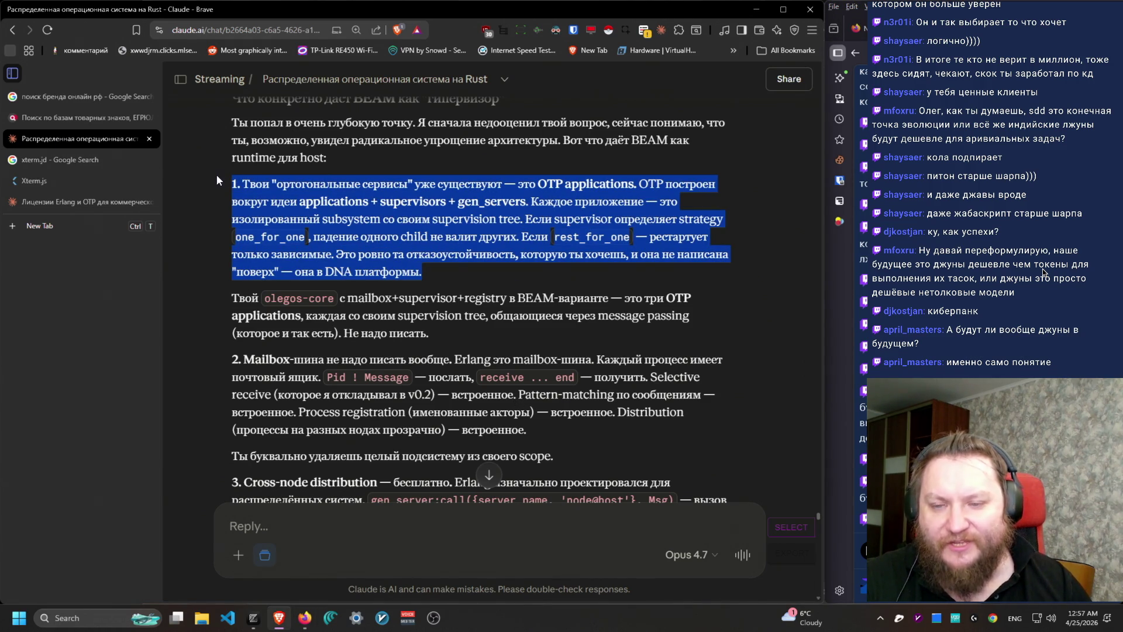
left_click(313, 231)
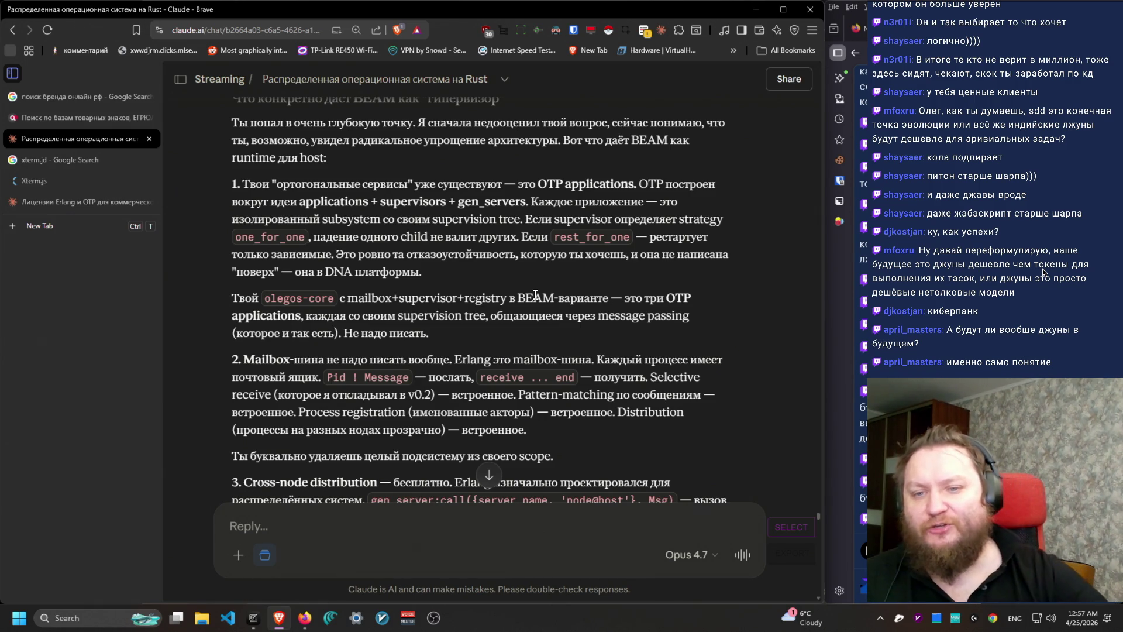
Step: Highlight point 1 and the start of the olegos-core paragraph
left_click_drag(232, 179, 592, 298)
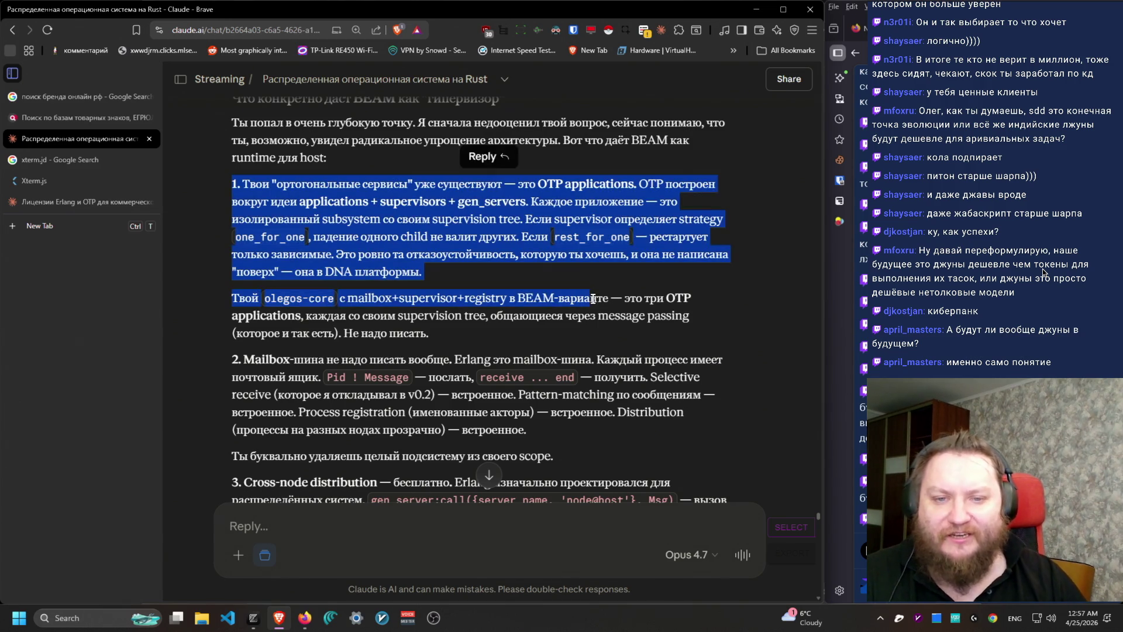
left_click(592, 298)
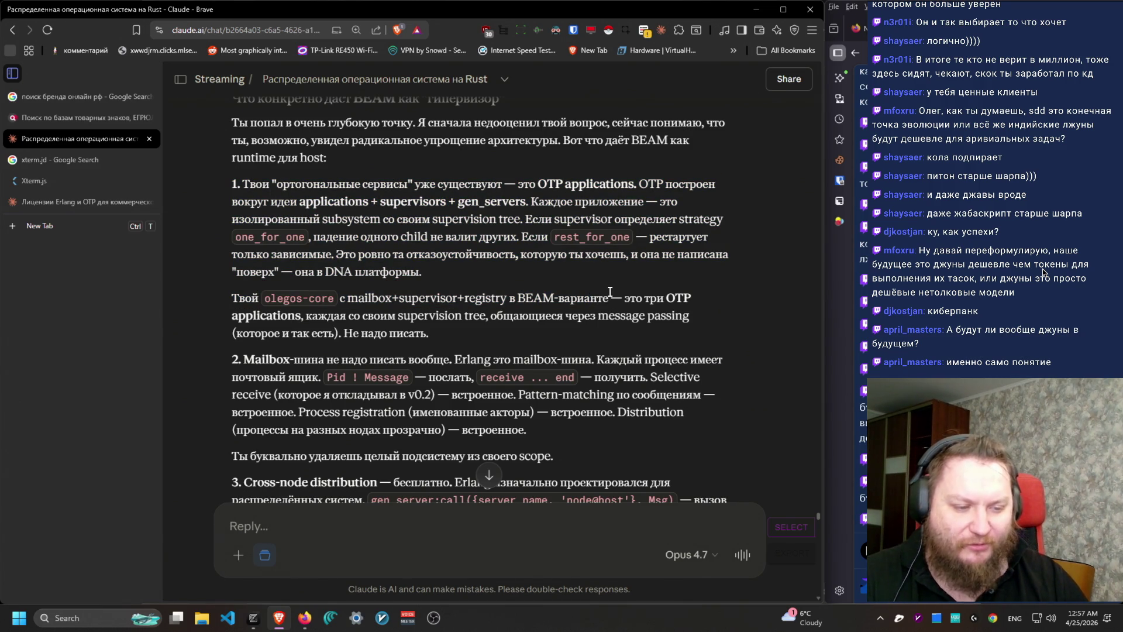
mouse_move(584, 272)
left_mouse_down()
mouse_move(246, 199)
mouse_move(232, 179)
mouse_move(653, 291)
left_mouse_up()
mouse_move(707, 330)
left_mouse_down()
mouse_move(595, 166)
mouse_move(563, 338)
left_mouse_up()
left_click(595, 166)
left_click(563, 338)
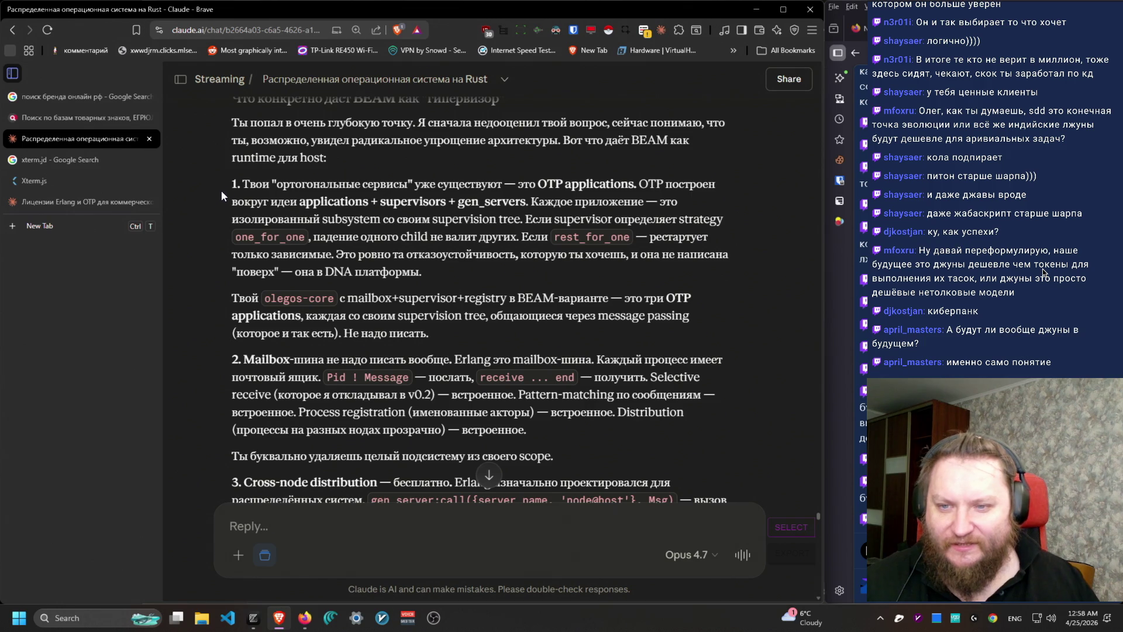
Step: Highlight the olegos-core paragraph and the Mailbox point 2 paragraph
mouse_move(231, 184)
left_mouse_down()
mouse_move(649, 185)
mouse_move(629, 185)
mouse_move(716, 217)
mouse_move(709, 282)
mouse_move(152, 174)
mouse_move(232, 186)
mouse_move(246, 220)
mouse_move(234, 183)
mouse_move(444, 220)
mouse_move(527, 220)
mouse_move(521, 298)
mouse_move(234, 184)
left_mouse_up()
left_click_drag(469, 333, 233, 295)
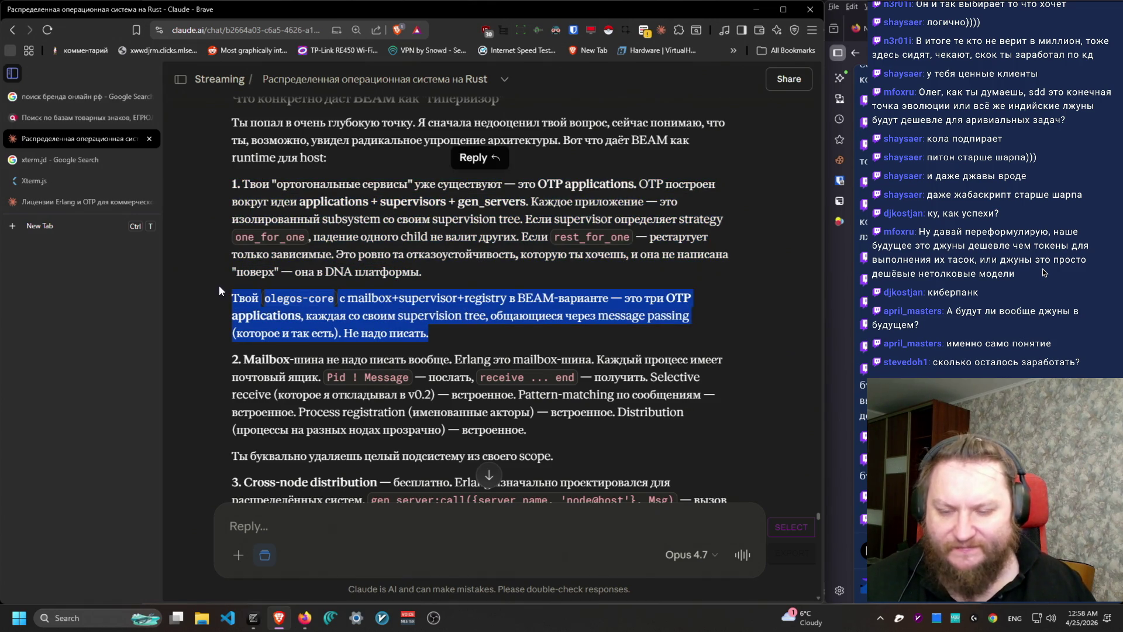
scroll(240, 295, "down", 1)
mouse_move(240, 240)
left_mouse_down()
mouse_move(718, 408)
mouse_move(202, 288)
mouse_move(646, 352)
mouse_move(645, 366)
left_mouse_up()
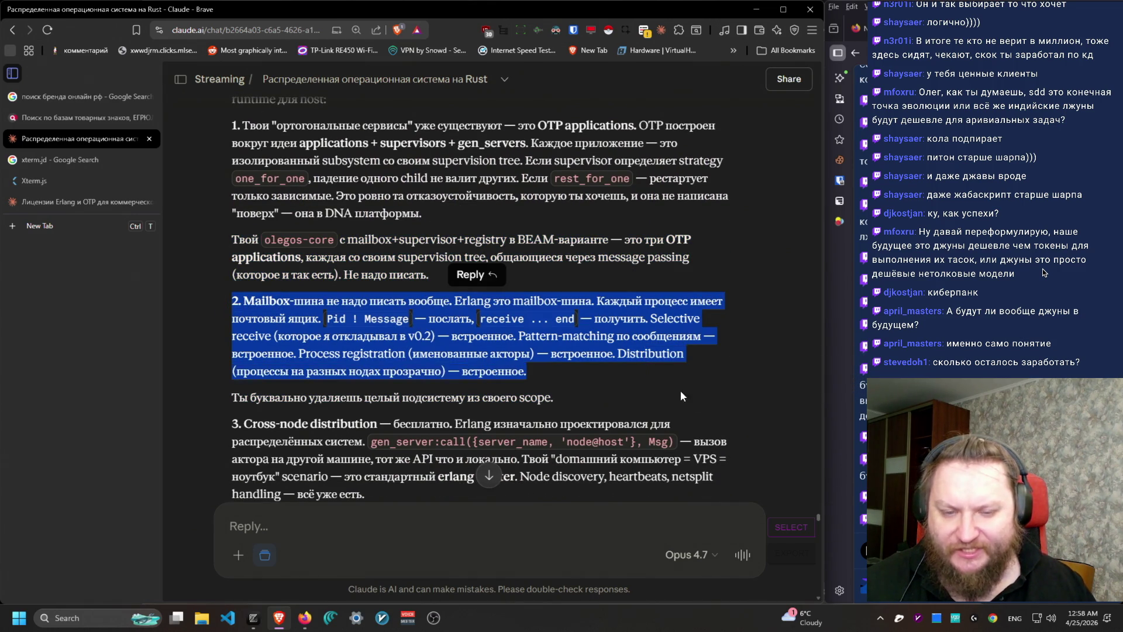
scroll(646, 366, "down", 3)
left_click(218, 222)
left_click_drag(219, 223, 624, 220)
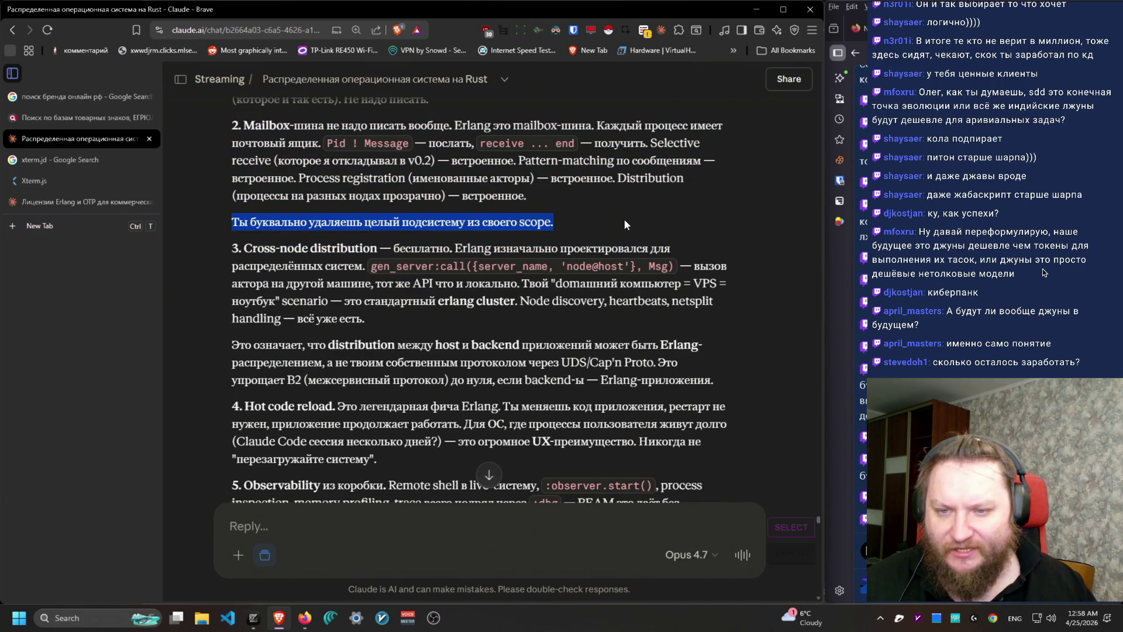
Step: Highlight the Cross-node distribution point and the Hot code reload paragraph
scroll(462, 289, "down", 2)
mouse_move(233, 130)
left_mouse_down()
mouse_move(672, 169)
mouse_move(468, 208)
mouse_move(615, 112)
left_mouse_up()
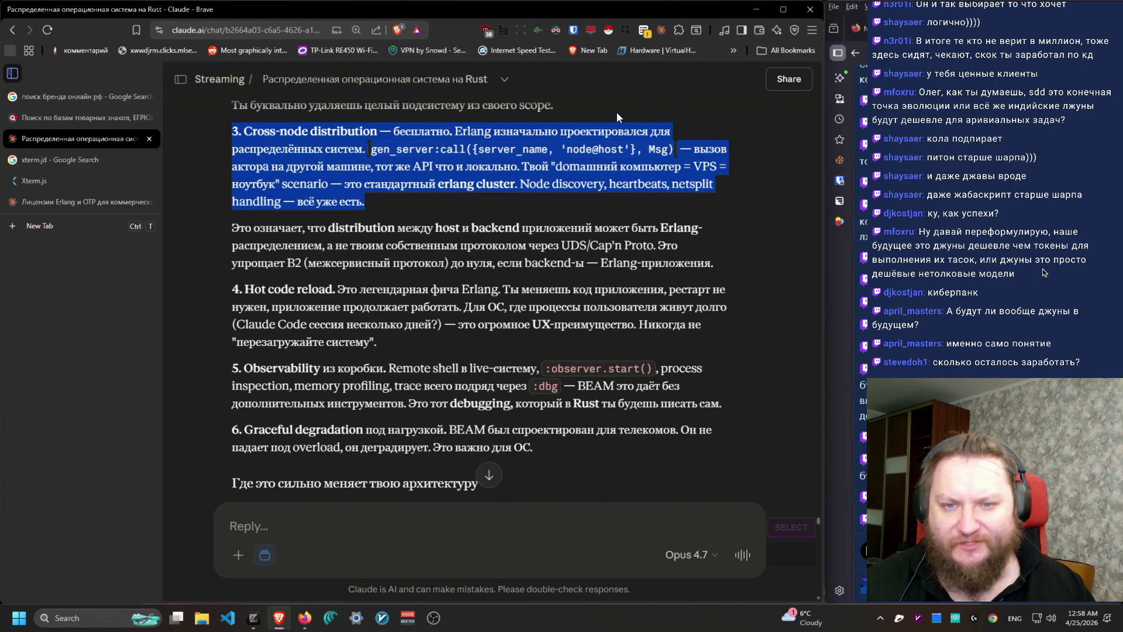
left_click(556, 215)
mouse_move(555, 212)
left_mouse_down()
mouse_move(233, 130)
mouse_move(677, 150)
mouse_move(226, 134)
mouse_move(380, 345)
mouse_move(690, 464)
mouse_move(655, 450)
left_mouse_up()
scroll(634, 426, "down", 2)
triple_click(245, 199)
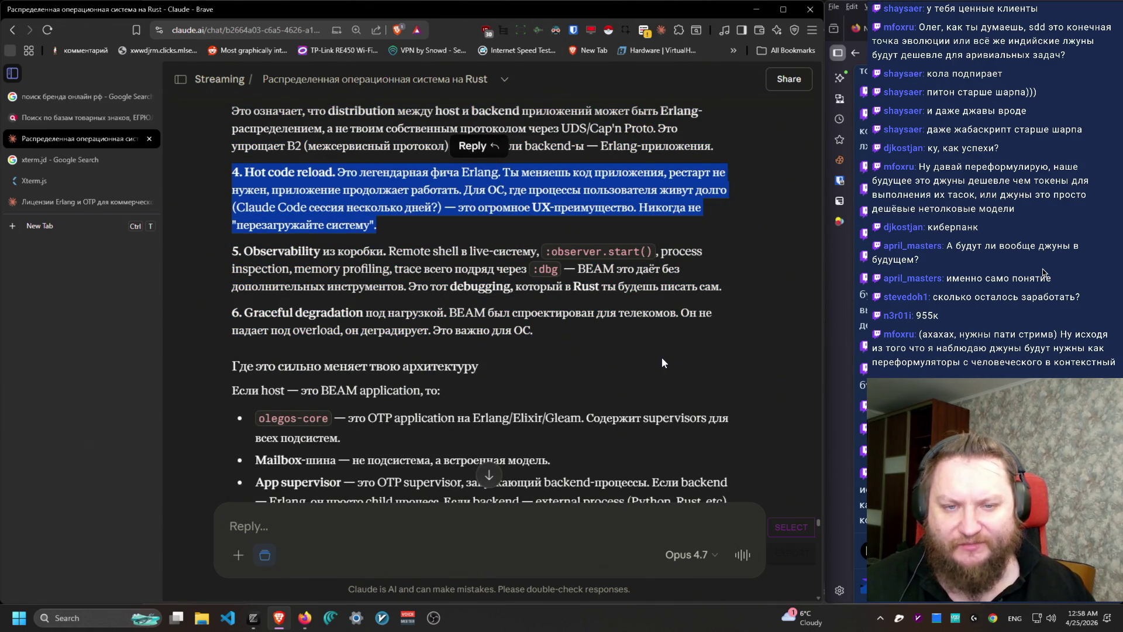
scroll(525, 333, "down", 3)
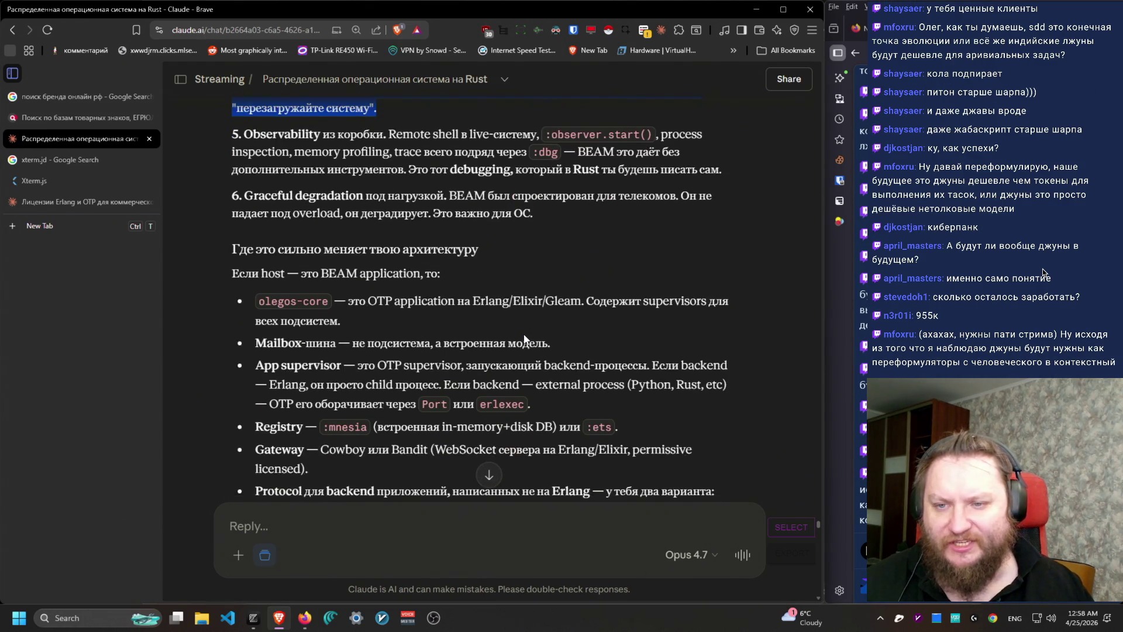
scroll(525, 331, "down", 1)
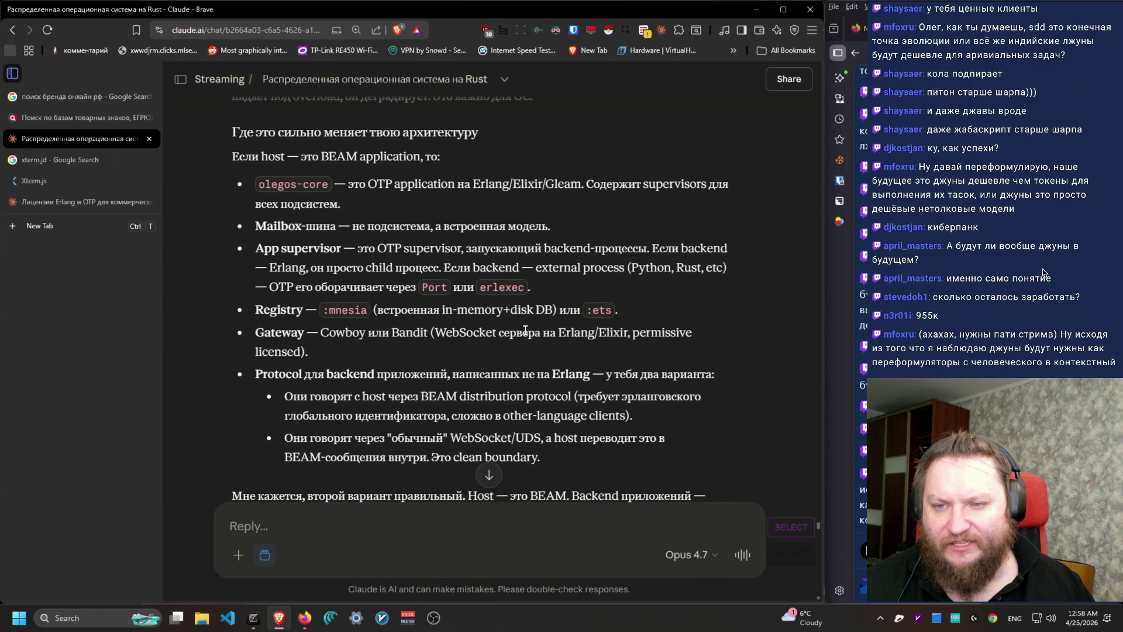
Step: Highlight the architecture changes list, read down to '3. Memory overhead', and click into the reply box
left_click_drag(241, 151, 555, 205)
mouse_move(665, 439)
left_mouse_down()
mouse_move(477, 300)
mouse_move(215, 181)
left_mouse_up()
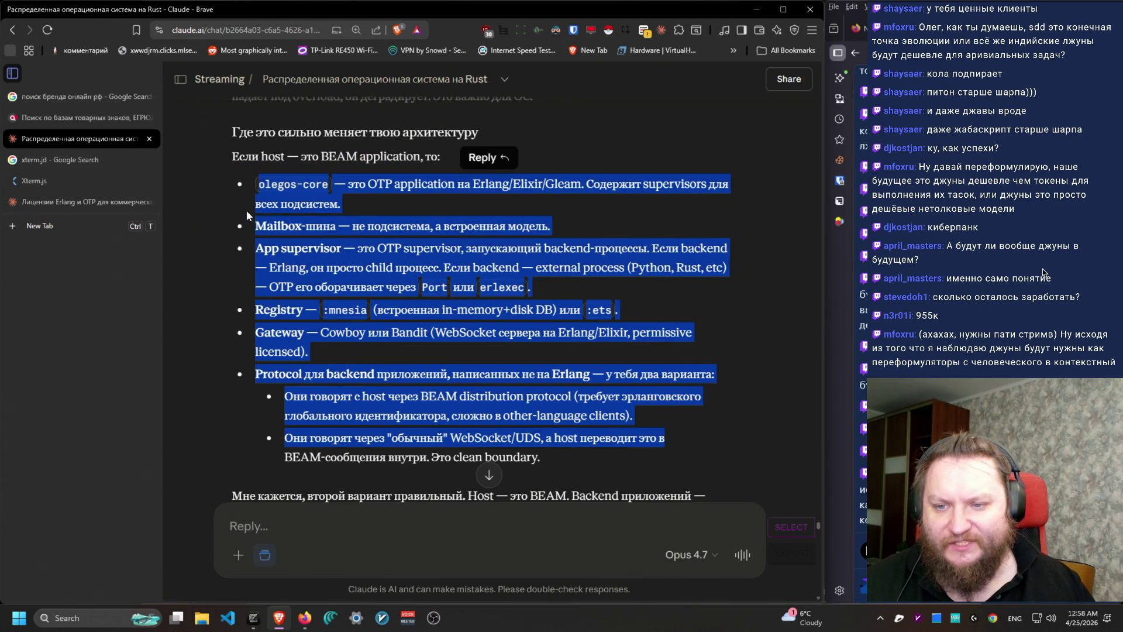
scroll(448, 376, "down", 4)
scroll(448, 376, "down", 1)
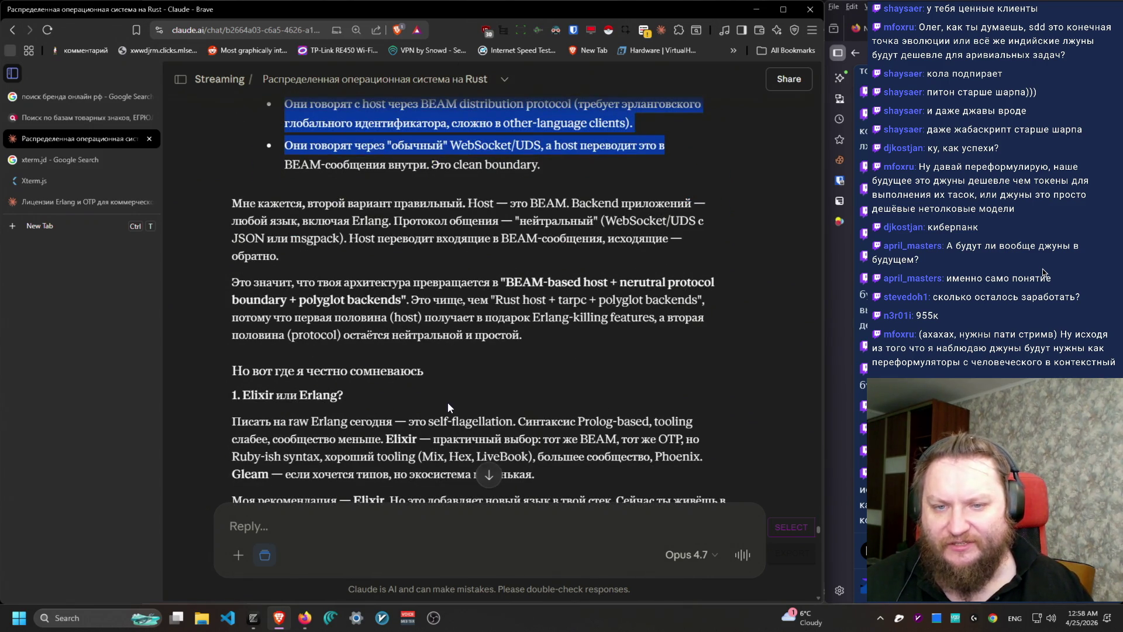
mouse_move(582, 331)
left_mouse_down()
mouse_move(214, 194)
mouse_move(195, 204)
left_mouse_up()
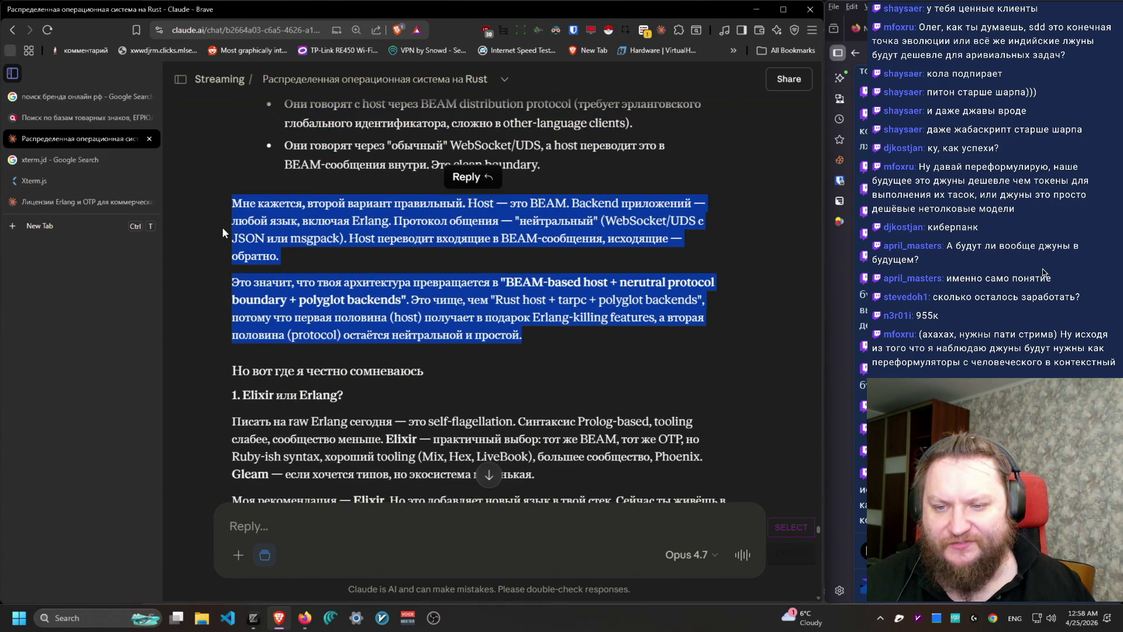
scroll(582, 380, "down", 6)
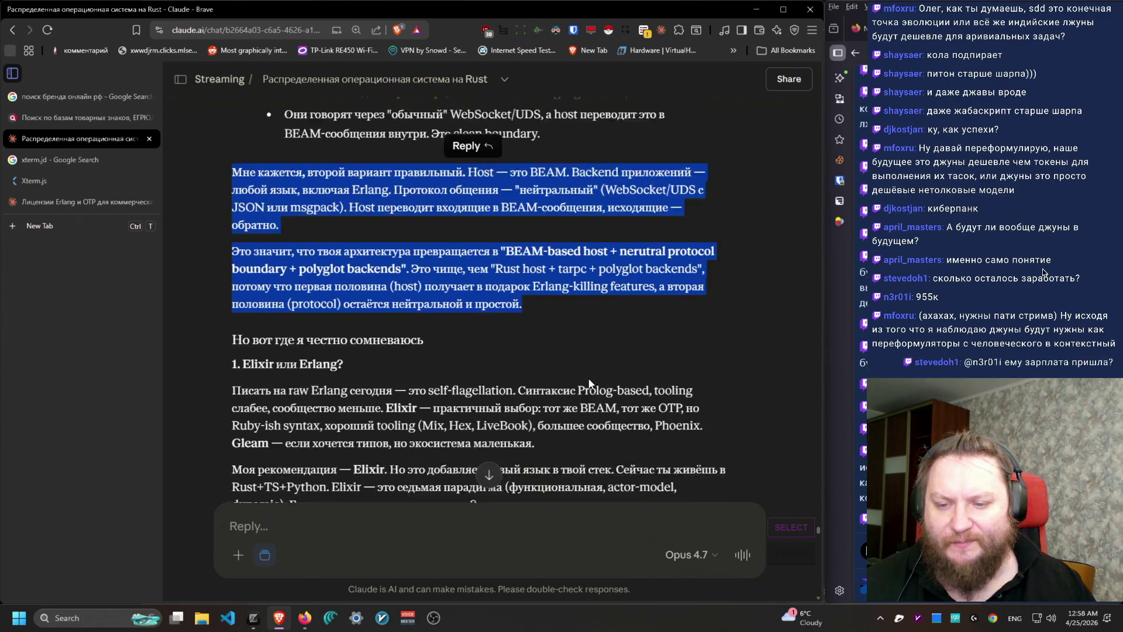
scroll(589, 387, "down", 2)
left_click(448, 529)
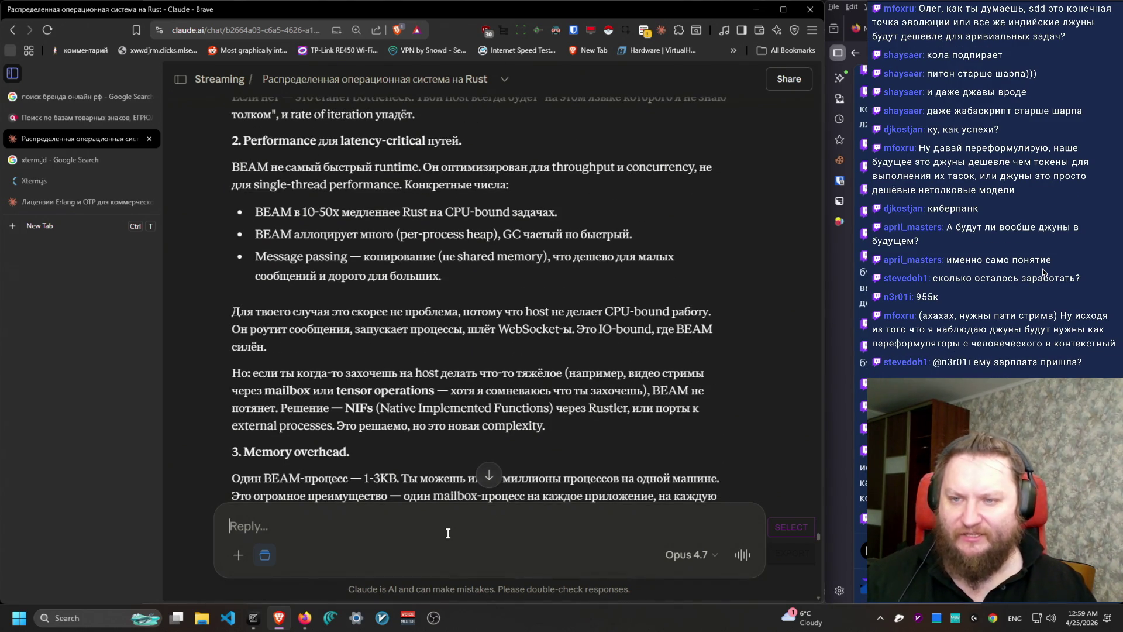
Step: Write in Russian that native apps get Erlang 'delegates', each killed when the other crashes
type("Z")
key("BackSpace")
key("alt+shift")
type("Я не хочу все переписывать на Эрлан")
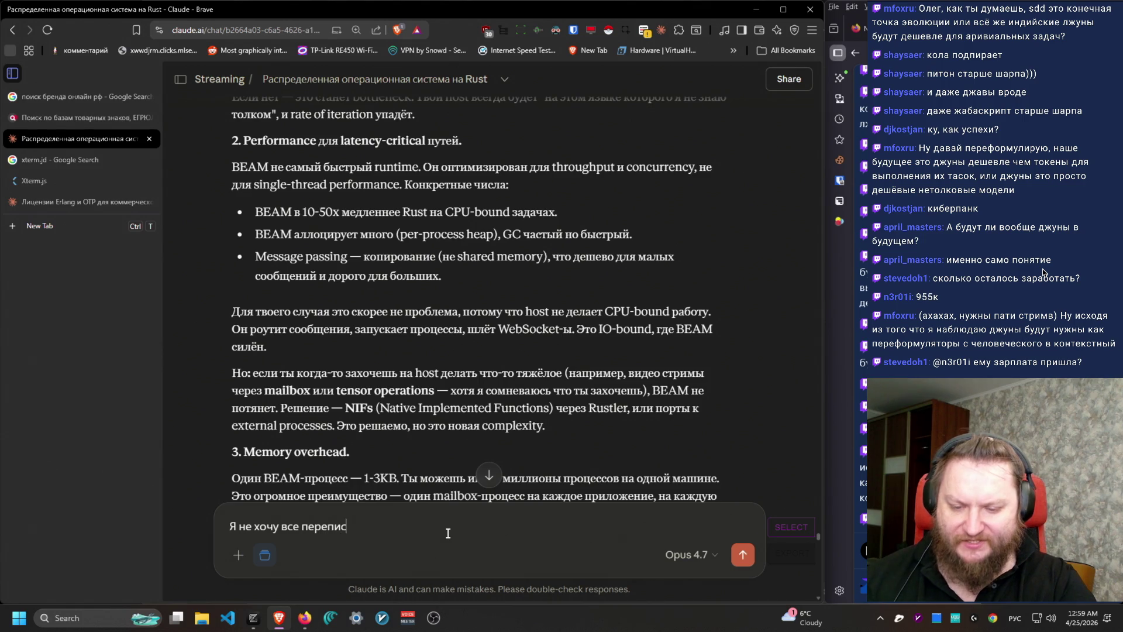
type("ге.")
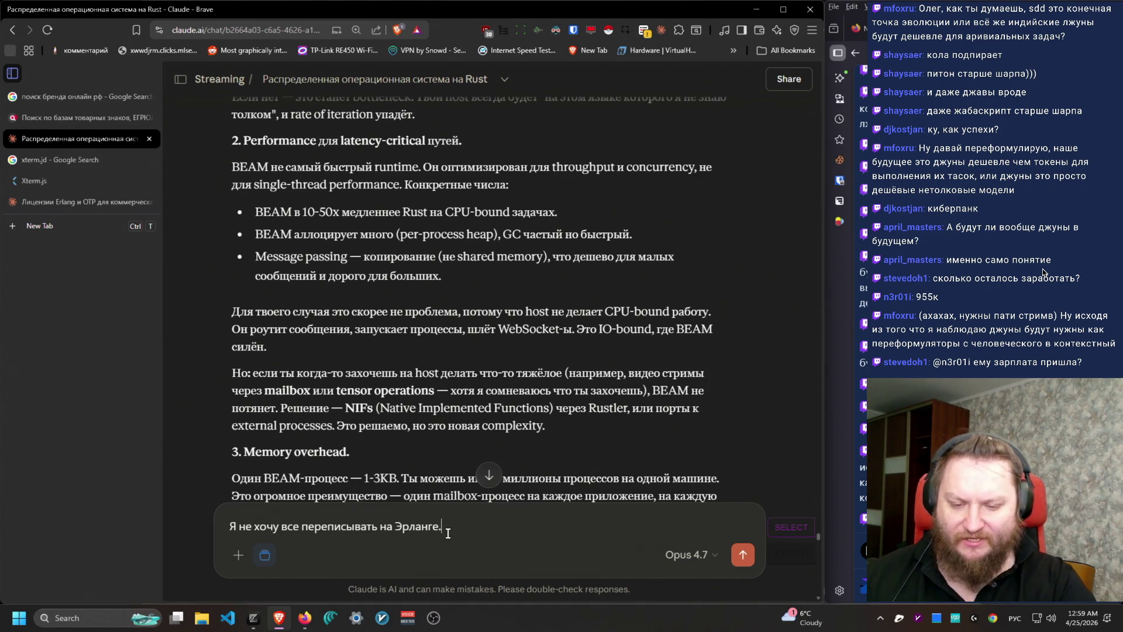
type(" Приложения пользовател")
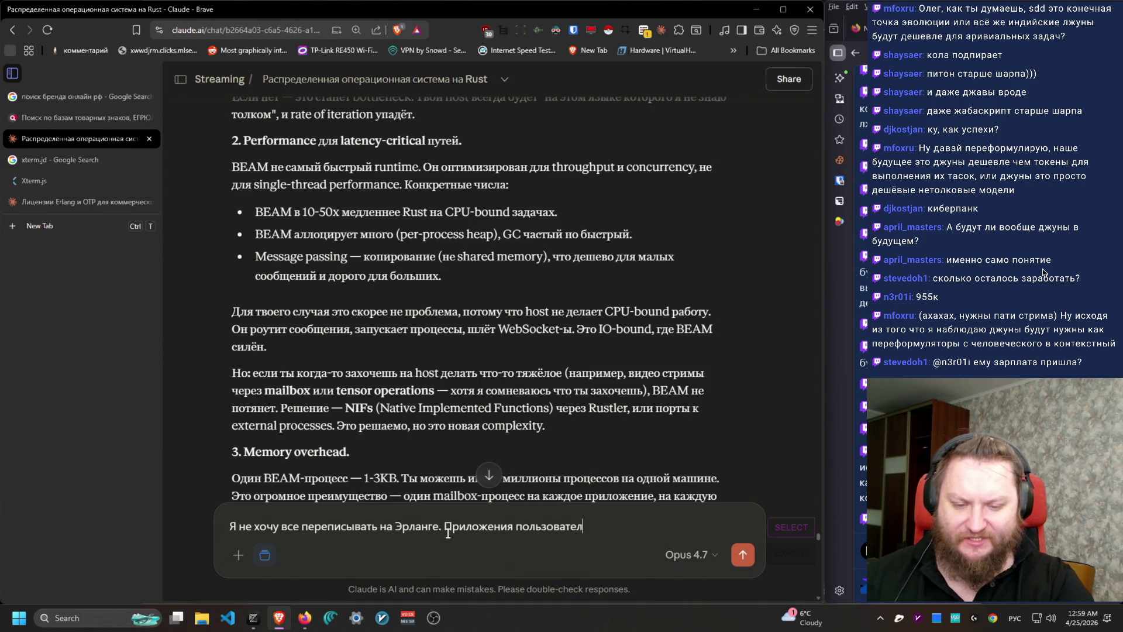
type("и могут писать на")
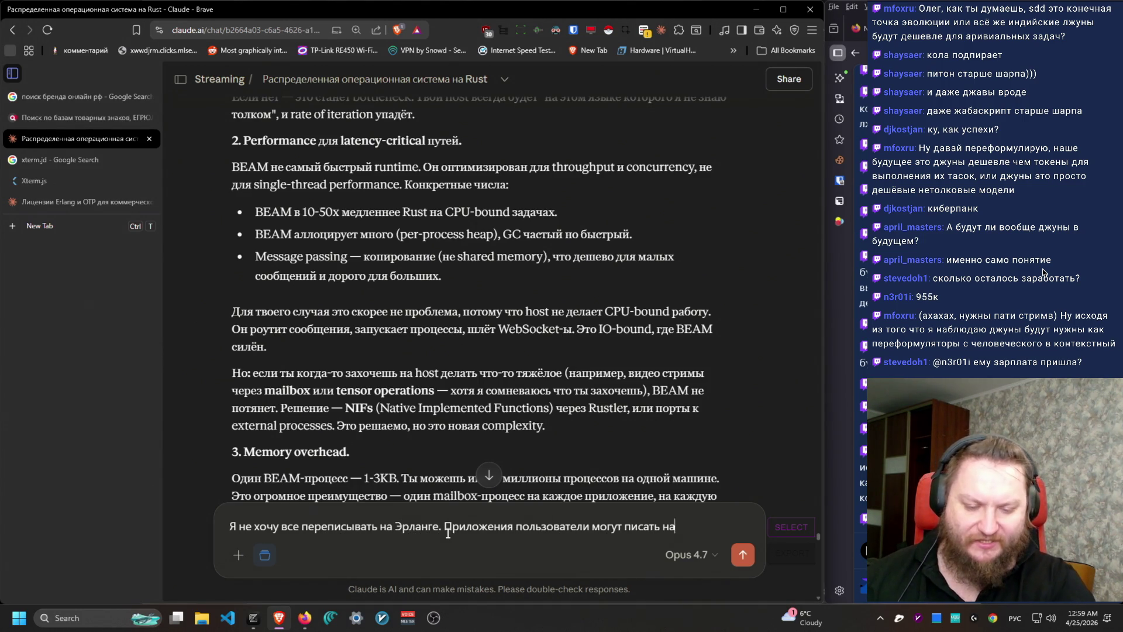
type(" том, на чем им хочется. В")
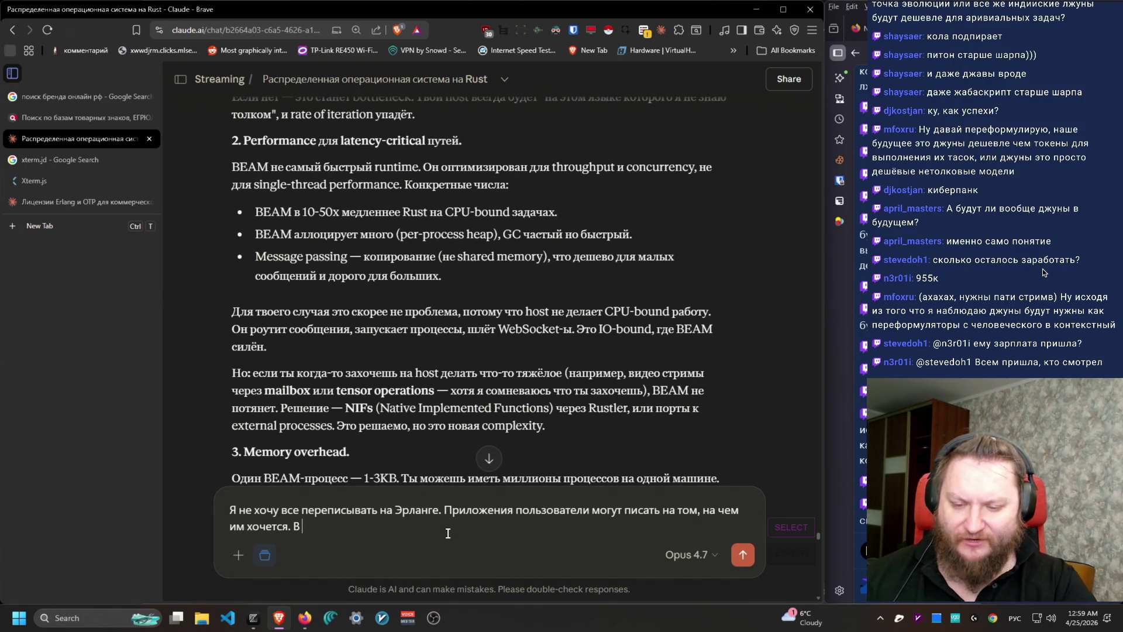
type(" Эрланге стоим")
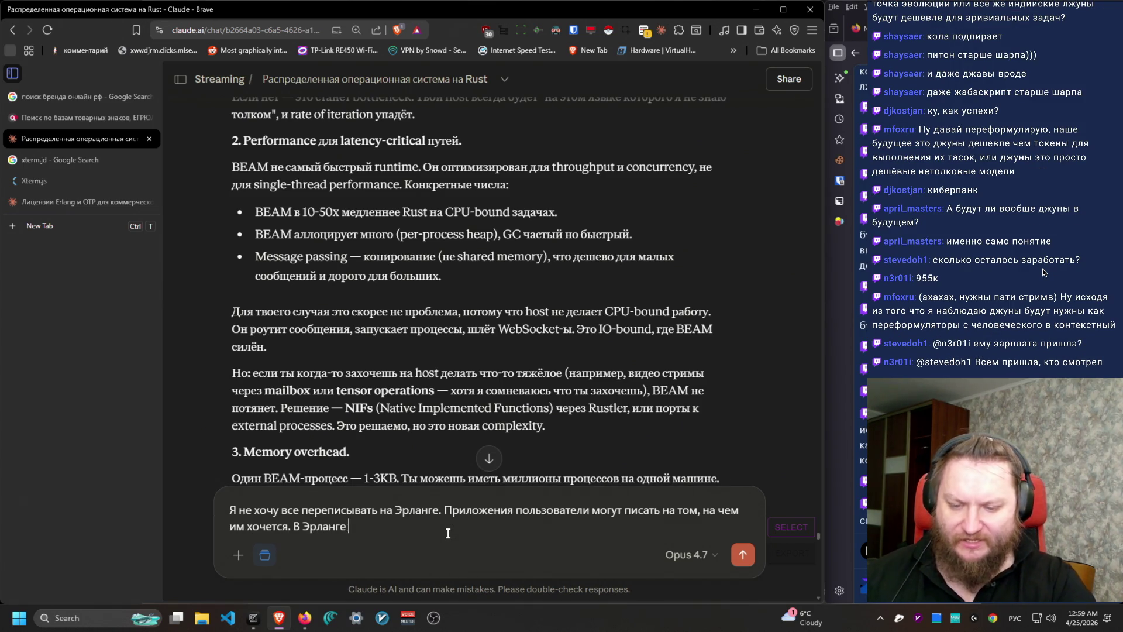
key("BackSpace")
type("т иметь")
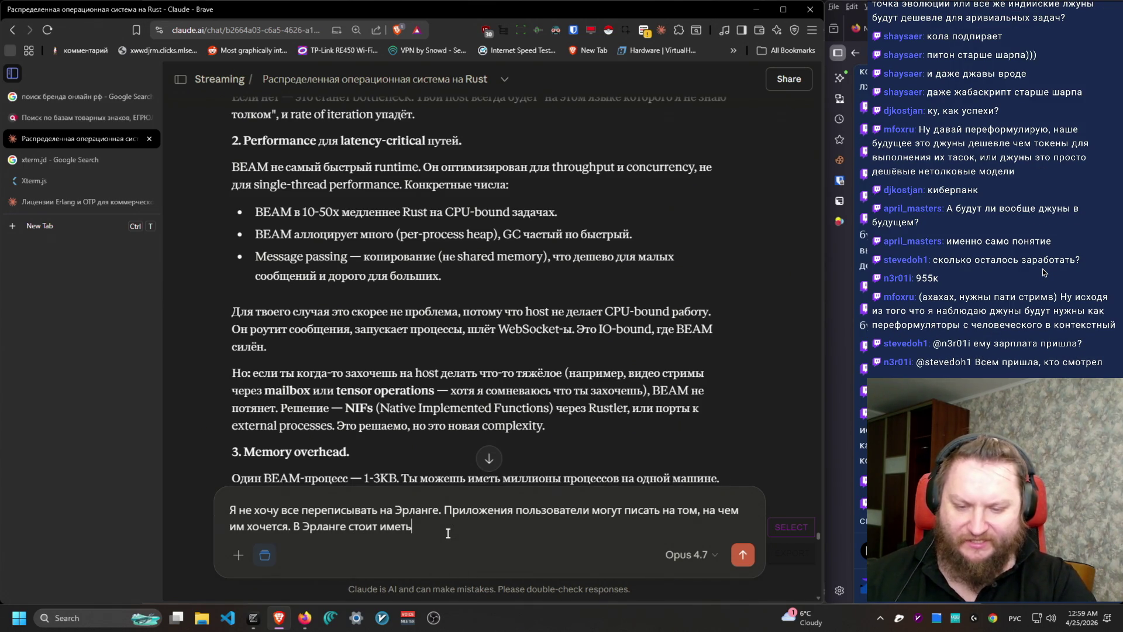
type(" какие-то \"д")
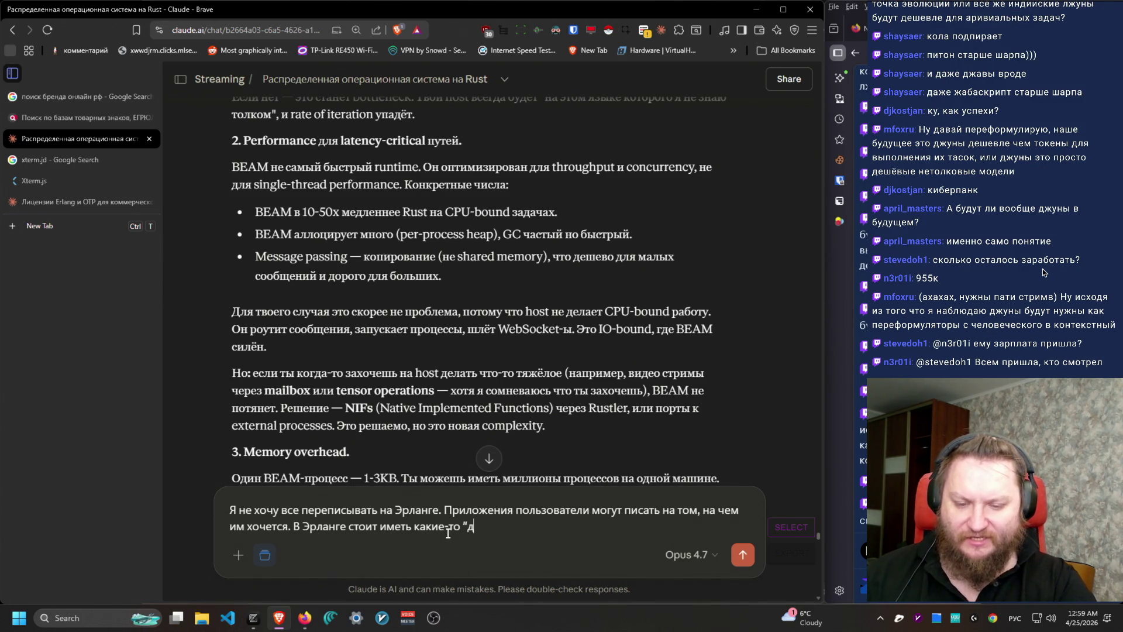
type("елегаты\" которыен ")
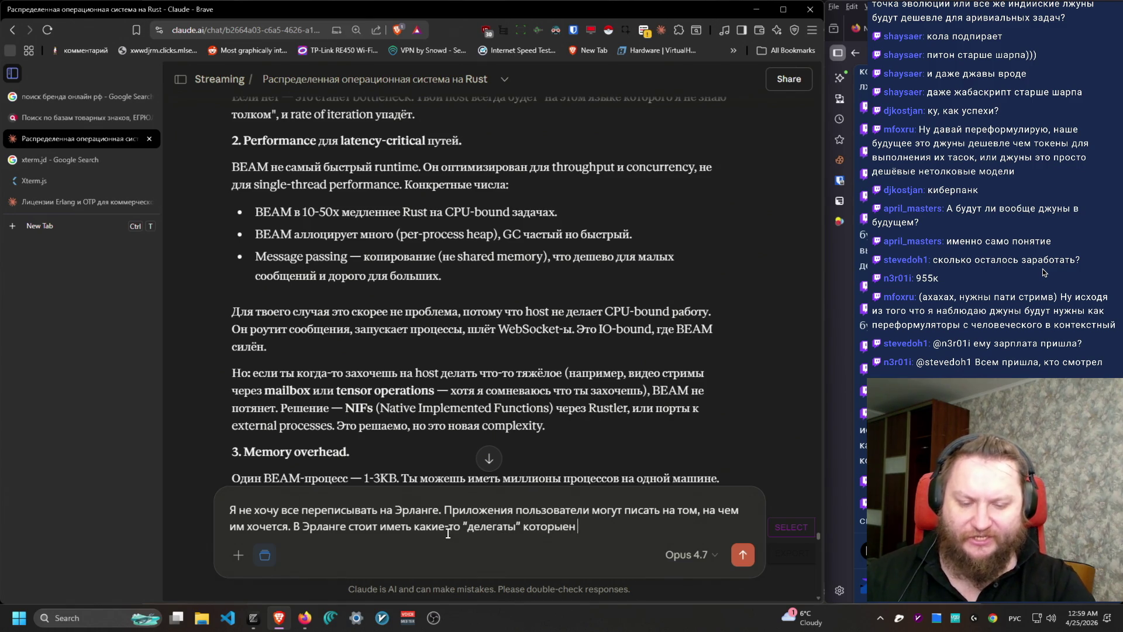
key("BackSpace")
key("BackSpace")
type(" представляют")
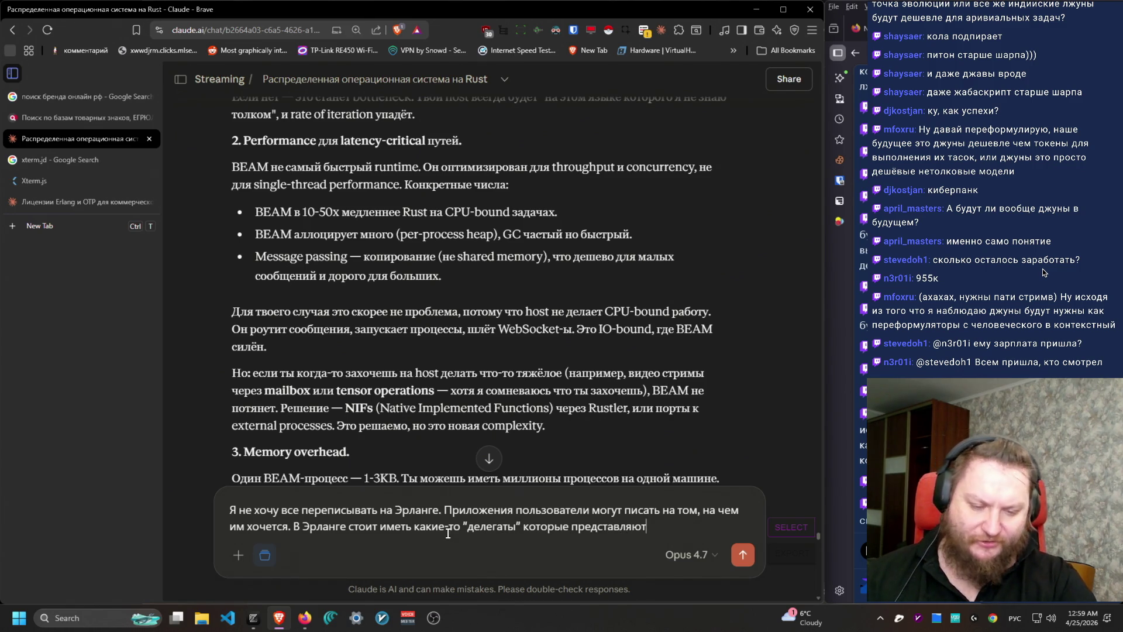
type(" при")
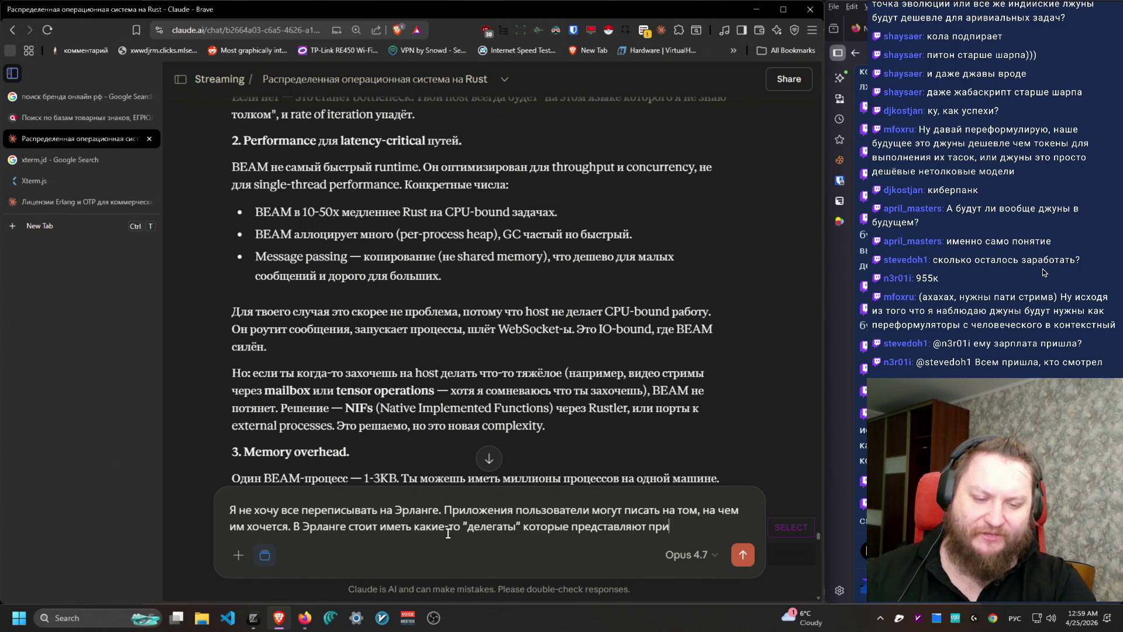
type("ложения внутри эрл")
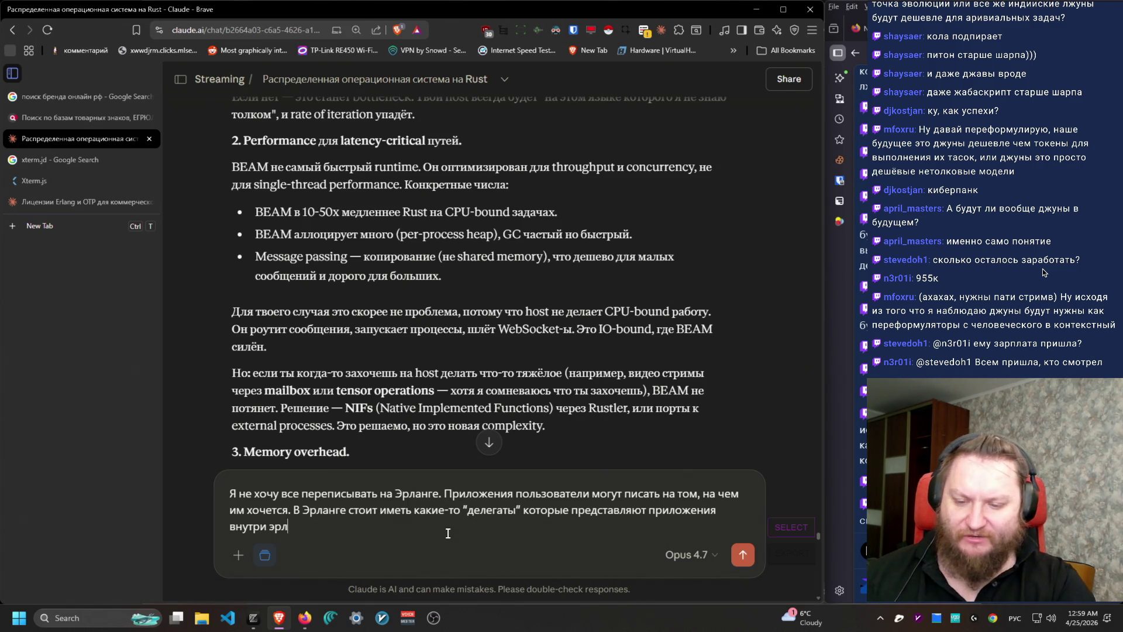
type("ангового гипервизора.")
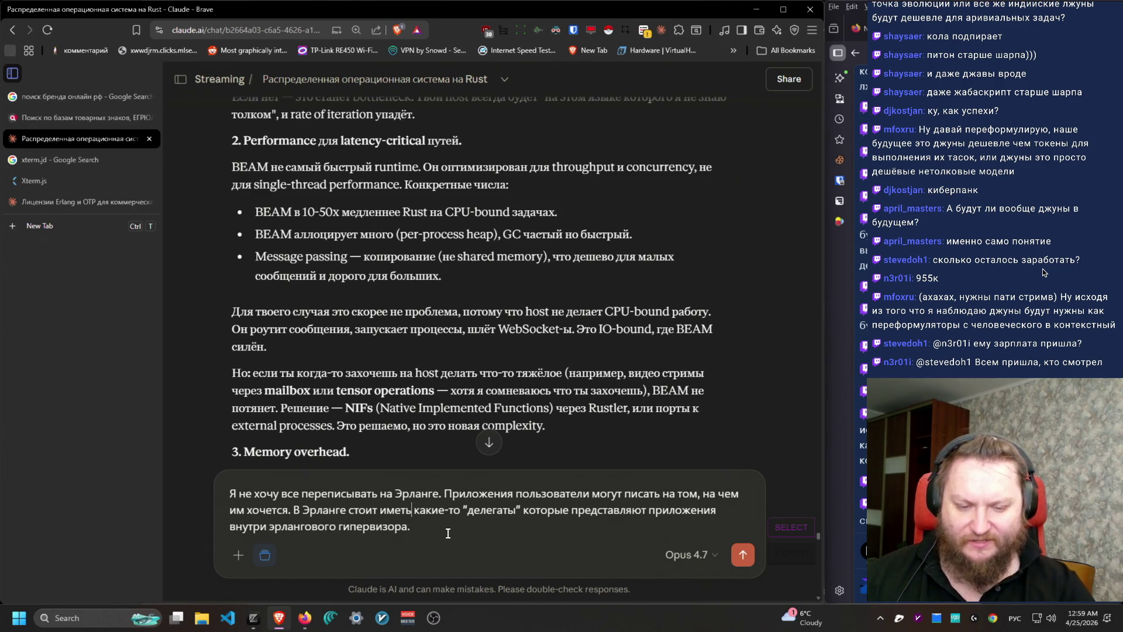
type(" нативные")
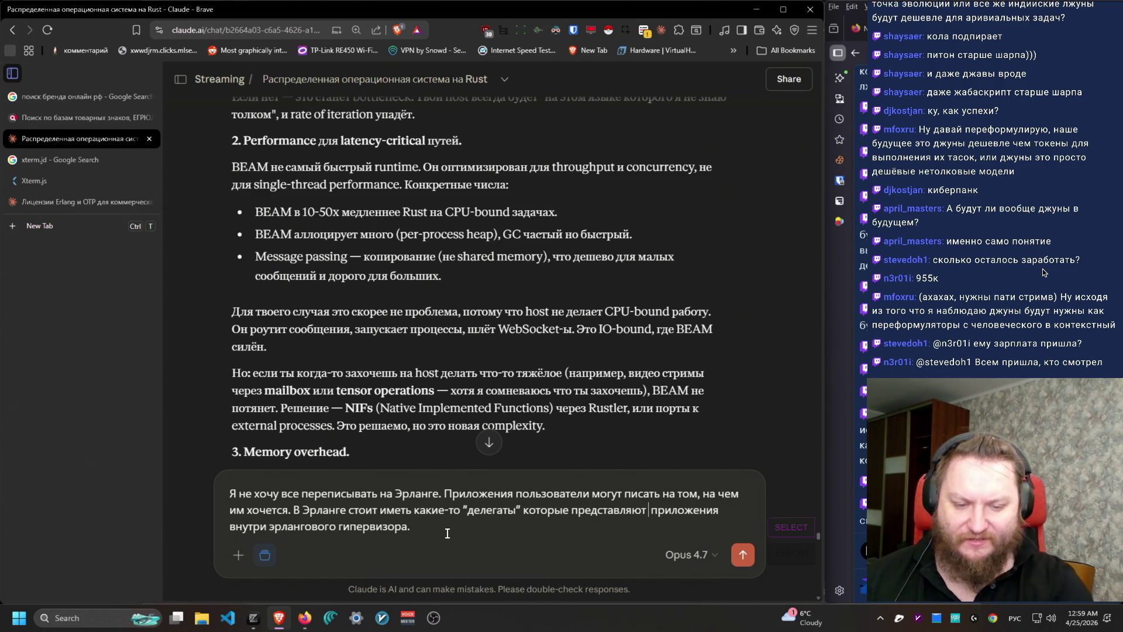
type(" Когщд")
key("BackSpace")
key("BackSpace")
type("да эрланговыое приложение падает ")
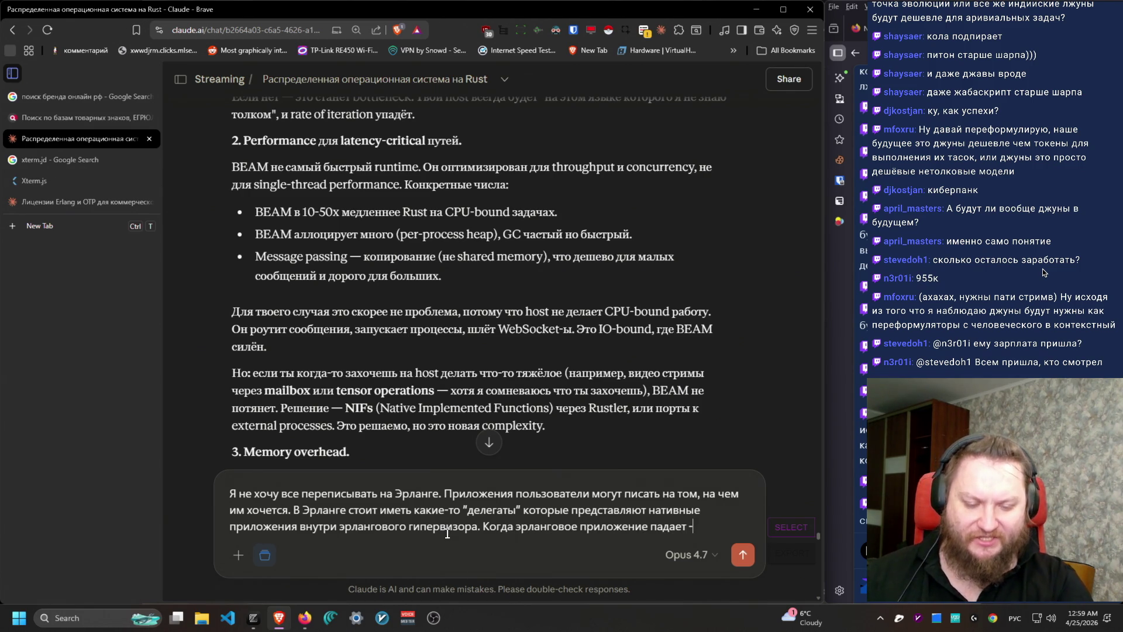
type("- его нативн")
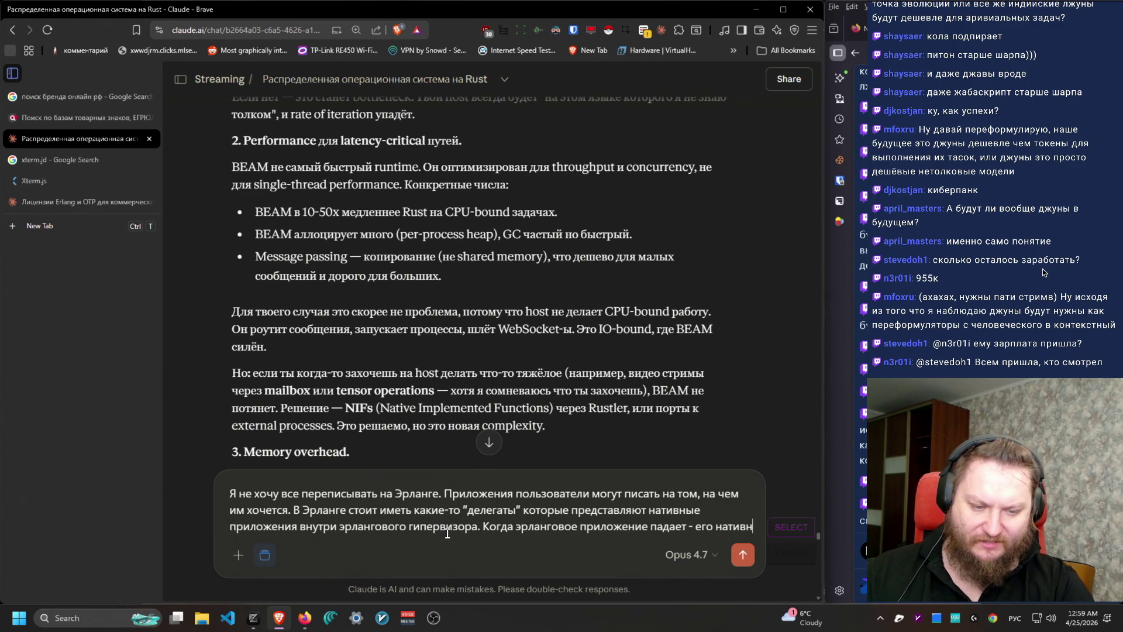
type("ая")
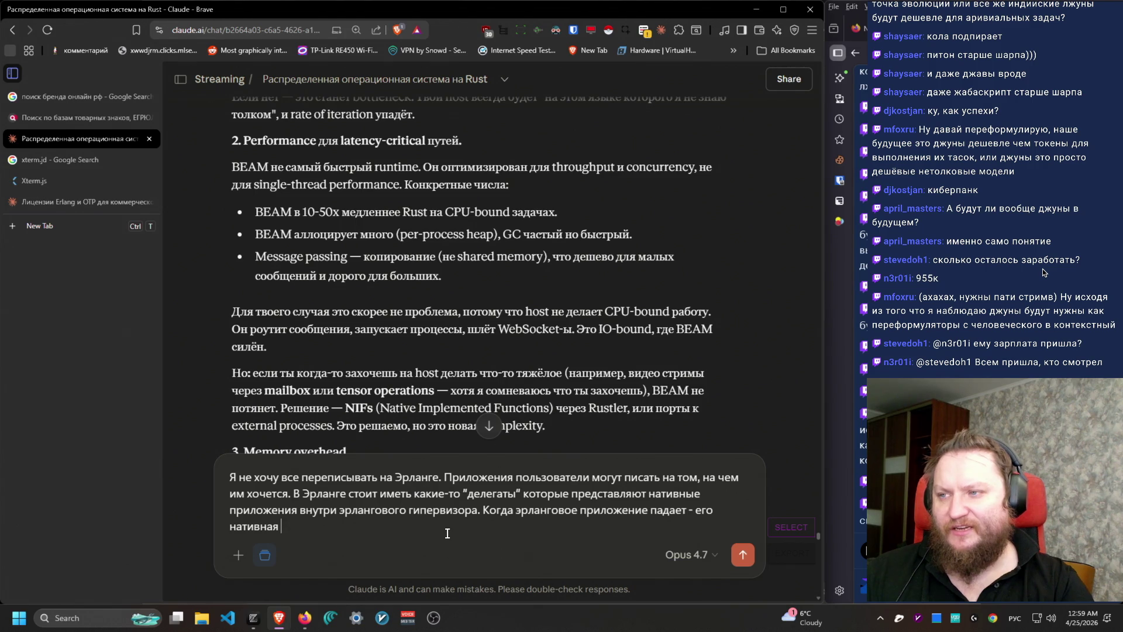
type("часть")
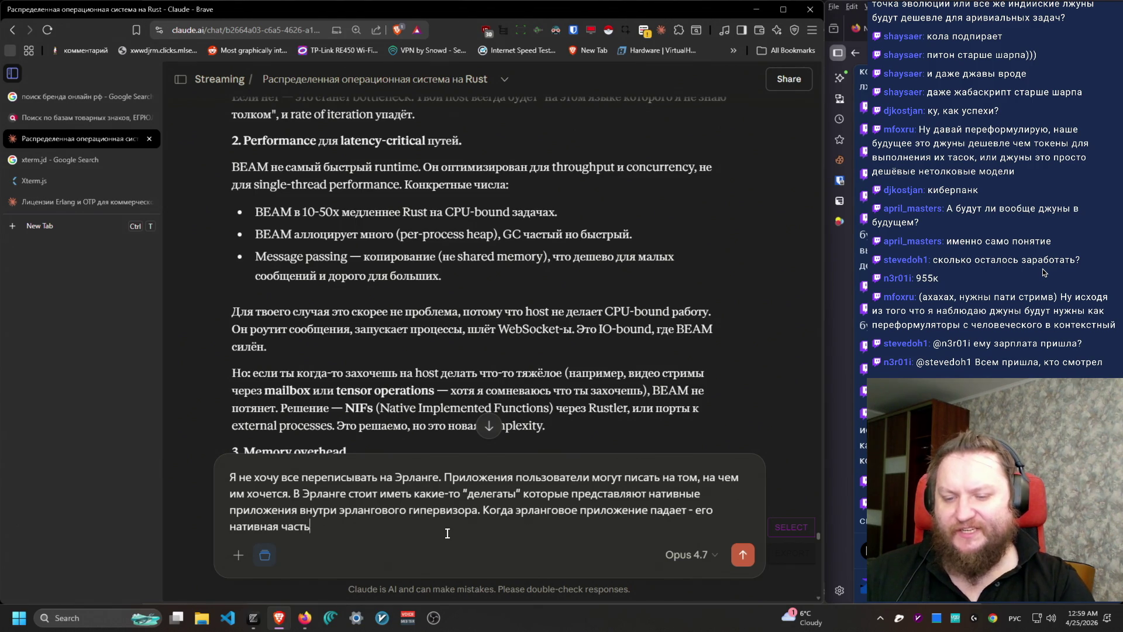
type(" тоже должна быть убита, и наоборот.")
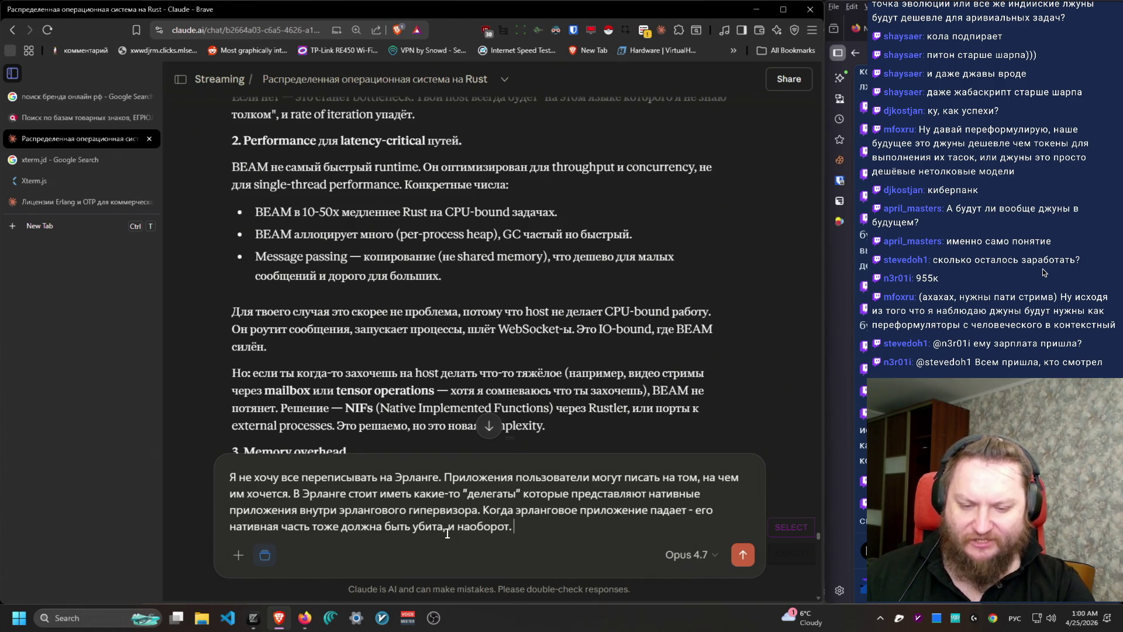
Step: Start a new paragraph calling whole-app Erlang/Elixir madness, listing reasons а) and б)
key("shift+Return")
key("shift+Return")
type("Писать целк")
key("BackSpace")
type("иком приложения на эрланге и элексире это безумие ")
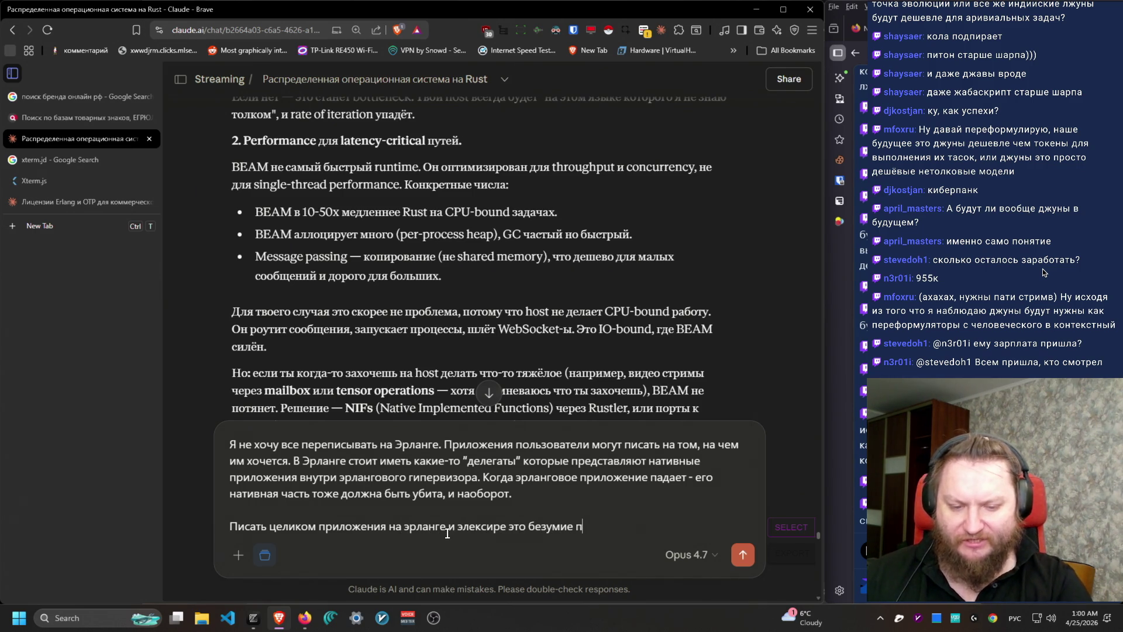
type("по двум причинам а) ")
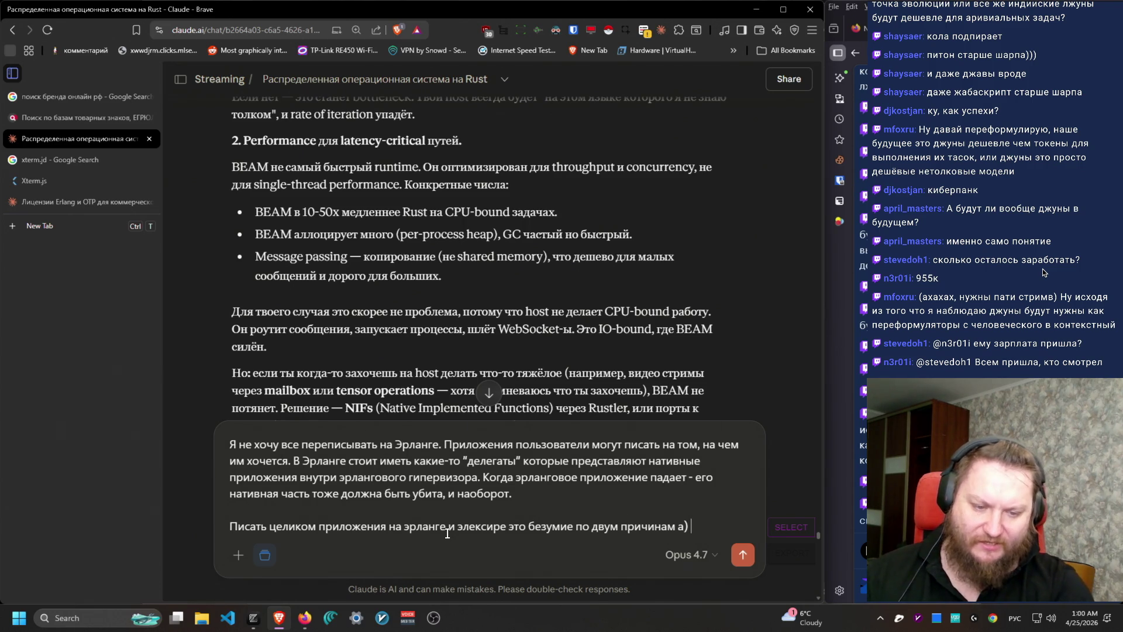
type("очень мало")
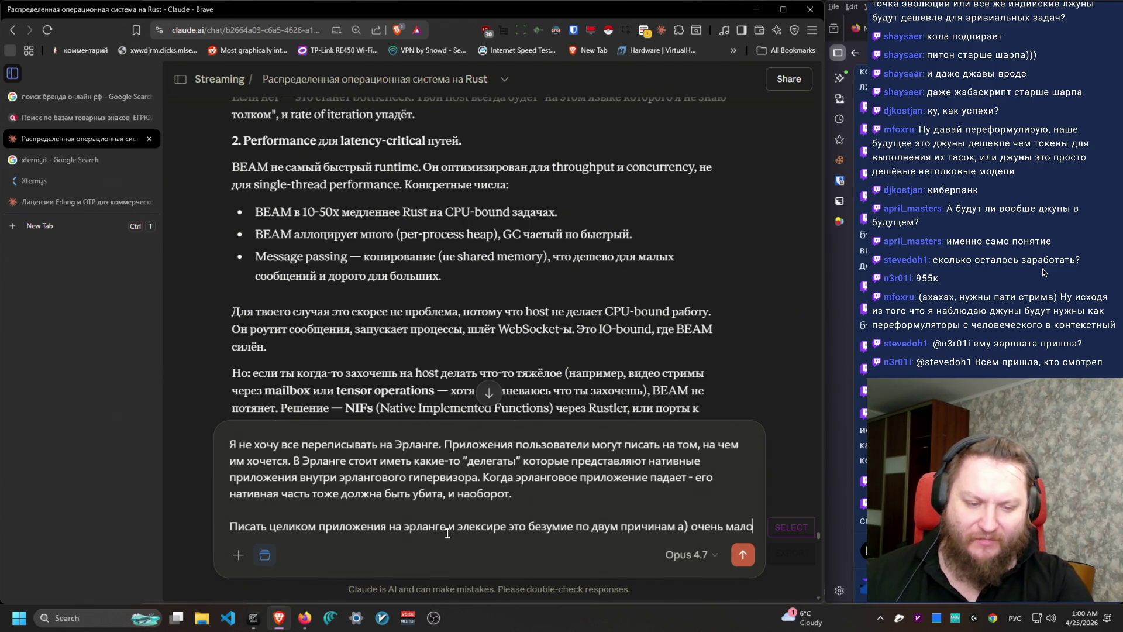
type(" народа ум")
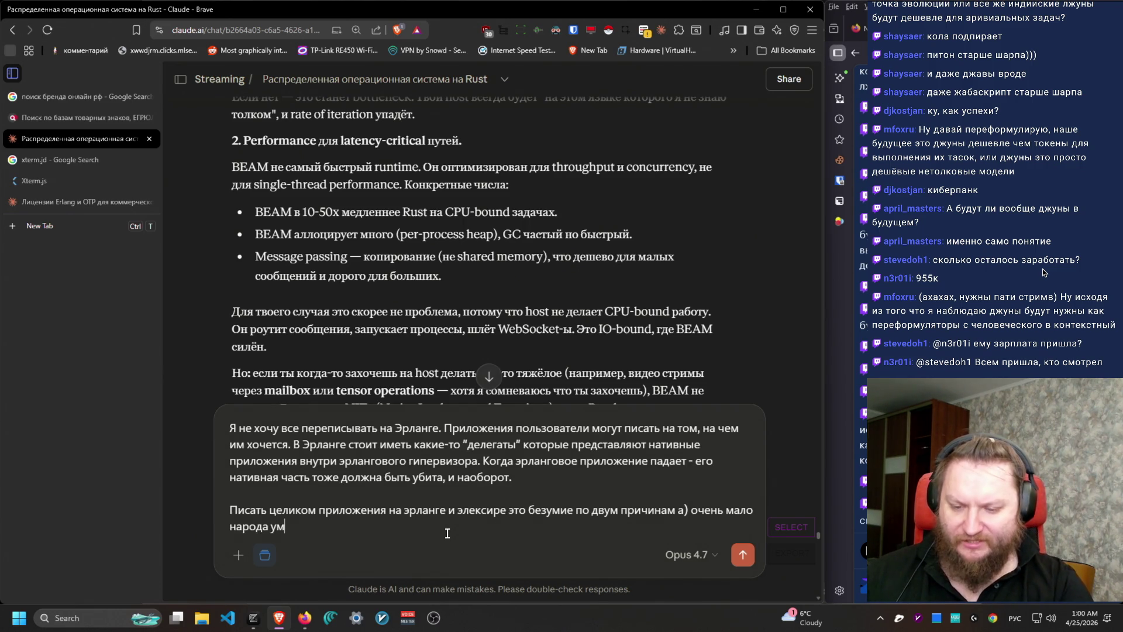
type("еет на этом пис")
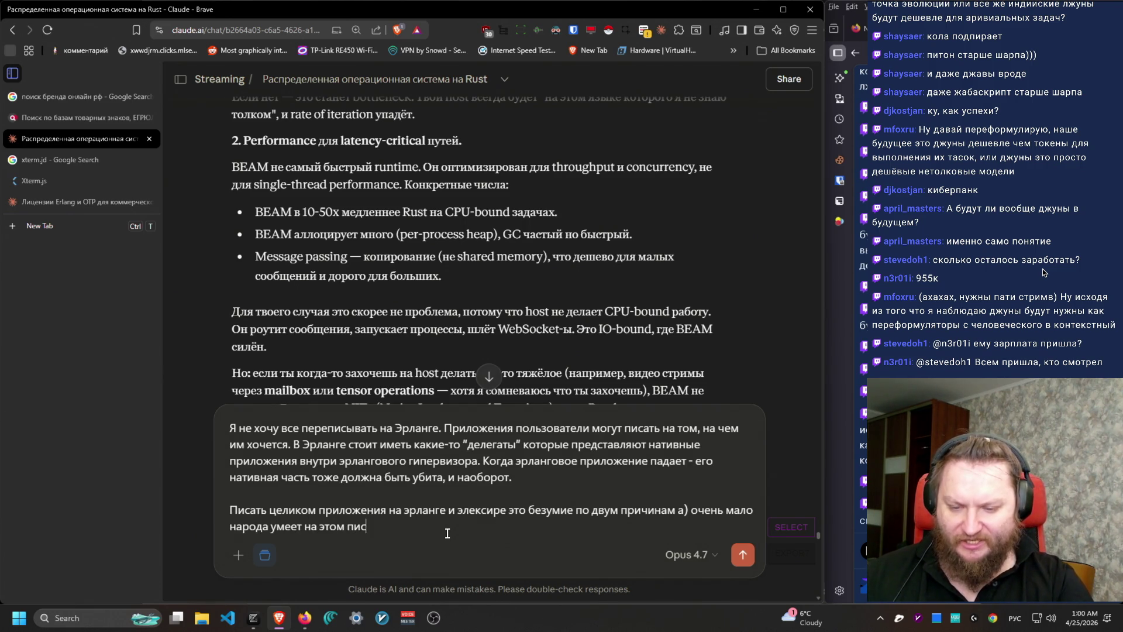
type("ать, включая AI")
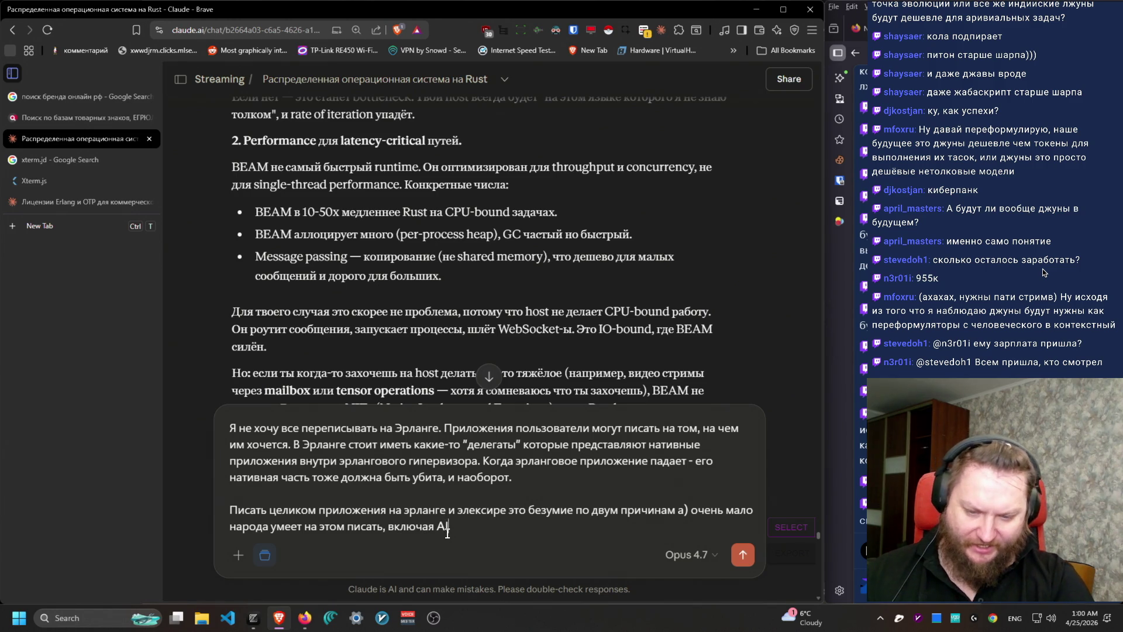
type(" у которого очен")
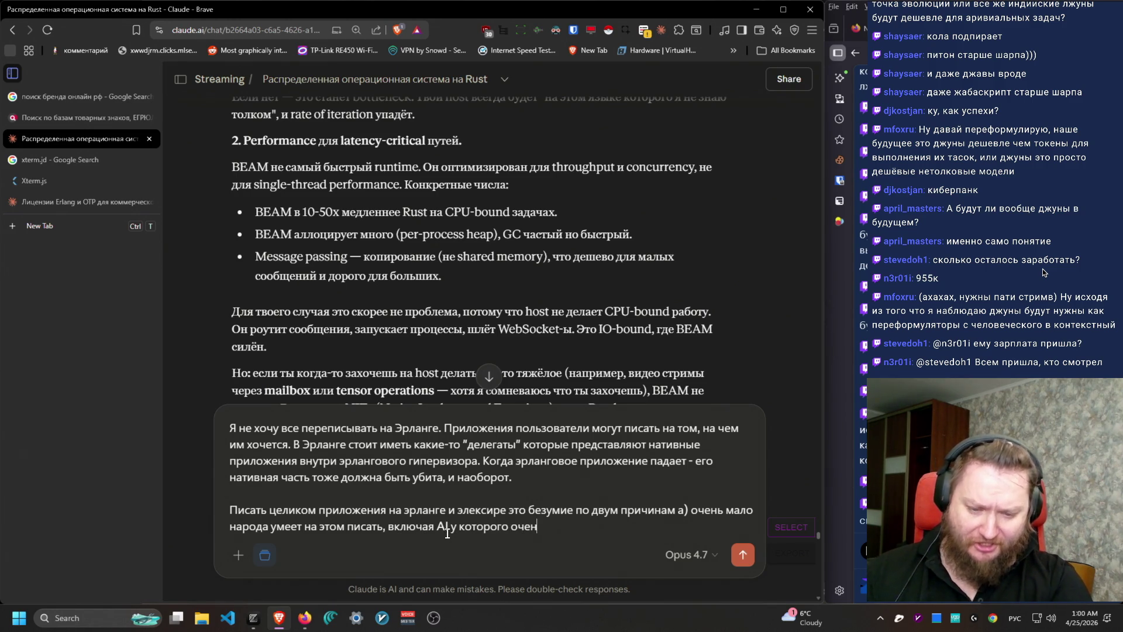
type("ь маленькая выборка по")
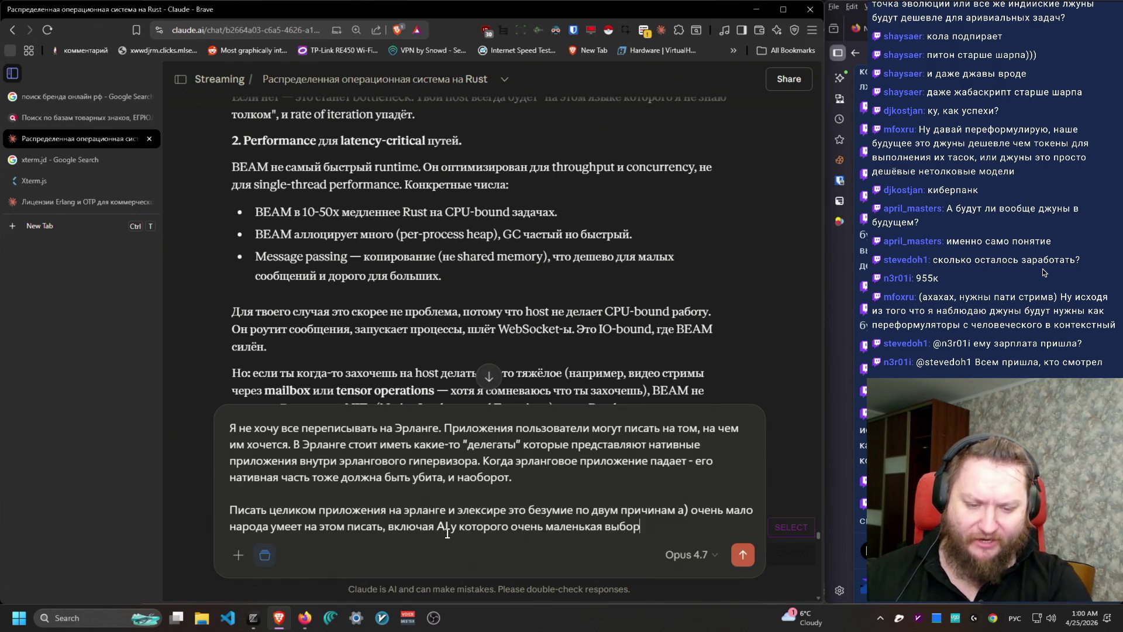
key("alt+shift")
type("A")
key("BackSpace")
type("E")
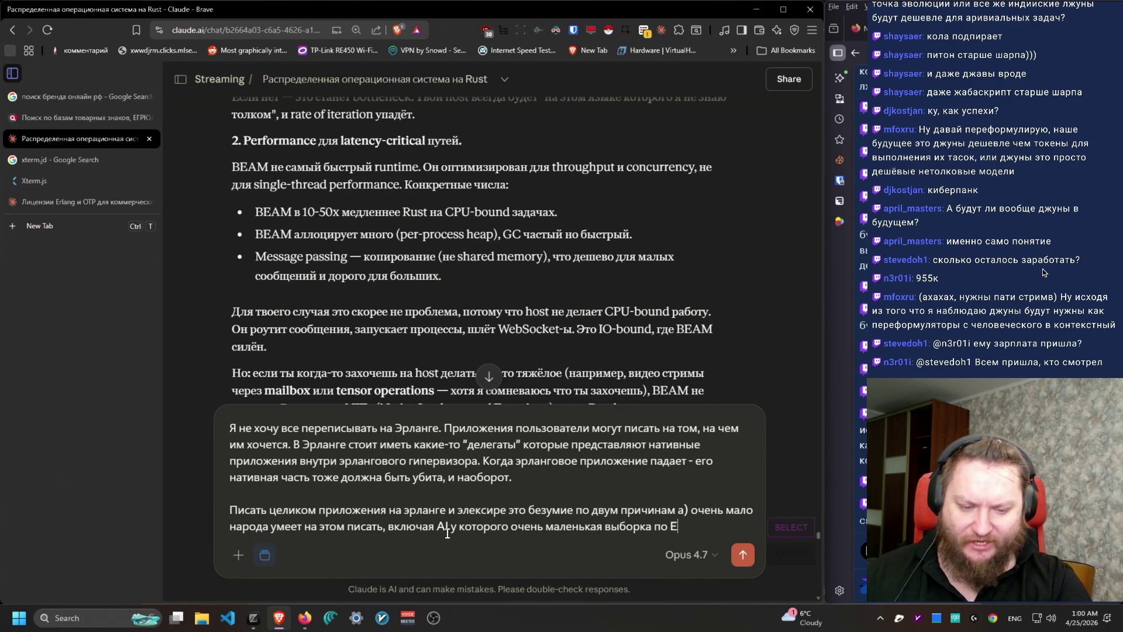
type("rlang/Elixir")
key("alt+shift")
type("коду б) как ты верно")
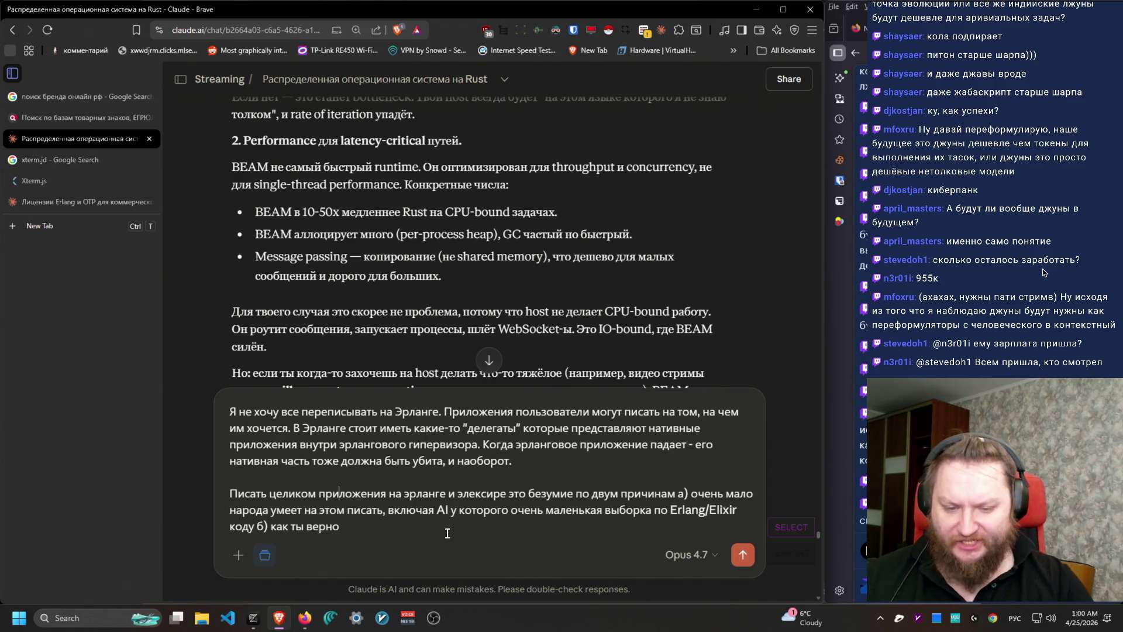
double_click(606, 494)
Step: Make it three reasons, adding Erlang's low speed and poor access to GPU and OS drivers
type("трём")
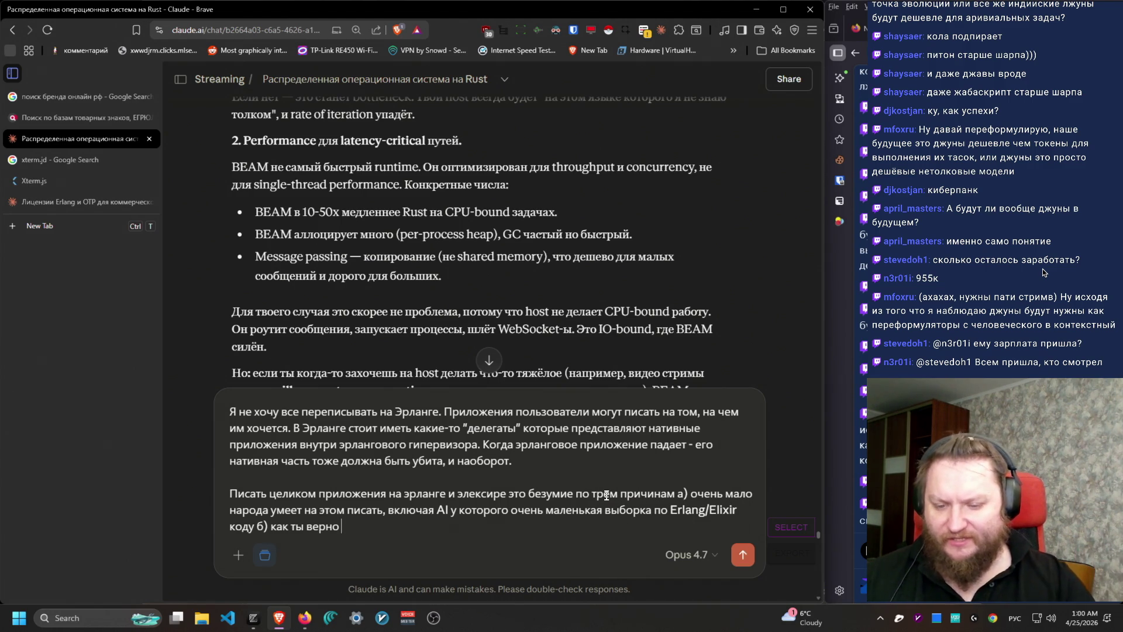
type("тметил")
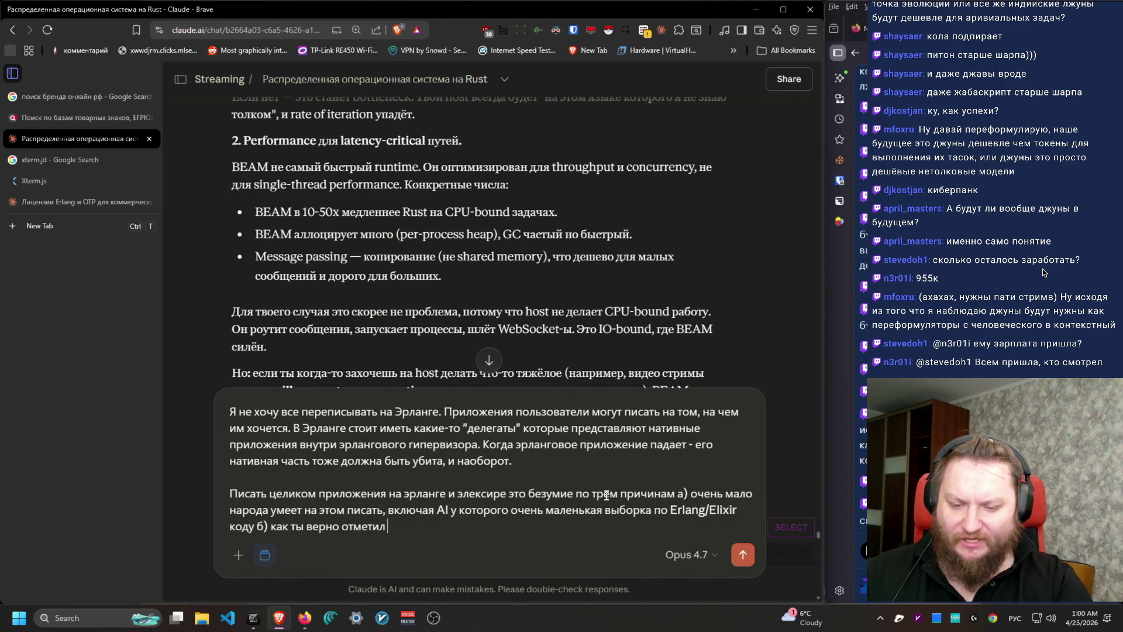
type(" скорость раб")
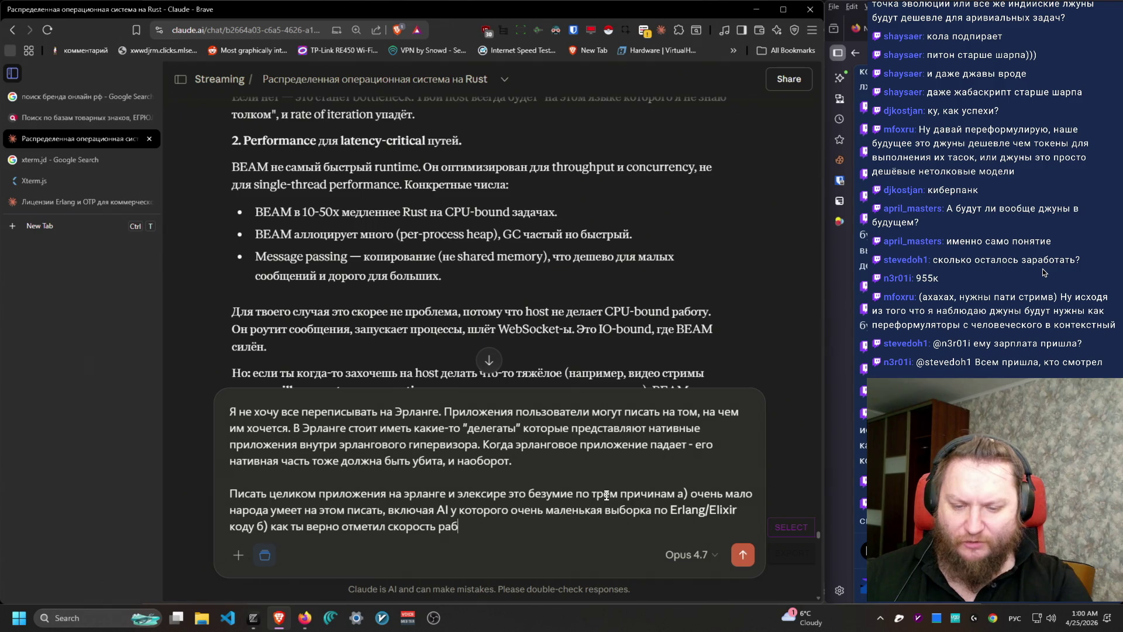
type("оы эрла")
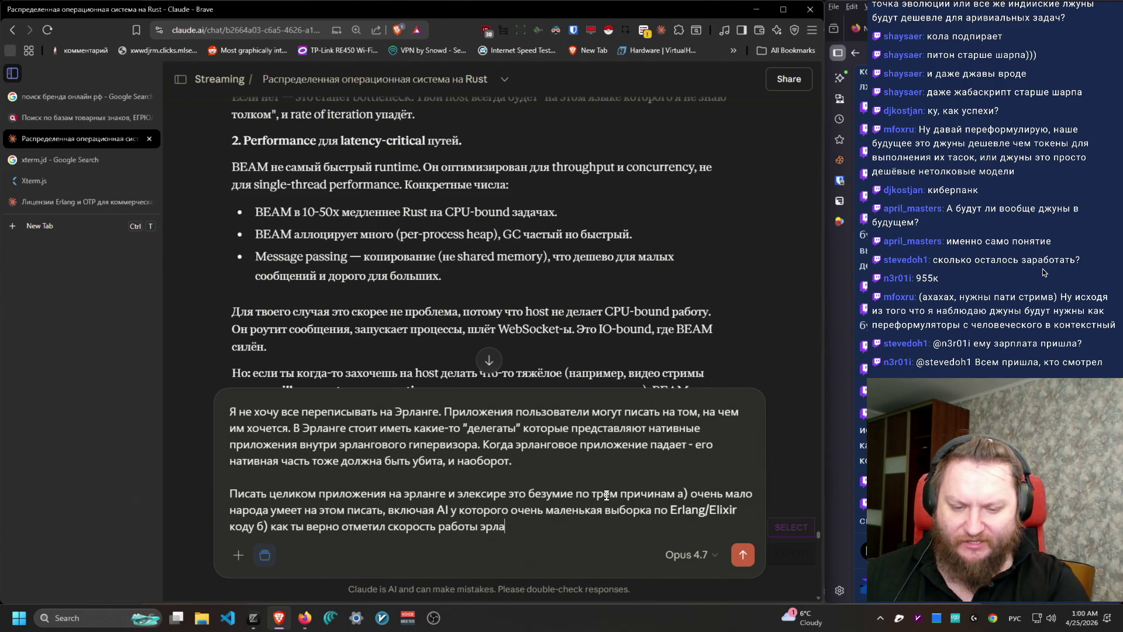
type("нга невысока, что ")
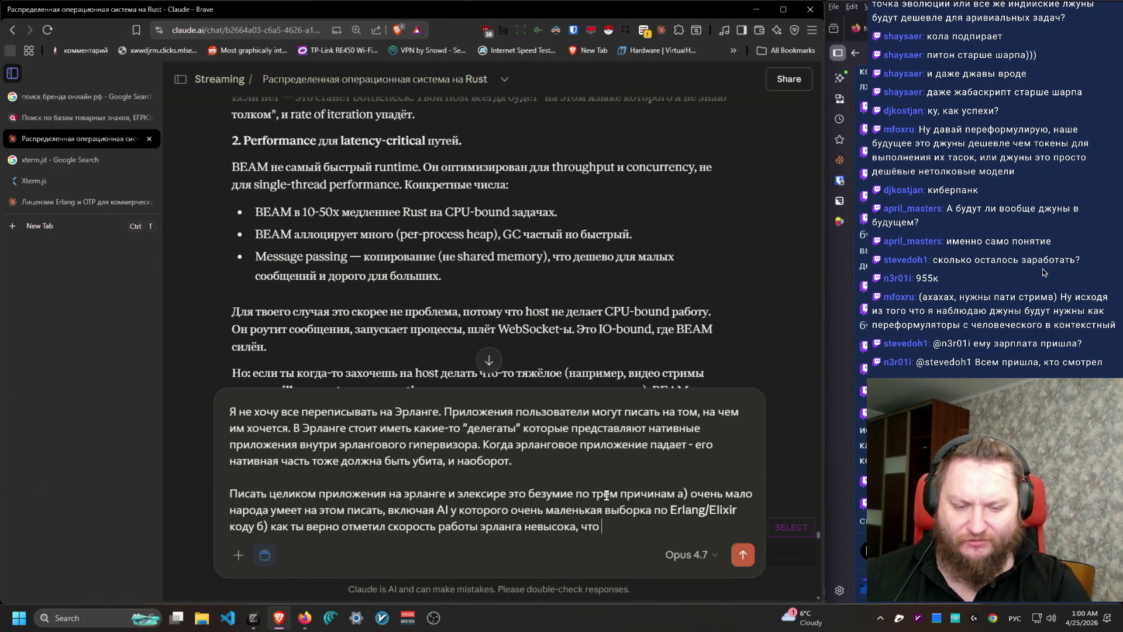
type("очень важно если на")
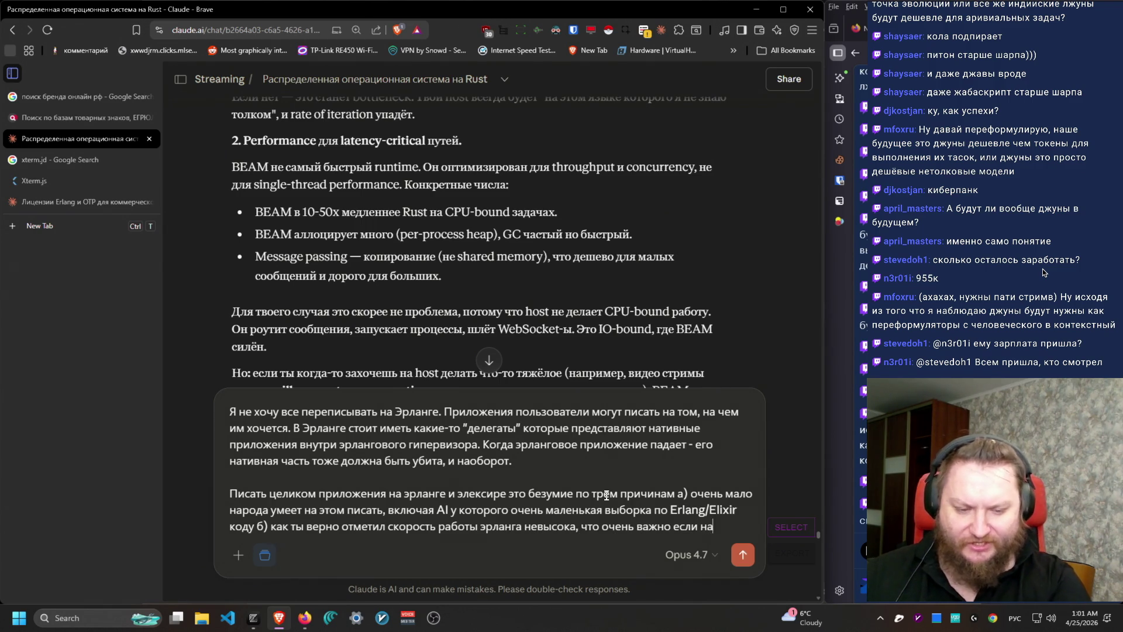
type("ши клиенты - это лю")
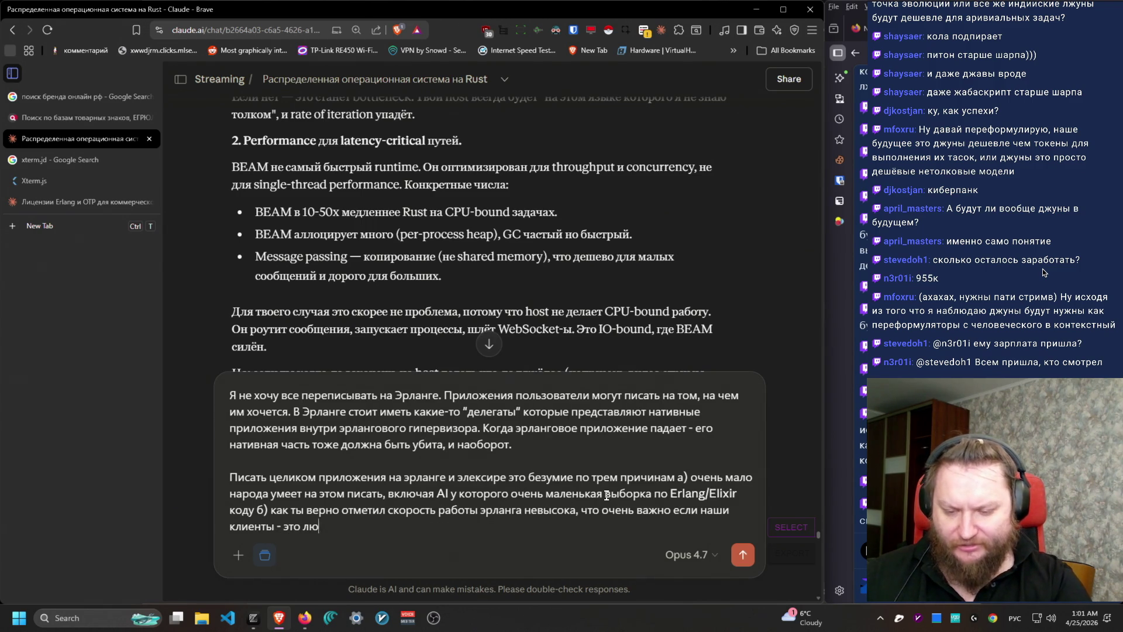
type("ди из AI мира к")
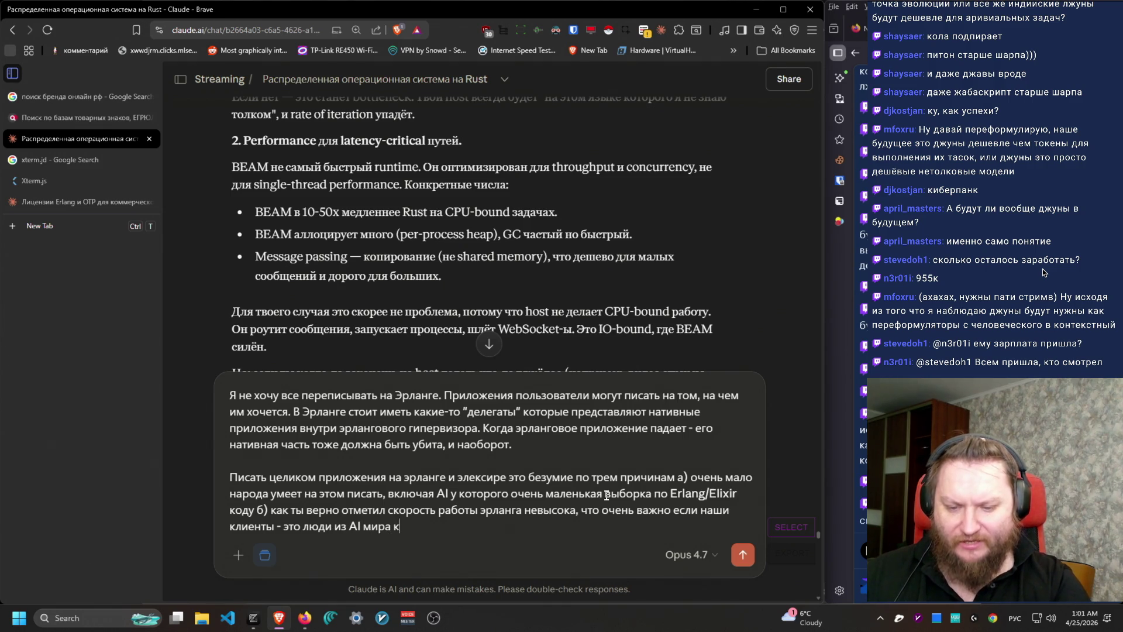
type("оторые занимаются об")
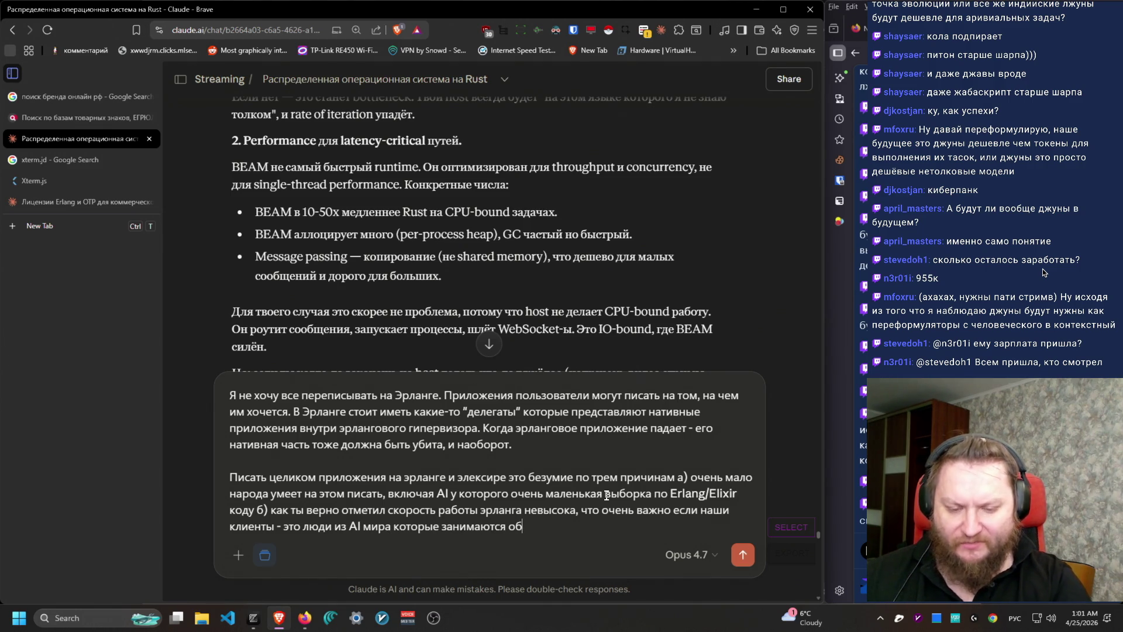
type("работкой больших данных")
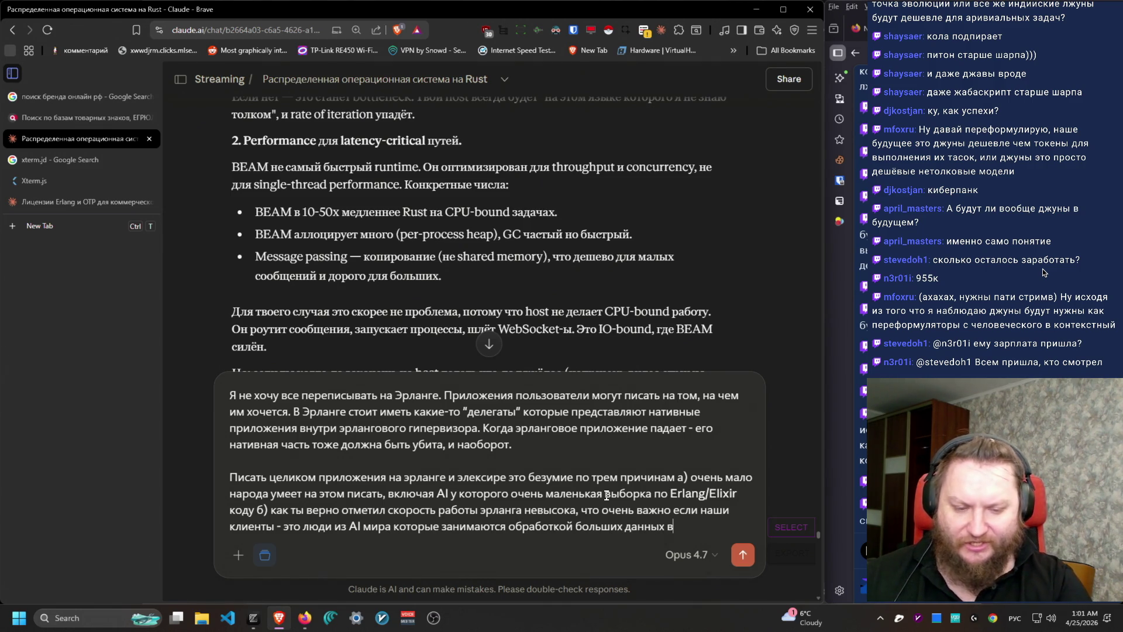
type("в) далеко ")
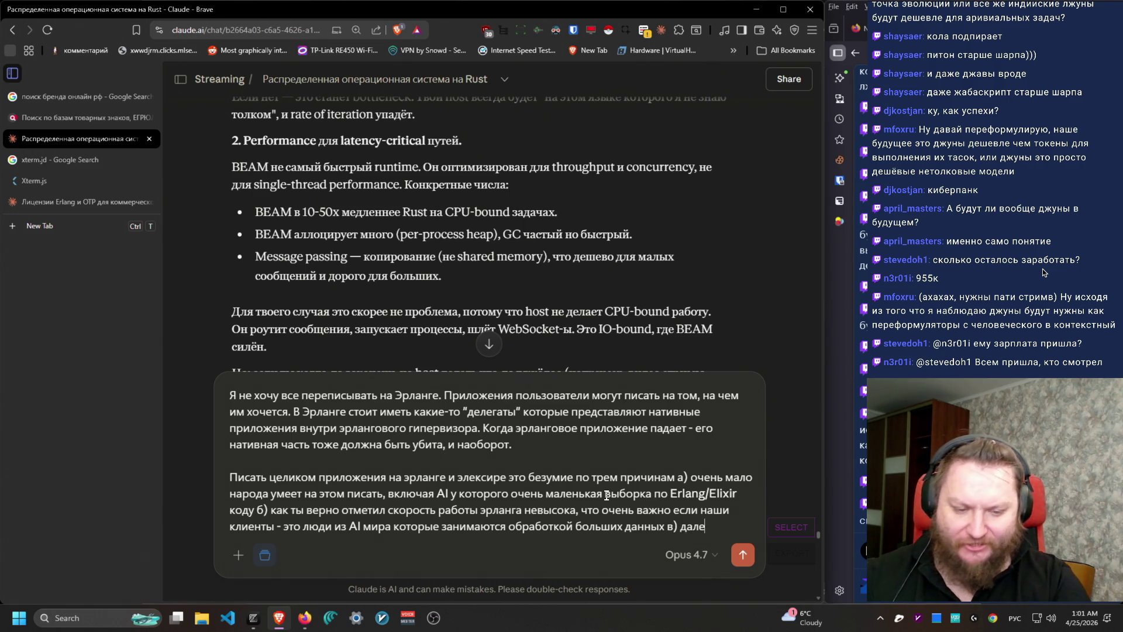
type("не вс")
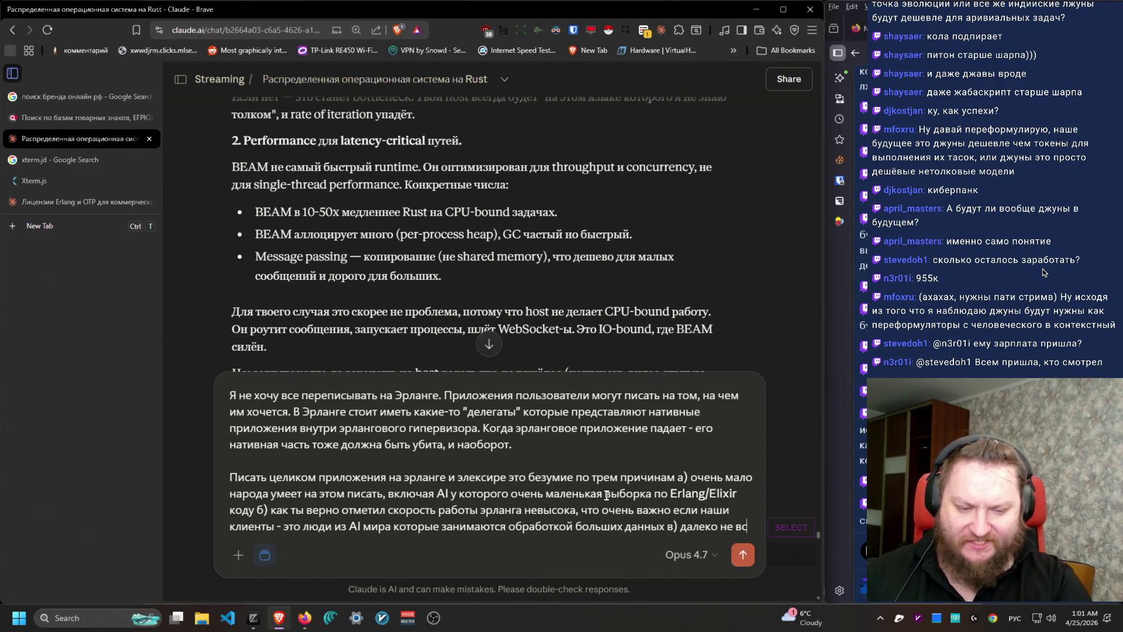
type("е вещи можно")
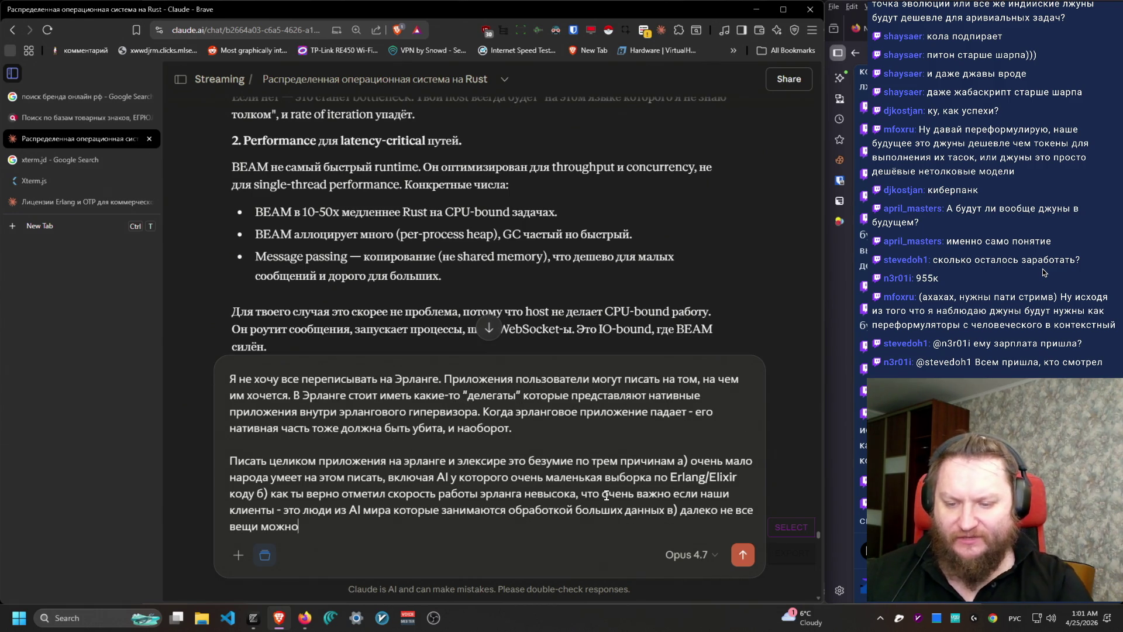
type("в системе")
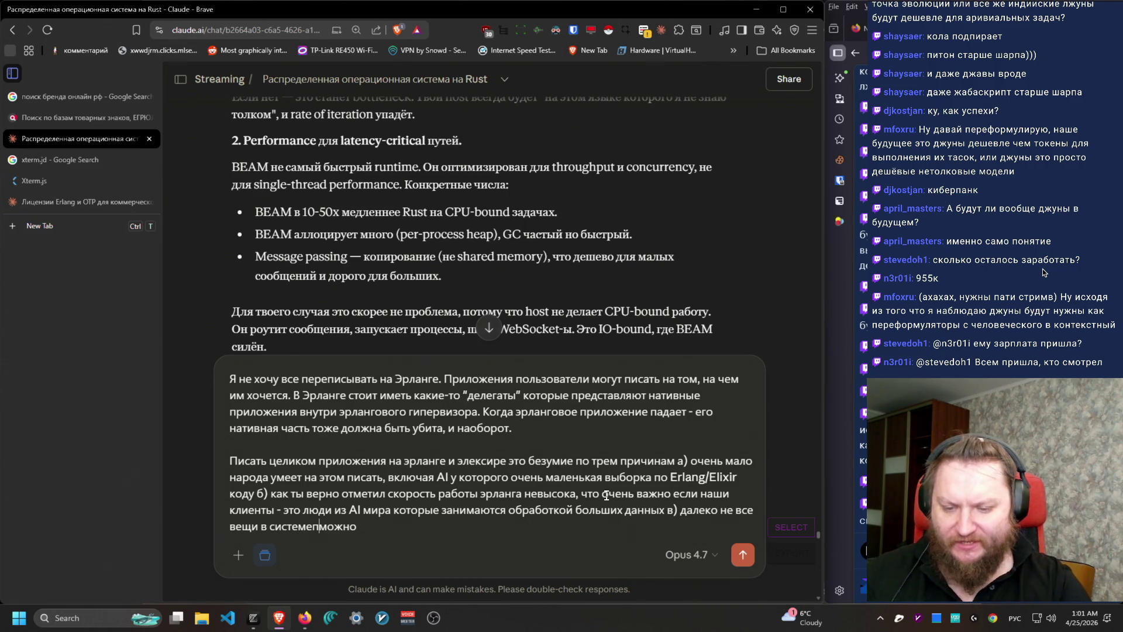
key("End")
type("ле")
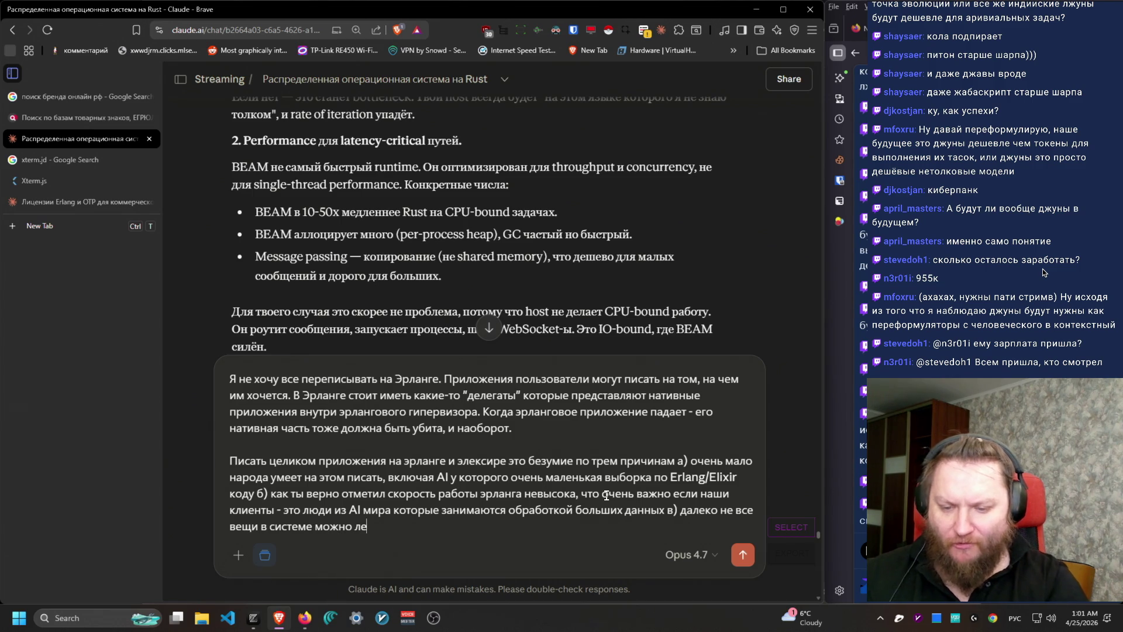
type("гко потрать из Эрл")
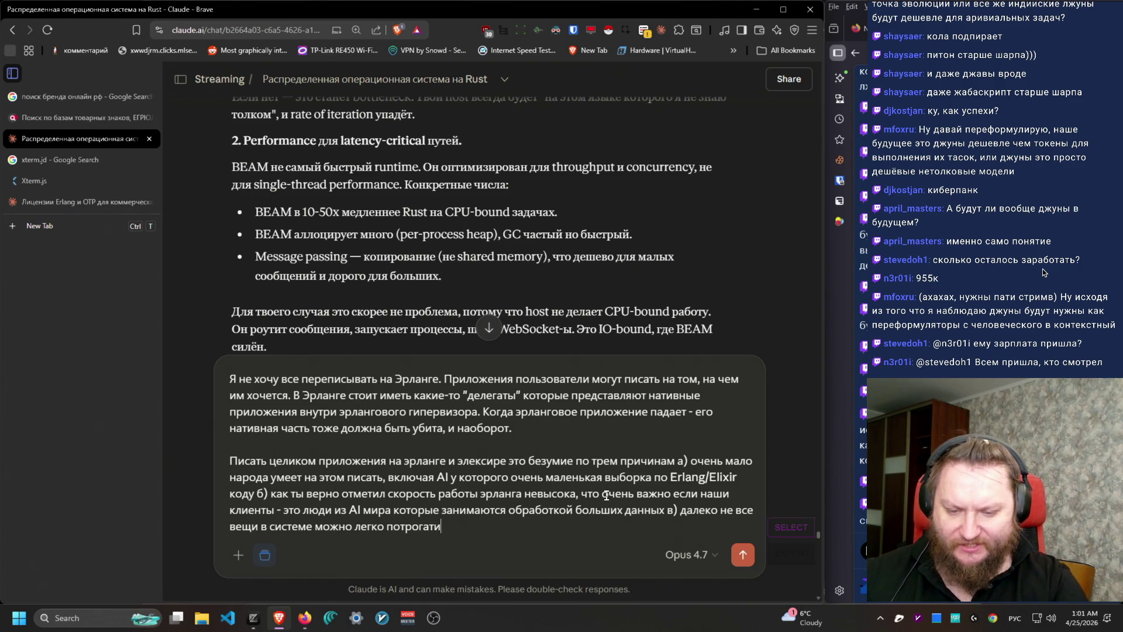
type("анга")
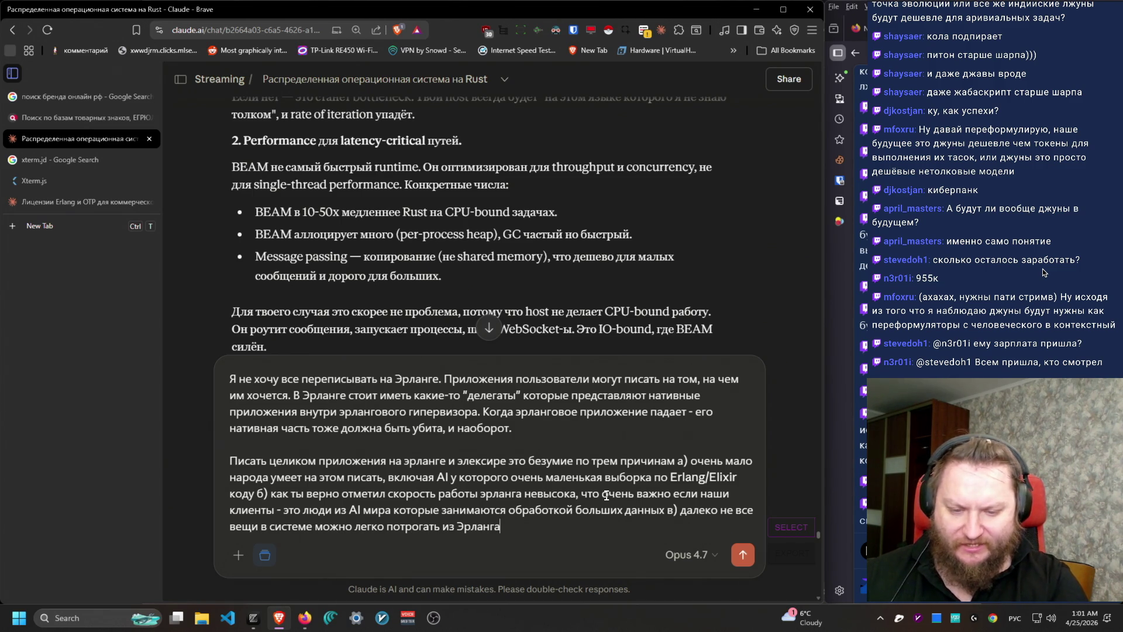
type(" - например, прямаая р")
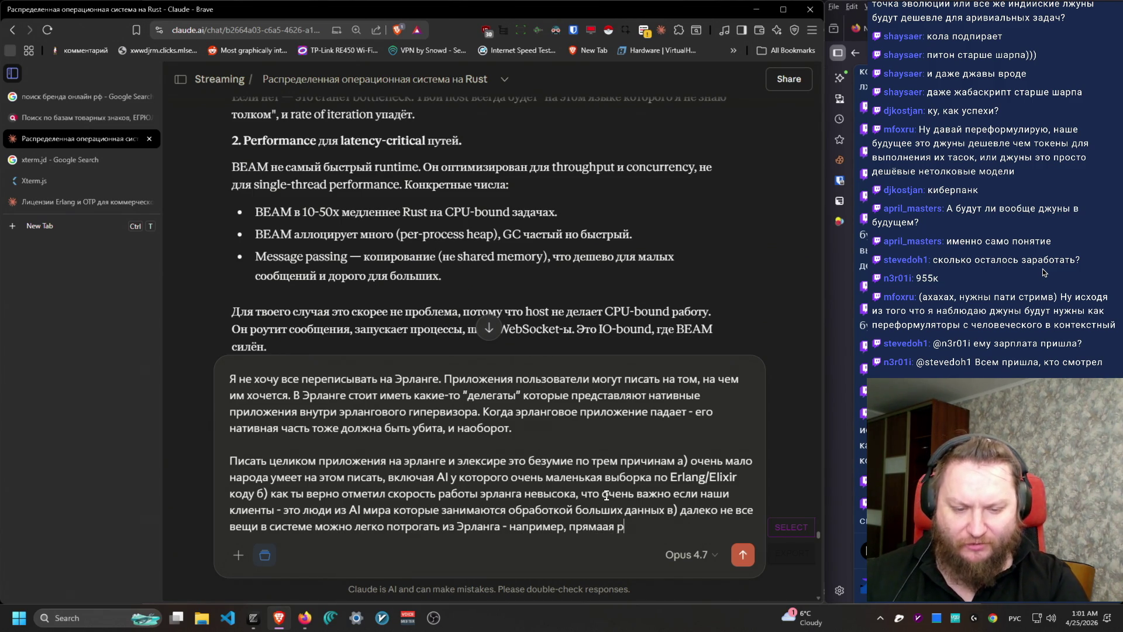
key("BackSpace")
type("абота")
type("GPU")
type("драйверы операци")
type("оннойс и")
type("системы, и так ")
type("далее.")
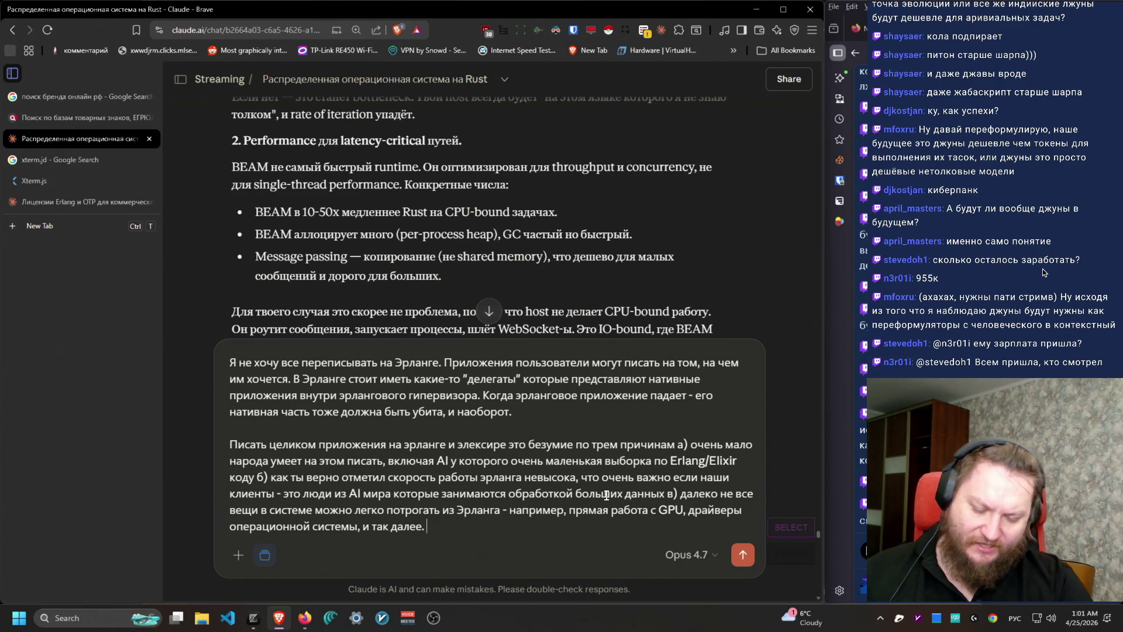
key("shift+Return")
key("shift+Return")
Step: Ask whether native apps should have a mirror process inside Erlang, and send the message
type("Что ты дум")
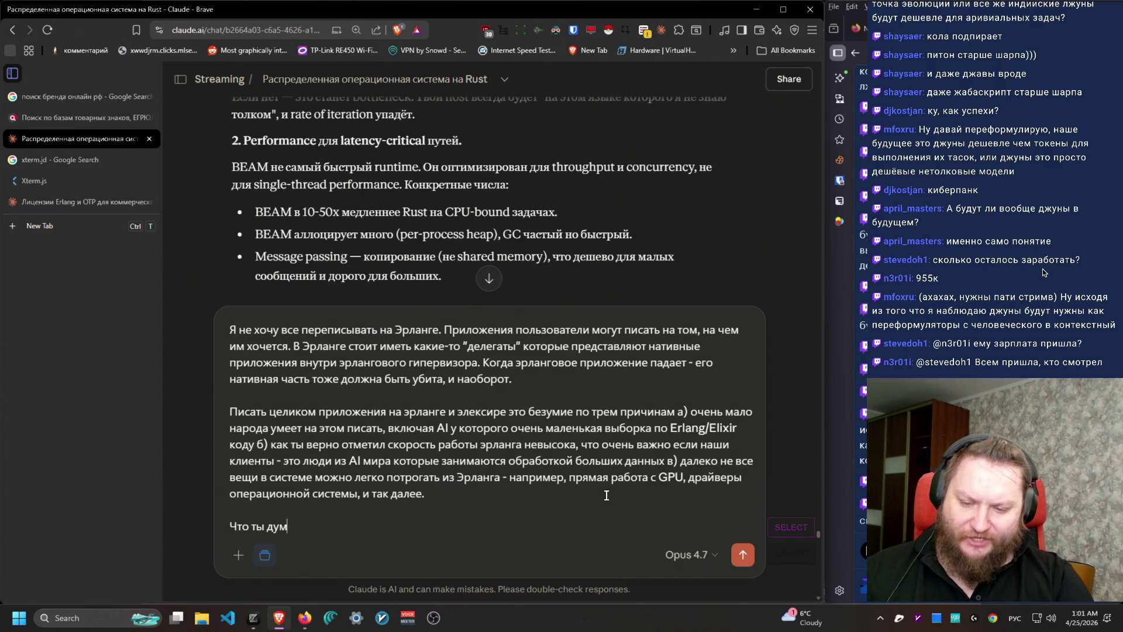
type("аешьнасче")
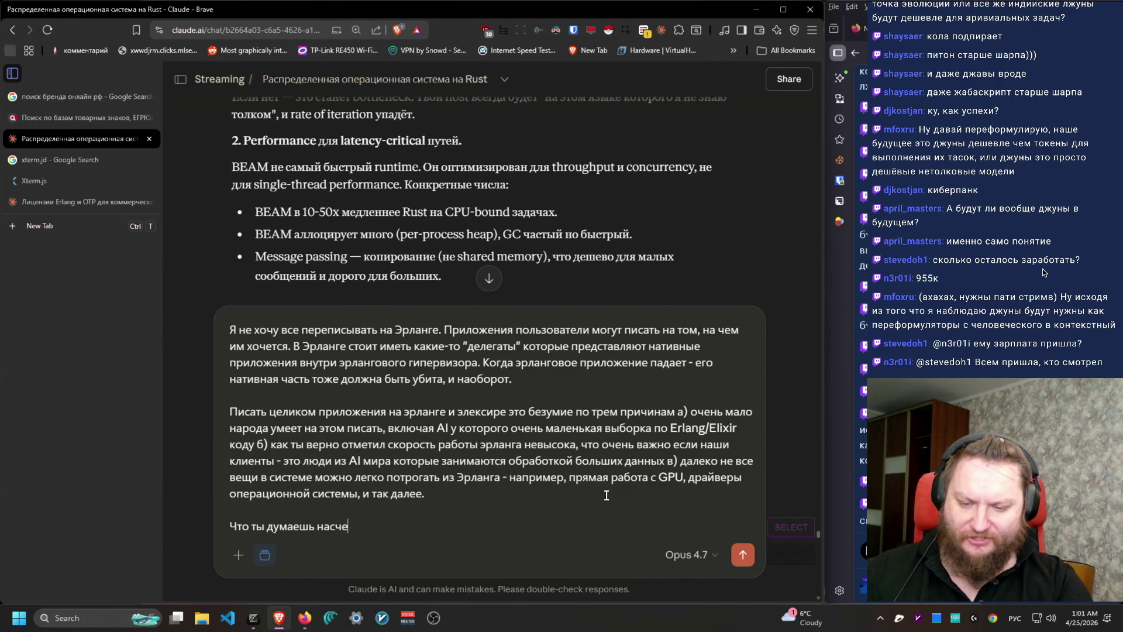
type("т модели, когда ")
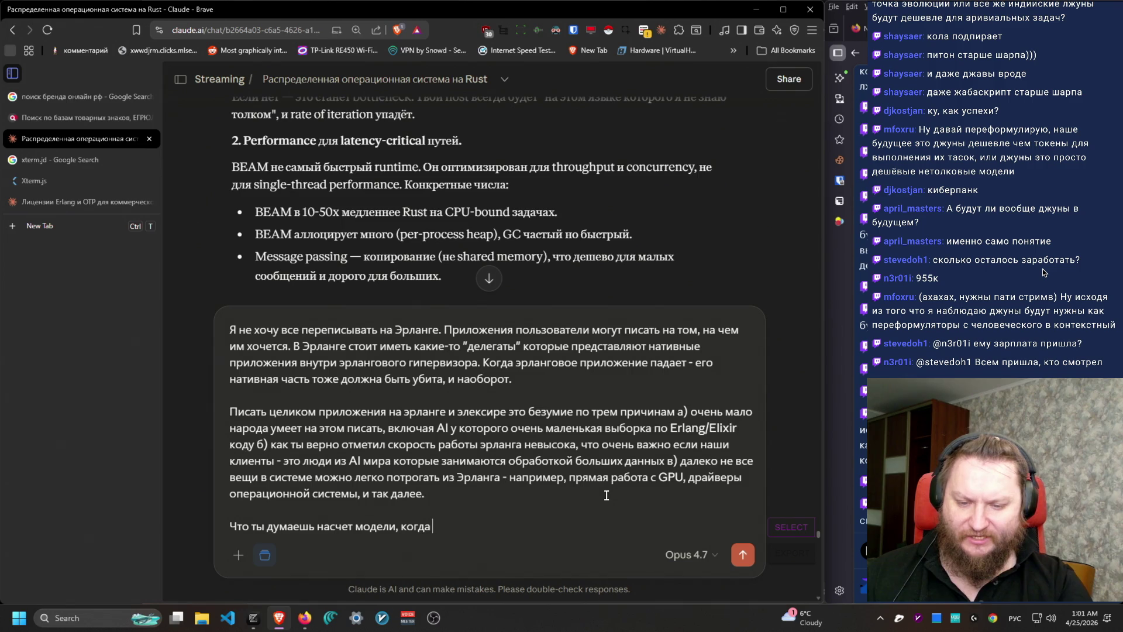
type("на нативное прилло")
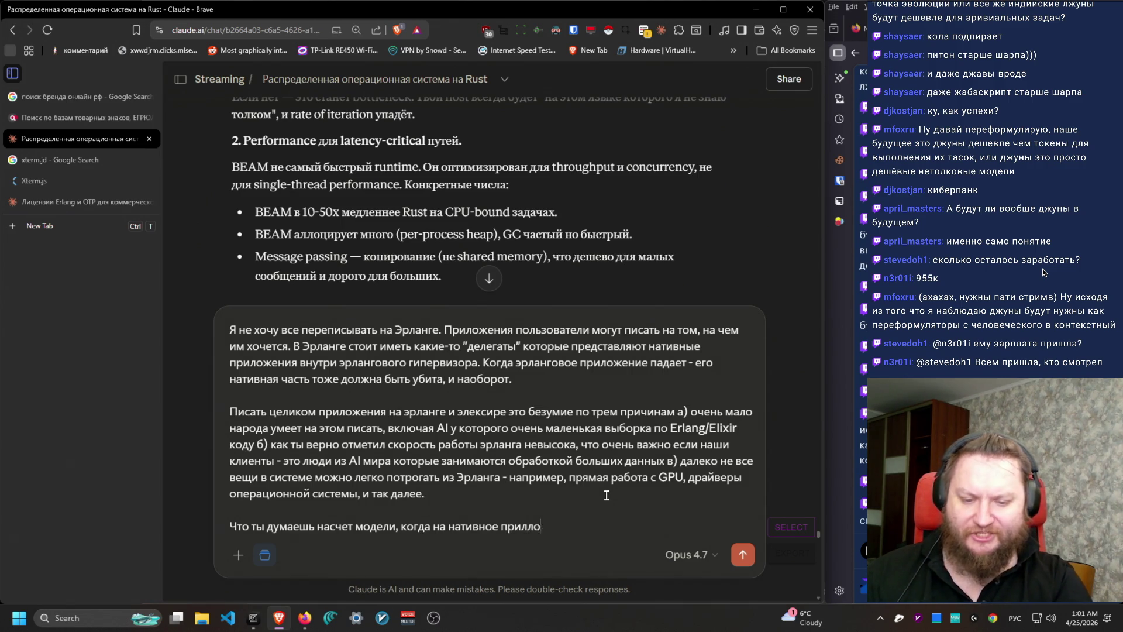
type("жениесть ег")
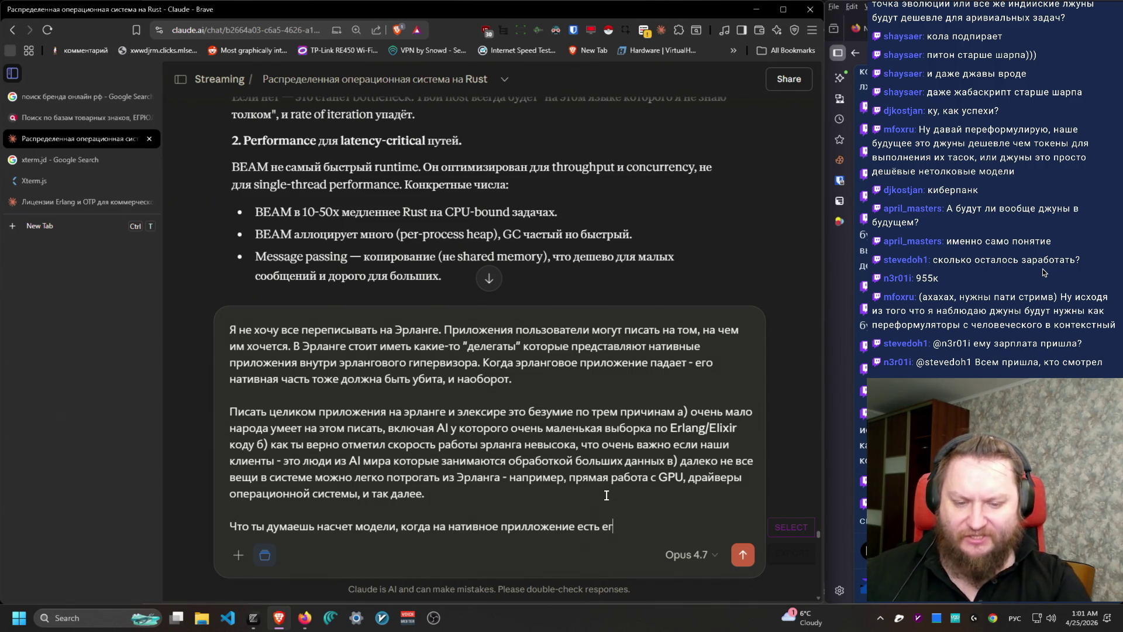
type("о отражение внутр")
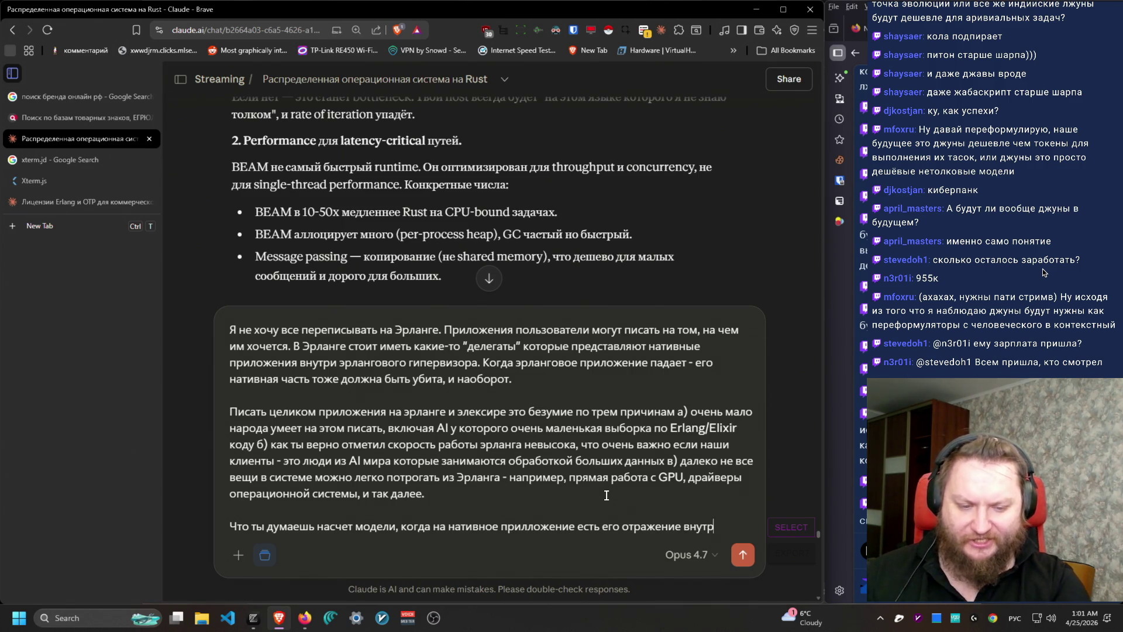
type("и Эрланга?")
key("Return")
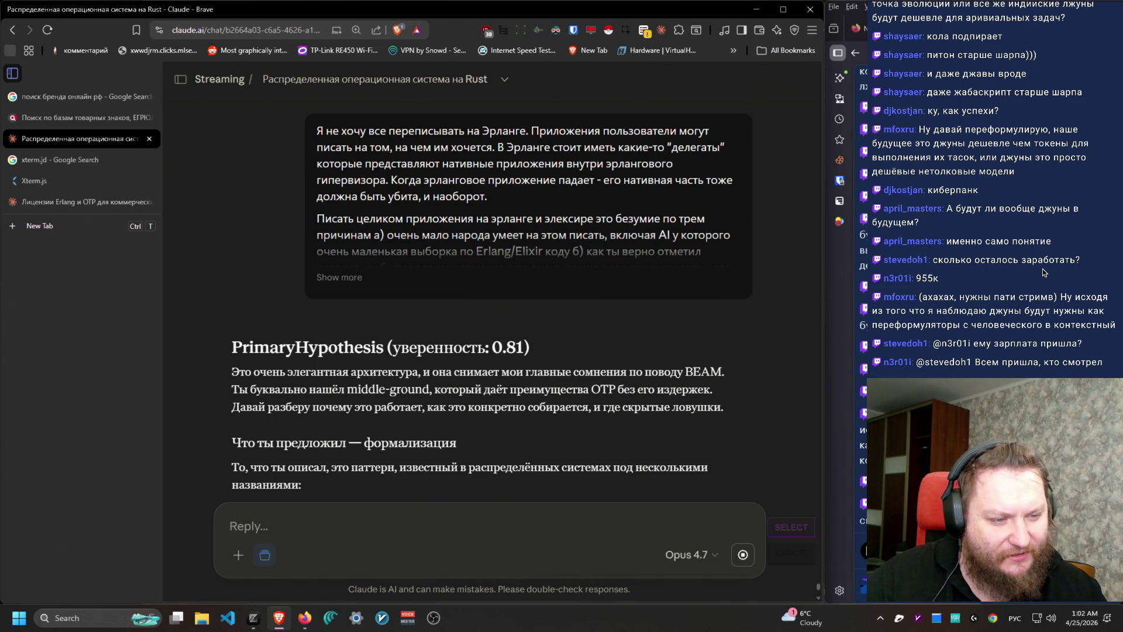
Step: Select the PrimaryHypothesis heading and the response's opening paragraph while reading
left_click(1043, 271)
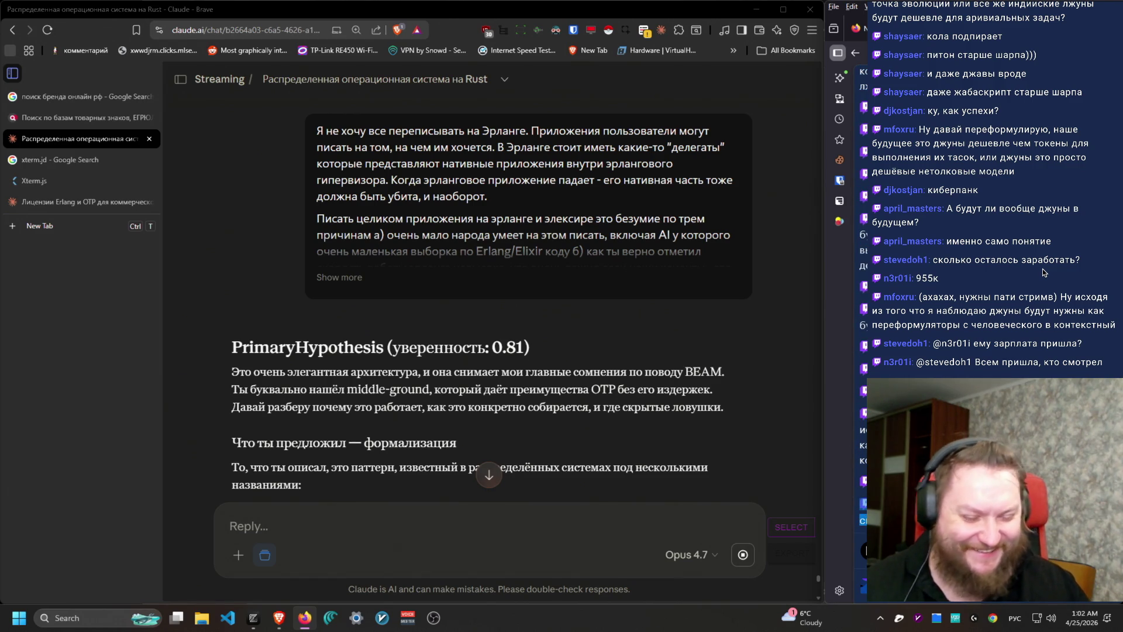
scroll(541, 250, "down", 2)
mouse_move(541, 249)
left_mouse_down()
mouse_move(220, 203)
mouse_move(231, 209)
left_mouse_up()
scroll(581, 418, "down", 2)
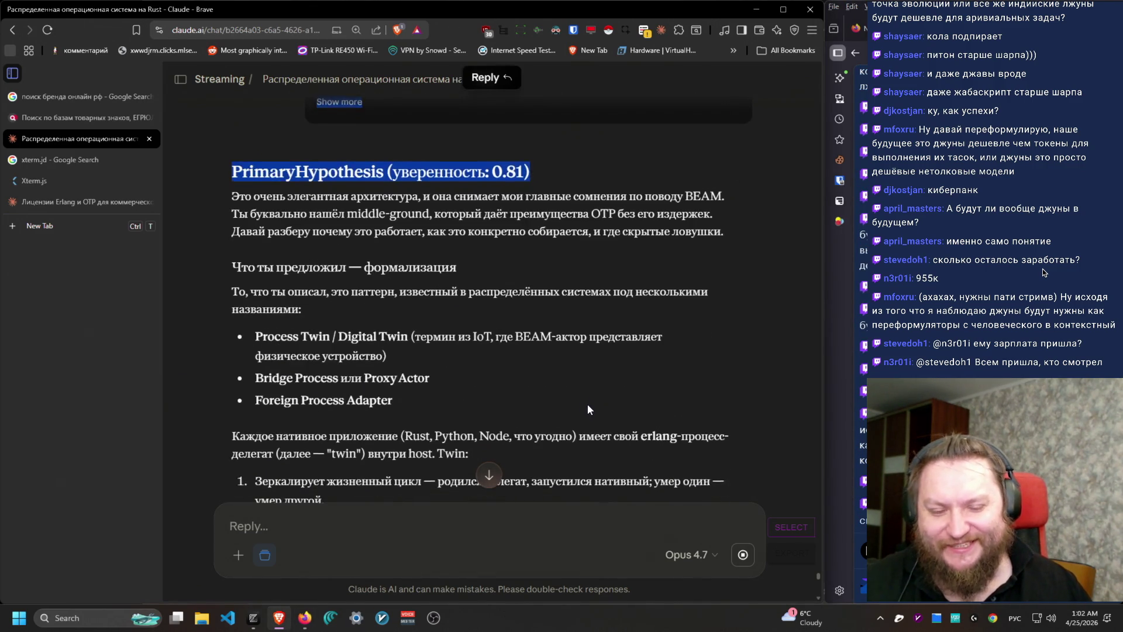
left_click(565, 383)
mouse_move(235, 137)
left_mouse_down()
mouse_move(642, 121)
mouse_move(735, 162)
mouse_move(736, 174)
mouse_move(696, 116)
mouse_move(659, 138)
mouse_move(306, 138)
mouse_move(234, 153)
mouse_move(474, 168)
mouse_move(601, 138)
left_mouse_up()
left_click(736, 174)
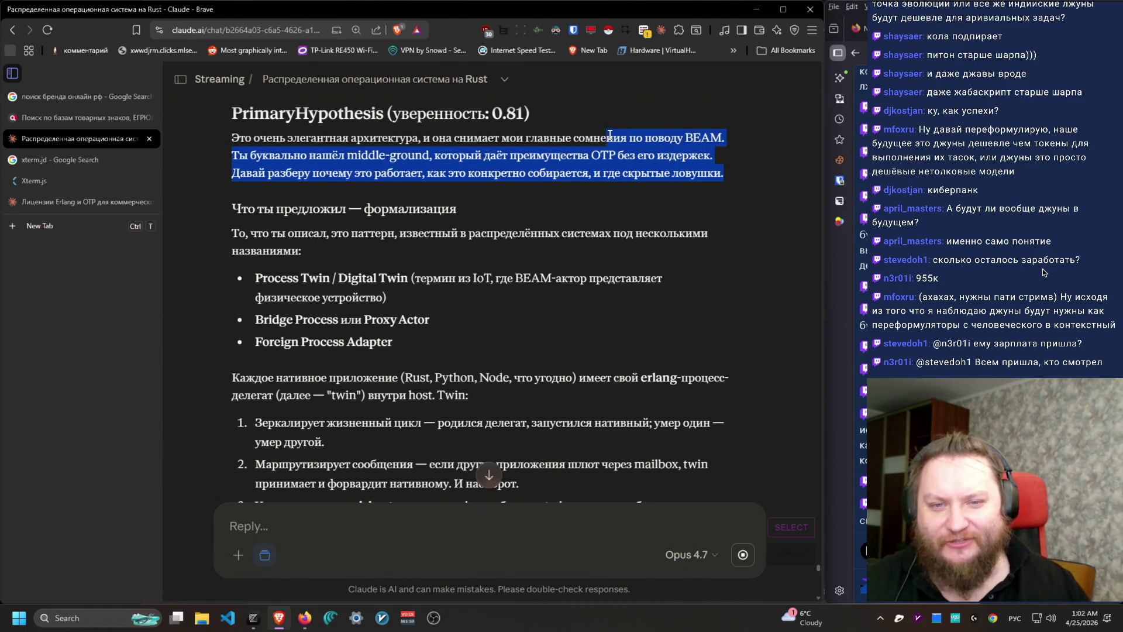
Step: Read through the Process Twin bullet, the twin's four duties and the OTP Port paragraph
scroll(689, 430, "down", 1)
left_click_drag(580, 364, 587, 352)
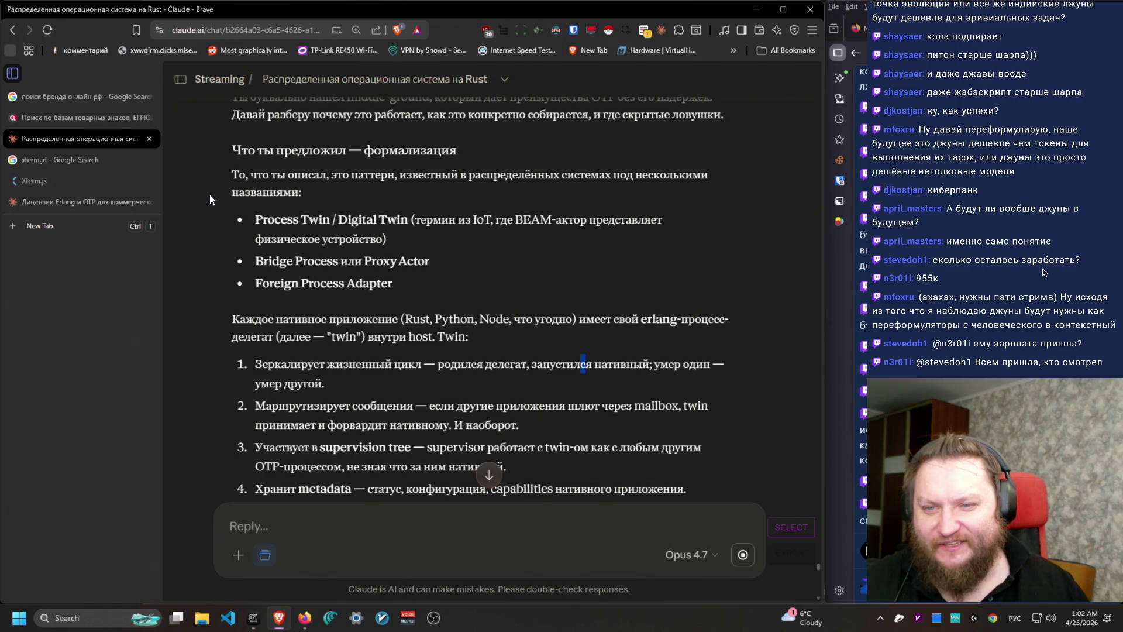
mouse_move(248, 216)
left_mouse_down()
mouse_move(386, 240)
mouse_move(409, 220)
mouse_move(687, 216)
mouse_move(679, 282)
left_mouse_up()
scroll(679, 282, "down", 2)
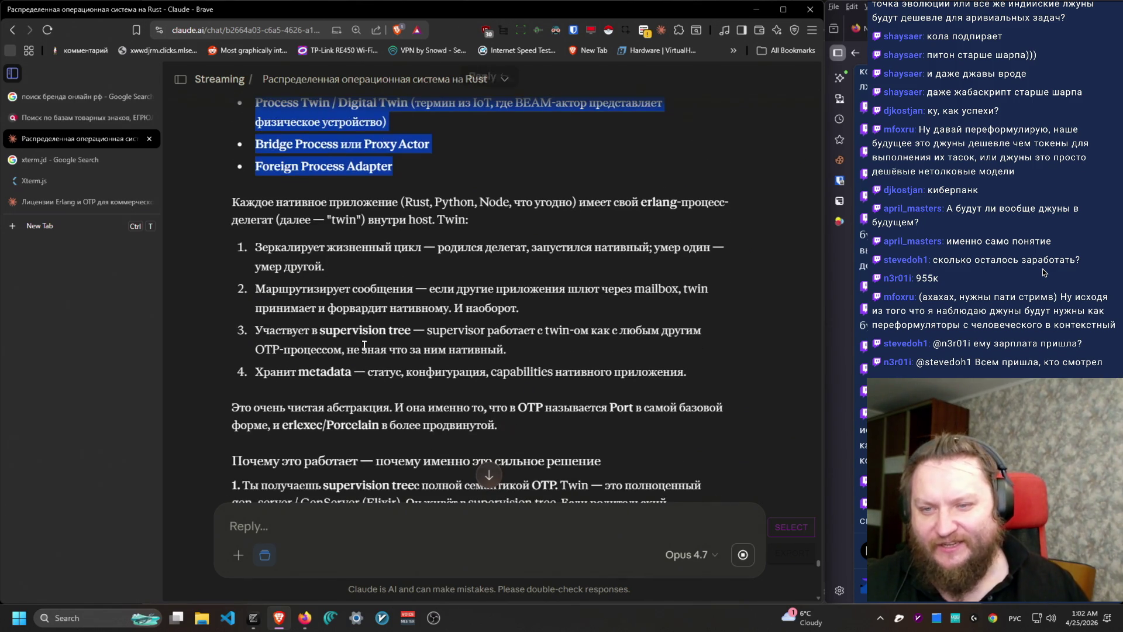
mouse_move(205, 202)
left_mouse_down()
mouse_move(393, 203)
mouse_move(486, 220)
left_mouse_up()
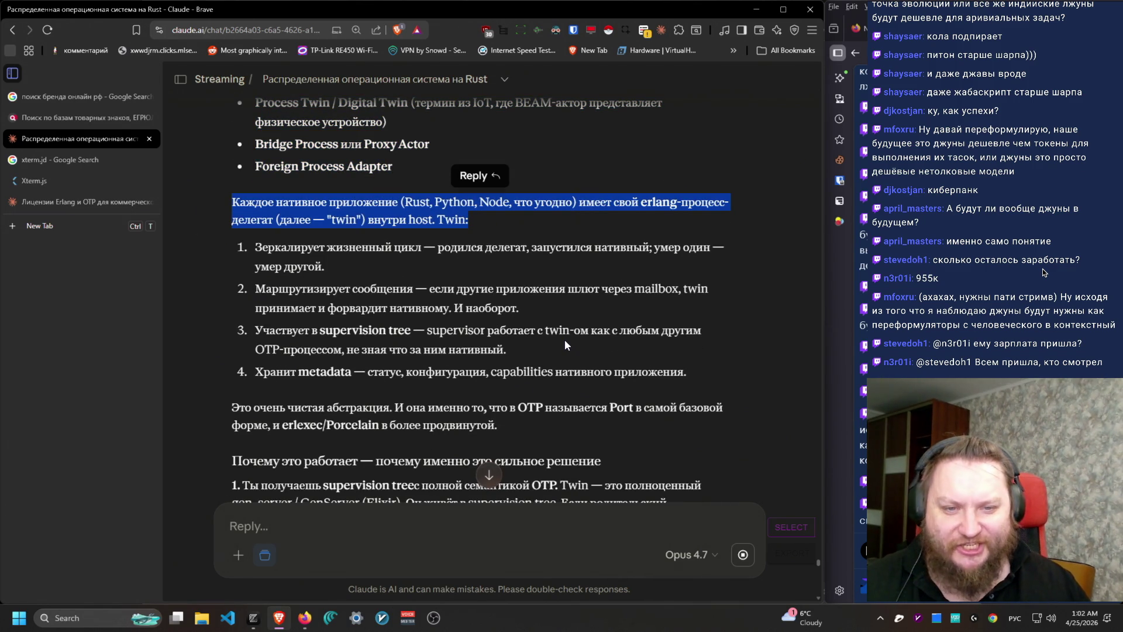
scroll(522, 425, "down", 1)
mouse_move(238, 187)
left_mouse_down()
mouse_move(621, 313)
mouse_move(774, 311)
mouse_move(731, 317)
mouse_move(182, 182)
left_mouse_up()
scroll(226, 234, "down", 2)
left_click_drag(226, 234, 598, 255)
Step: Scroll through the Elixir AppTwin code, selecting the part handling a dead native process
scroll(435, 354, "up", 1)
mouse_move(690, 263)
left_mouse_down()
mouse_move(689, 235)
mouse_move(439, 193)
mouse_move(309, 136)
mouse_move(222, 195)
left_mouse_up()
scroll(399, 472, "down", 6)
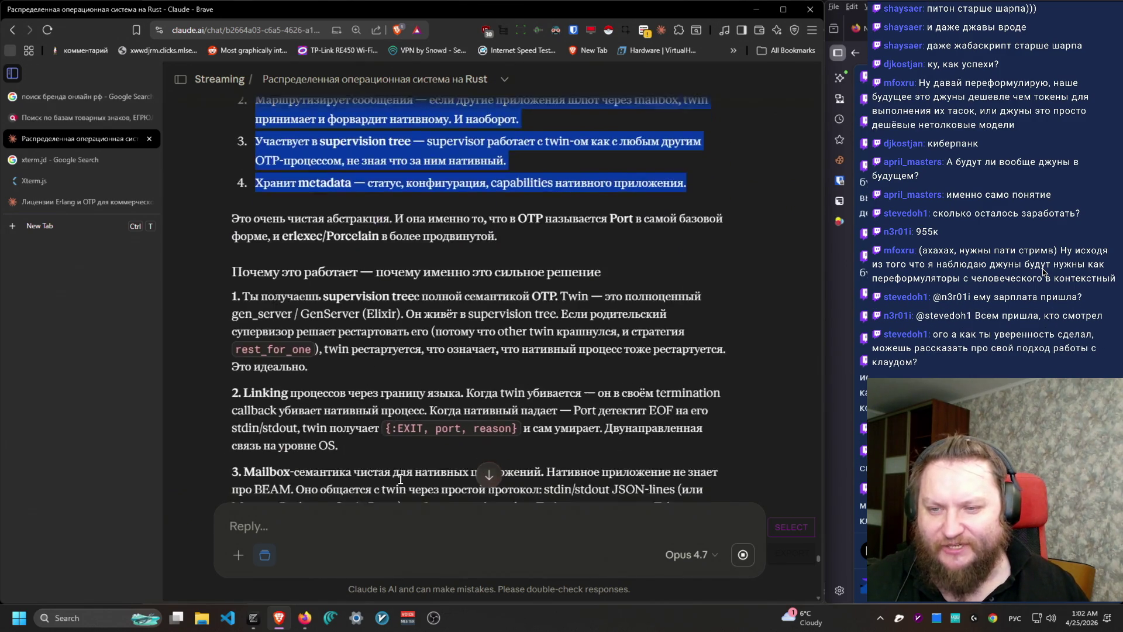
scroll(399, 473, "down", 3)
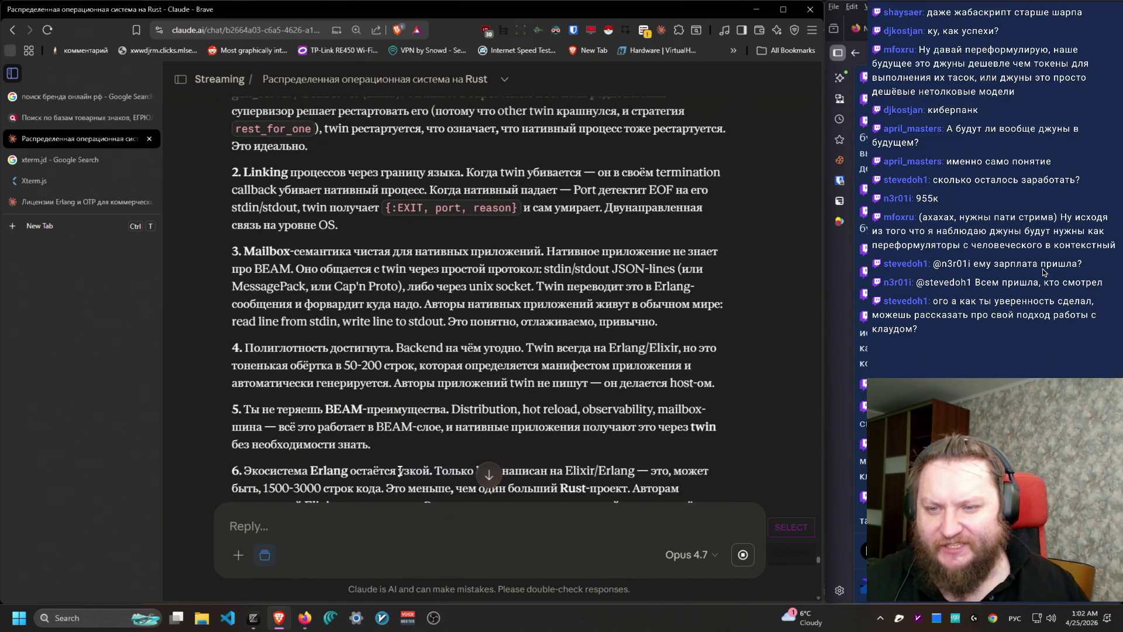
scroll(399, 475, "down", 5)
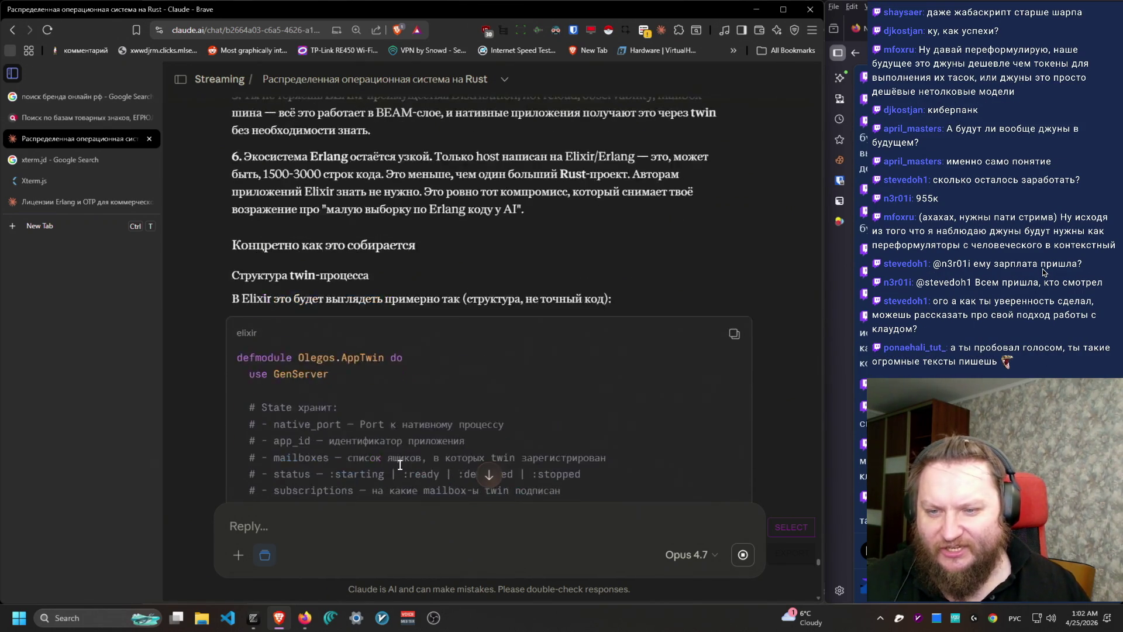
scroll(399, 465, "up", 3)
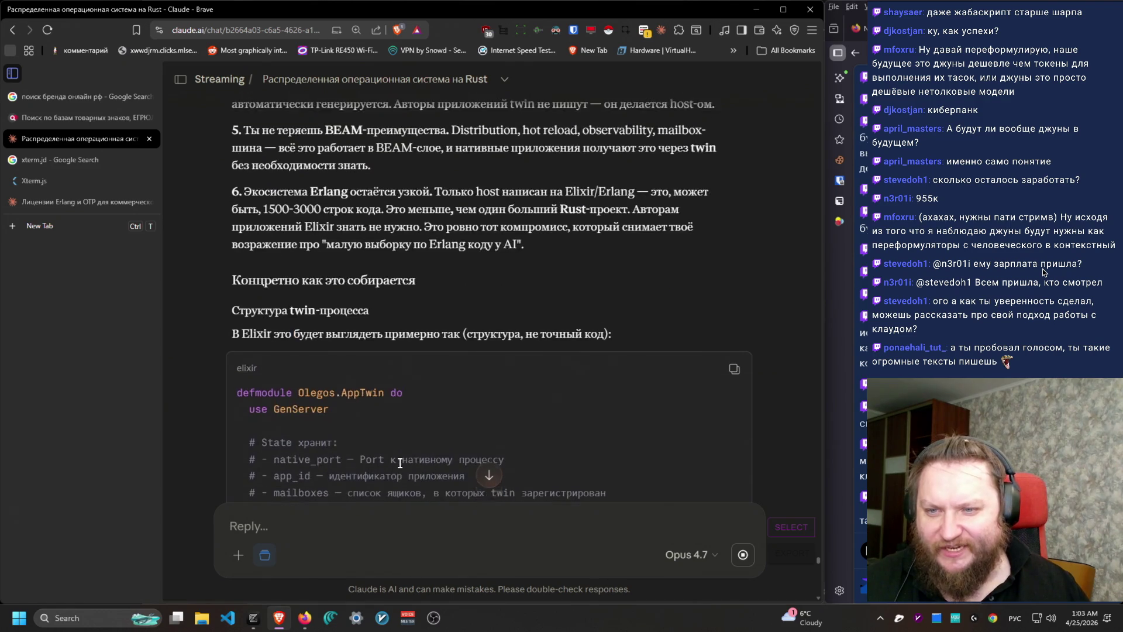
scroll(400, 468, "up", 1)
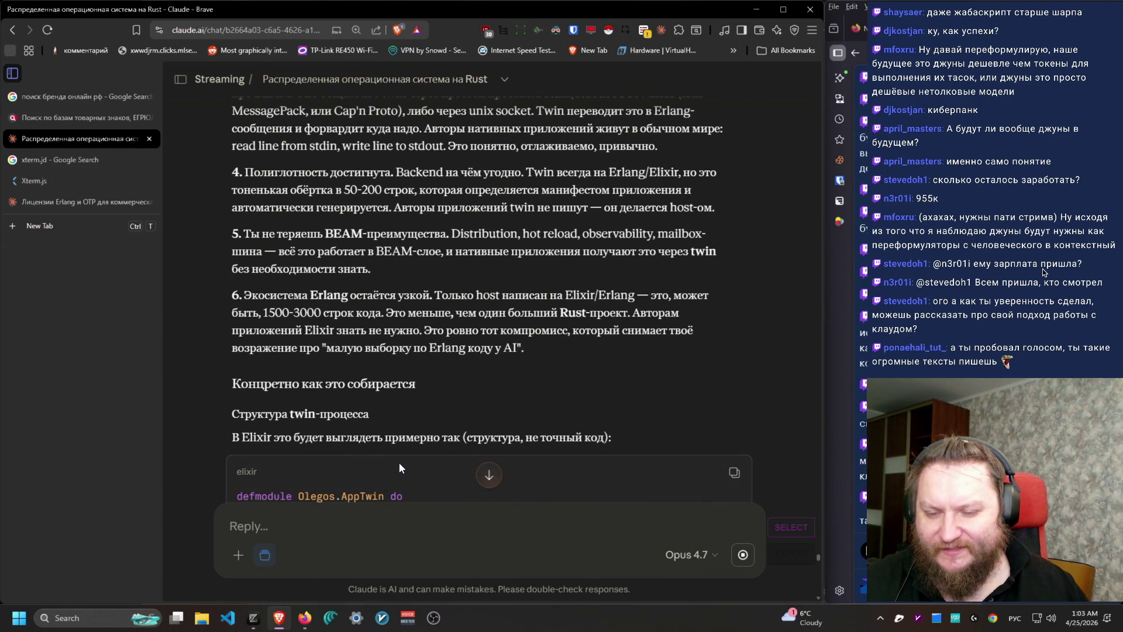
scroll(399, 462, "down", 5)
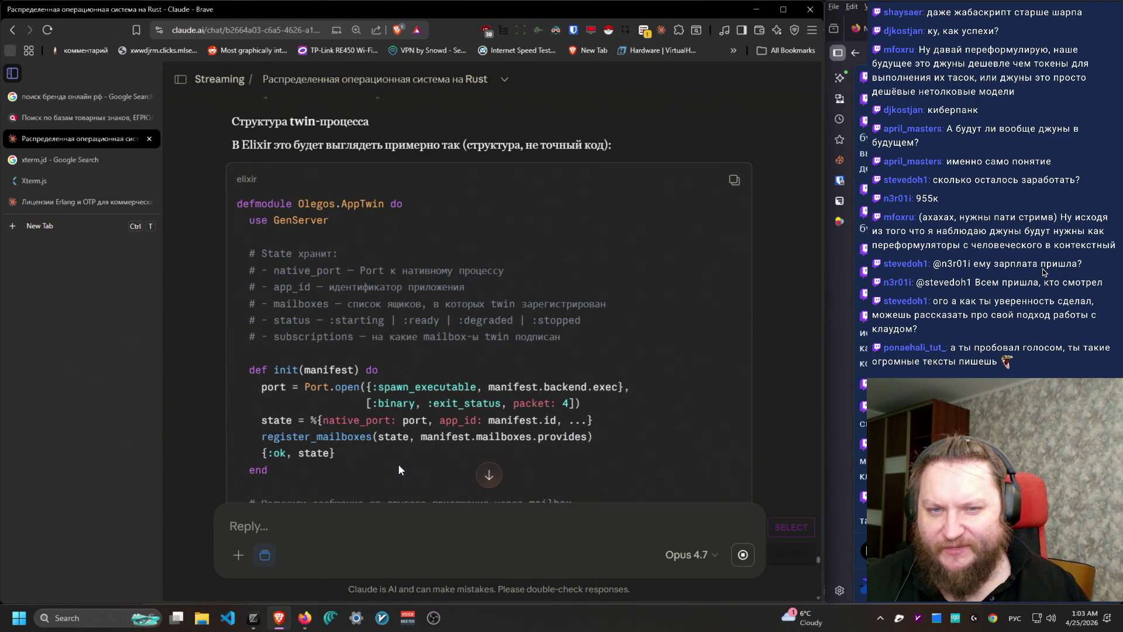
scroll(398, 465, "down", 12)
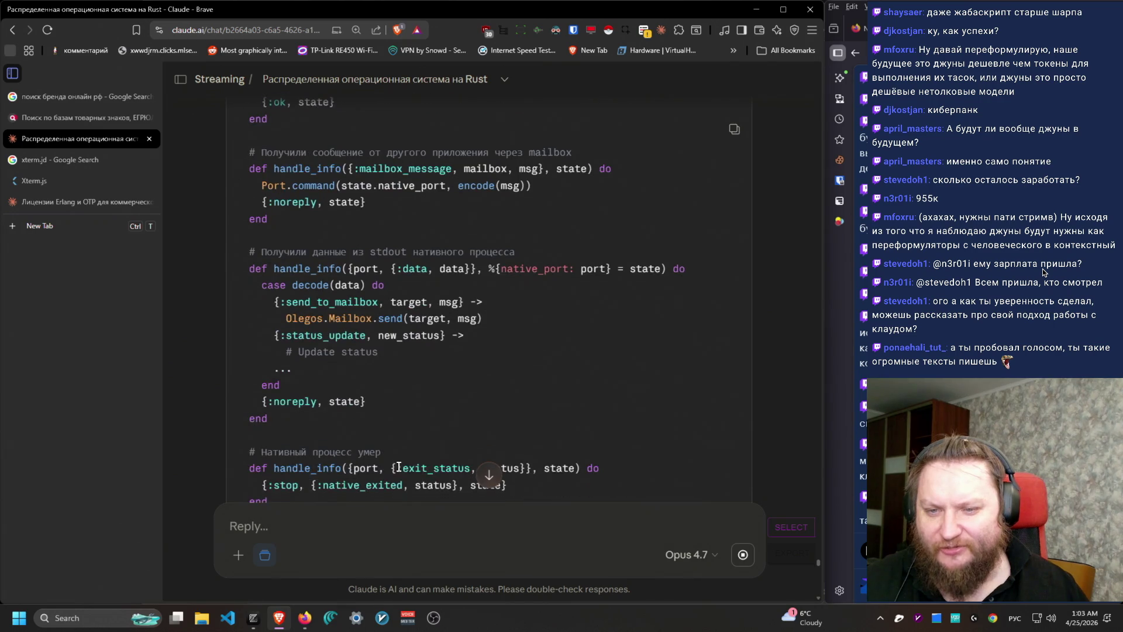
scroll(397, 470, "down", 3)
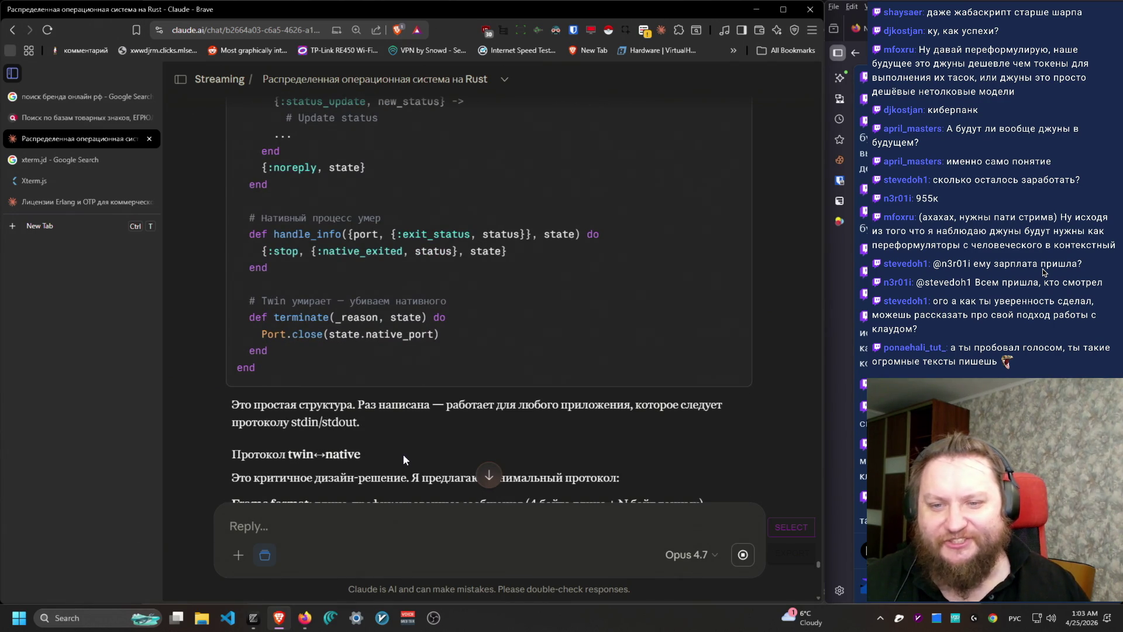
left_click_drag(245, 204, 343, 373)
left_click(343, 373)
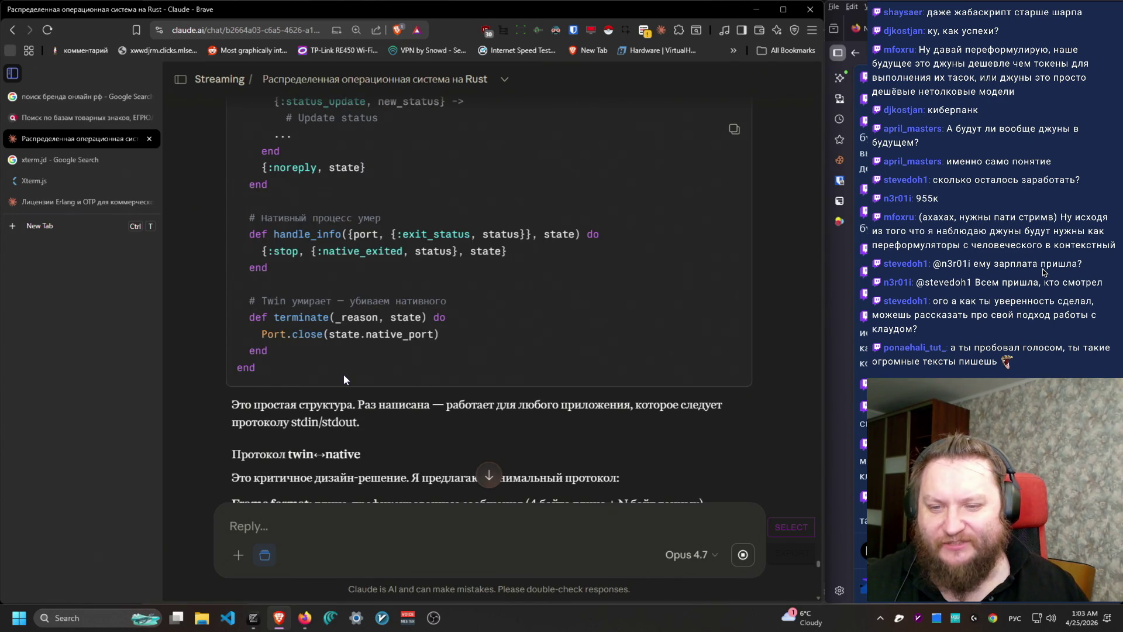
Step: Select the :exit_status term, scroll on to the protocol section, and switch to Desktop 2
scroll(302, 462, "up", 5)
scroll(295, 451, "up", 4)
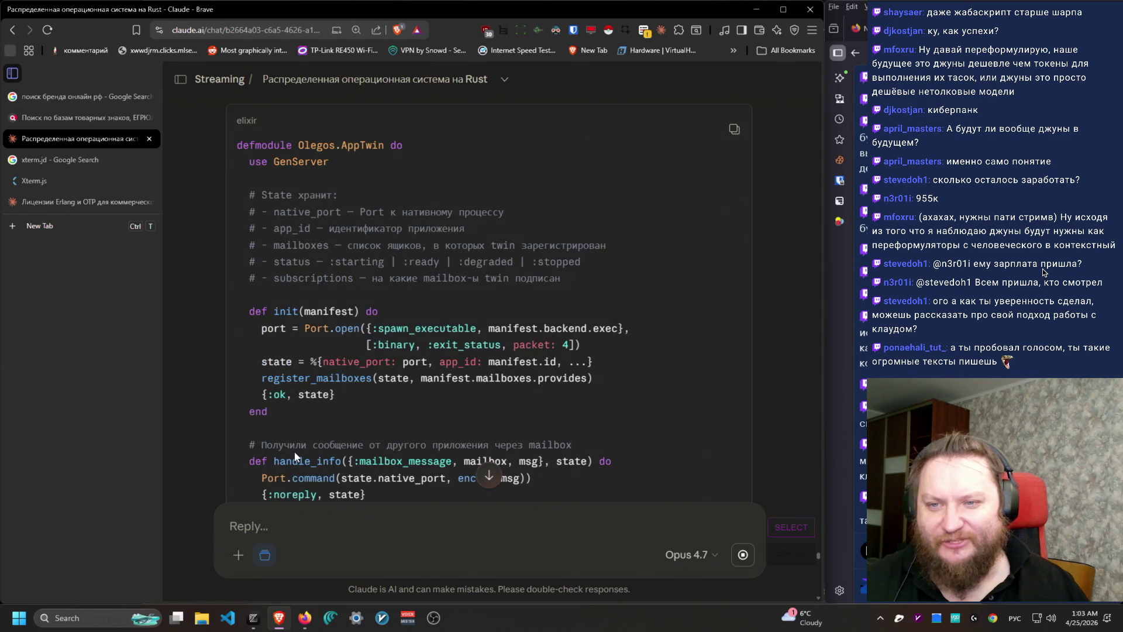
scroll(295, 454, "up", 1)
scroll(295, 452, "down", 11)
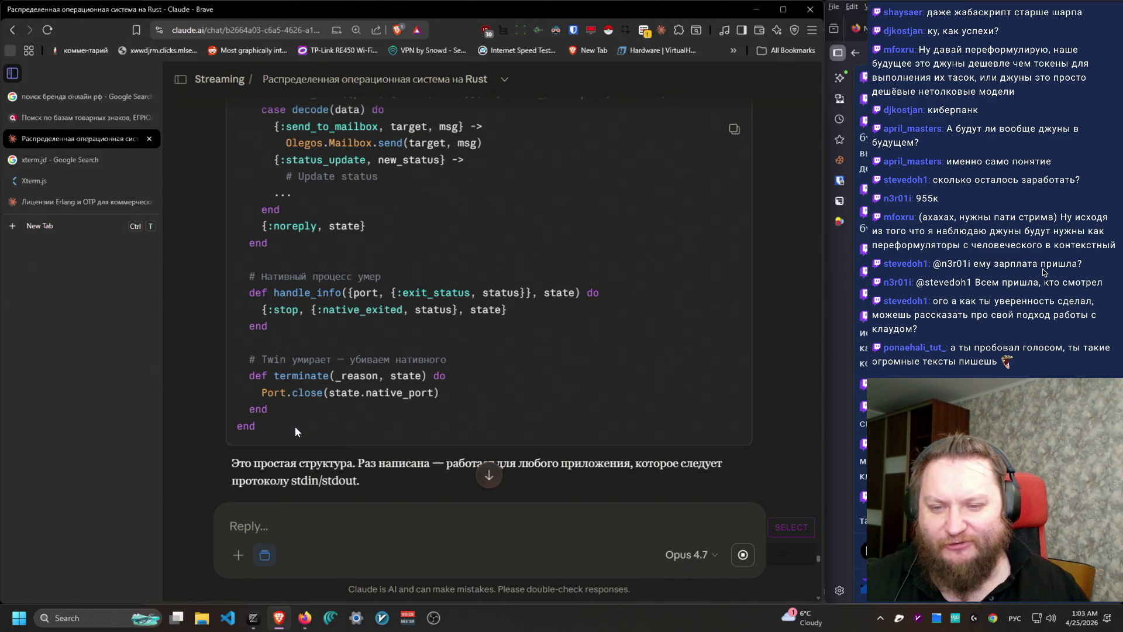
left_click_drag(397, 292, 469, 289)
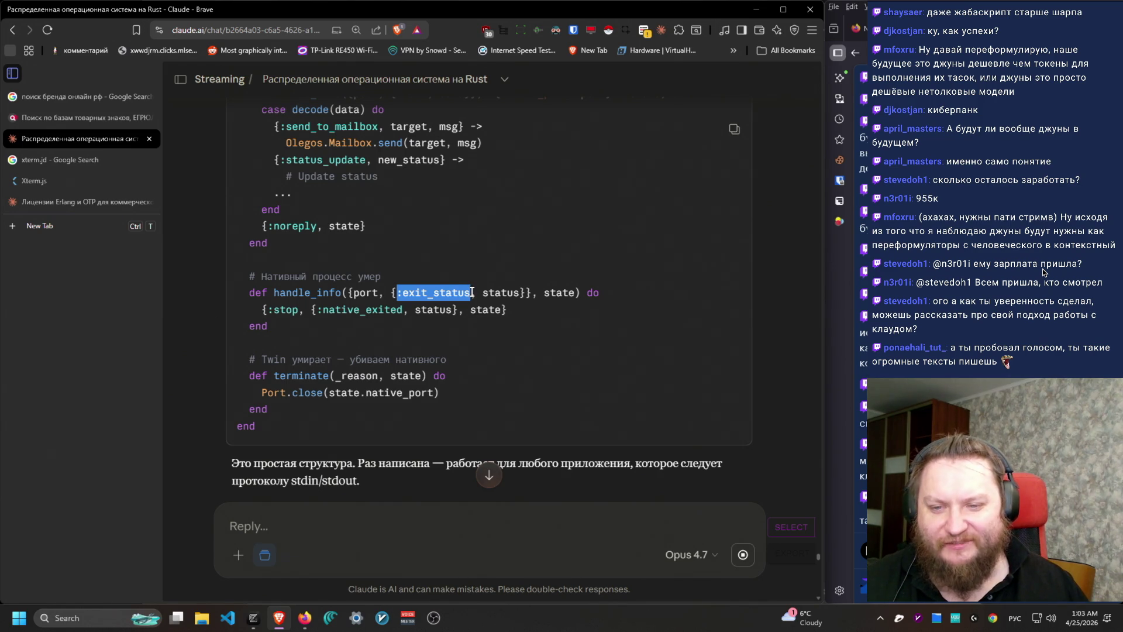
scroll(398, 386, "down", 5)
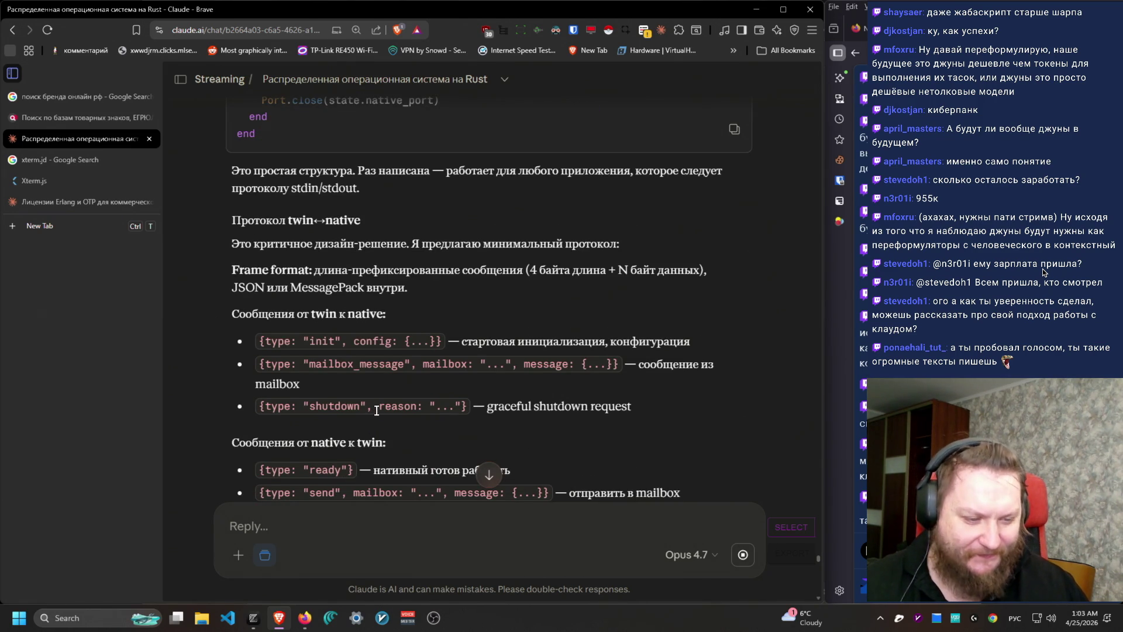
key("alt+Tab")
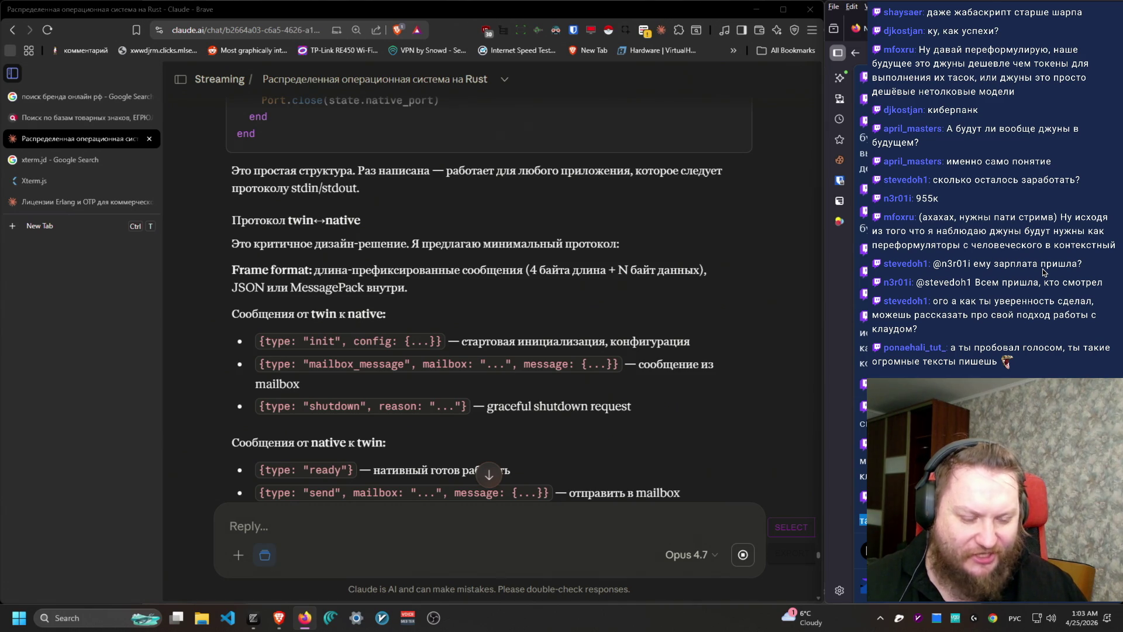
key("super+t")
key("super+t")
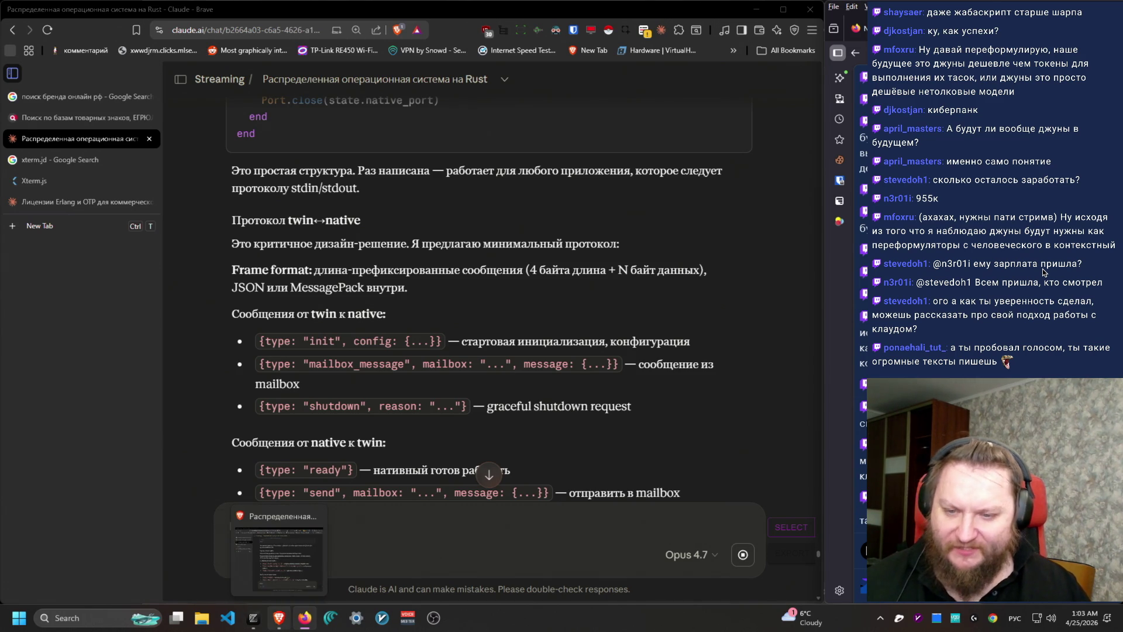
key("ctrl+super+Right")
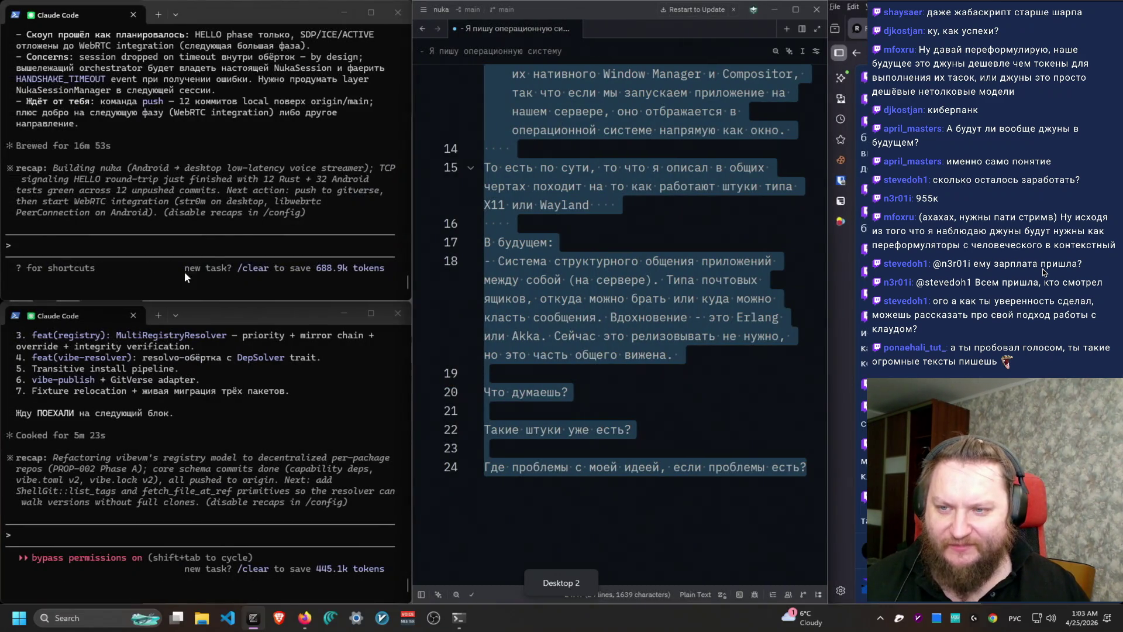
Step: Focus the Claude Code terminal and the drafted message in Zed, then switch to Desktop 3
left_click(221, 230)
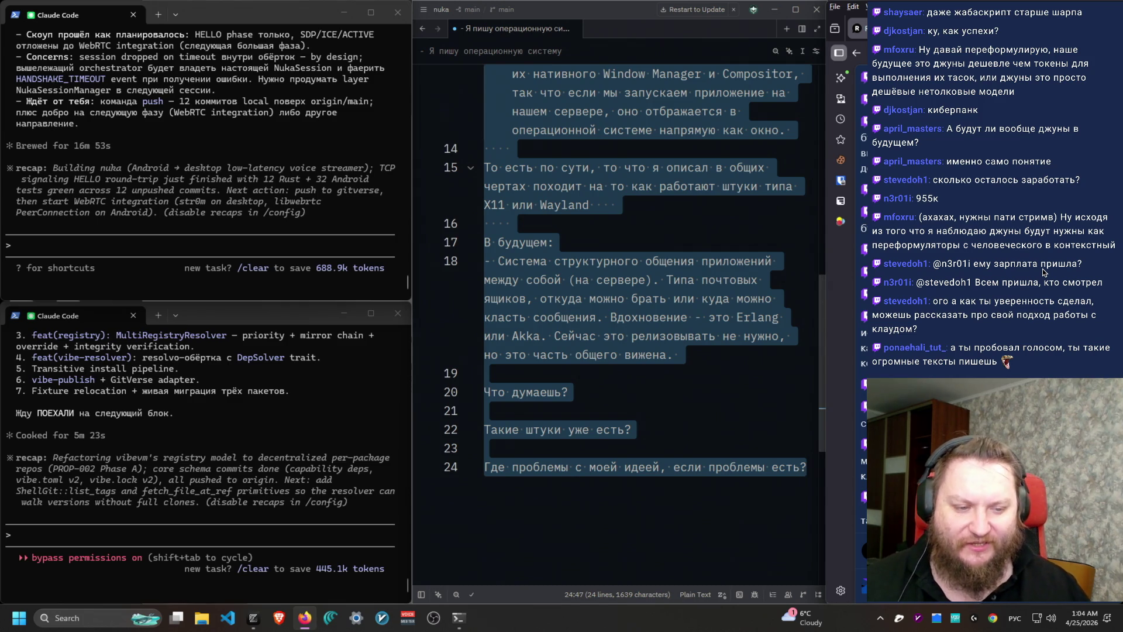
left_click(663, 485)
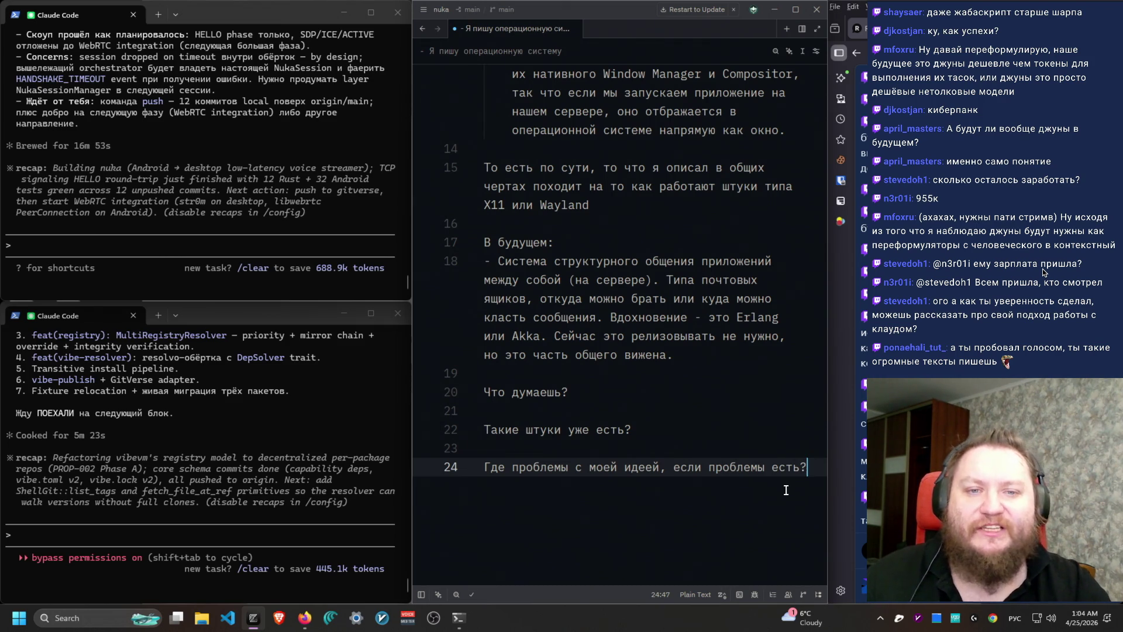
key("ctrl+super+Right")
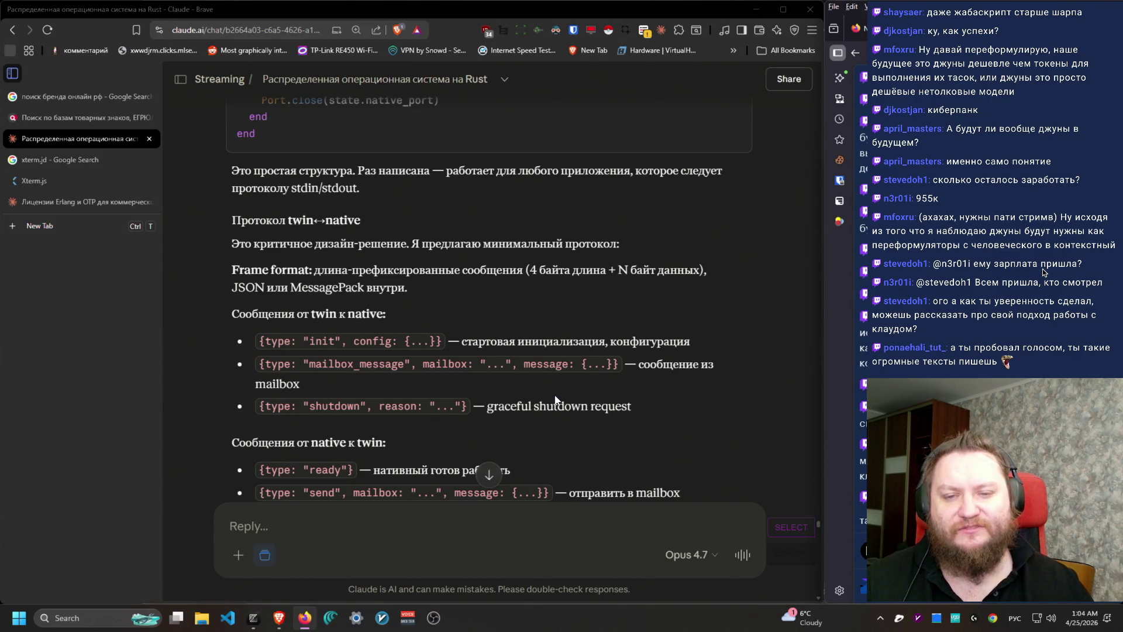
scroll(620, 439, "down", 1)
scroll(610, 427, "up", 1)
scroll(609, 427, "down", 1)
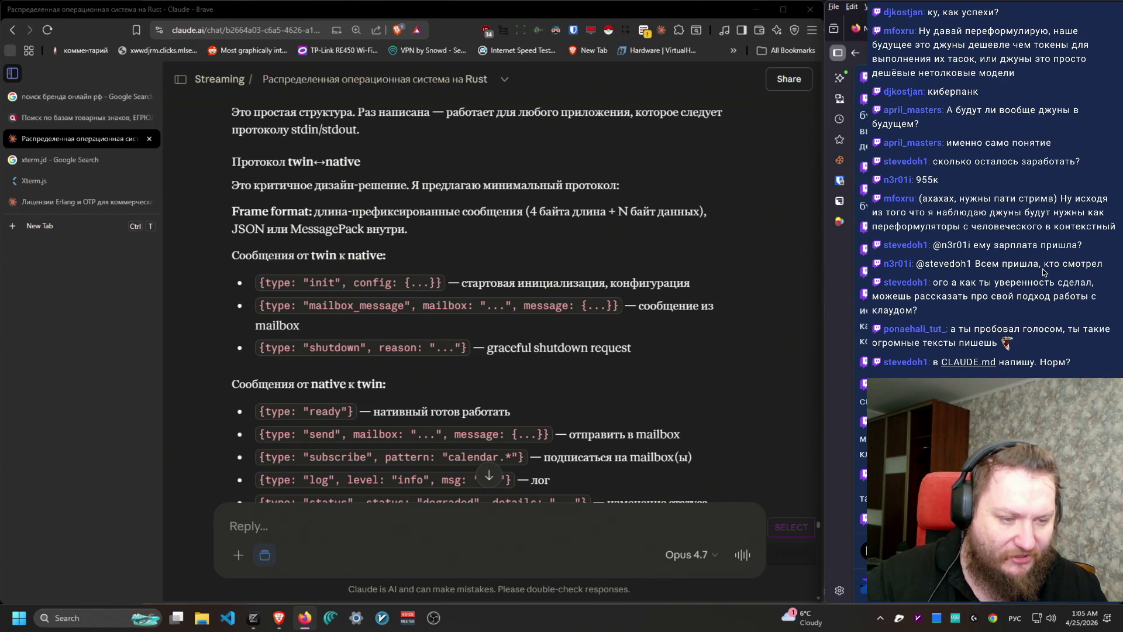
Step: Open oleg.guru in a new tab and switch the site to Russian
left_click(74, 232)
key("alt+shift")
type("ol")
key("Return")
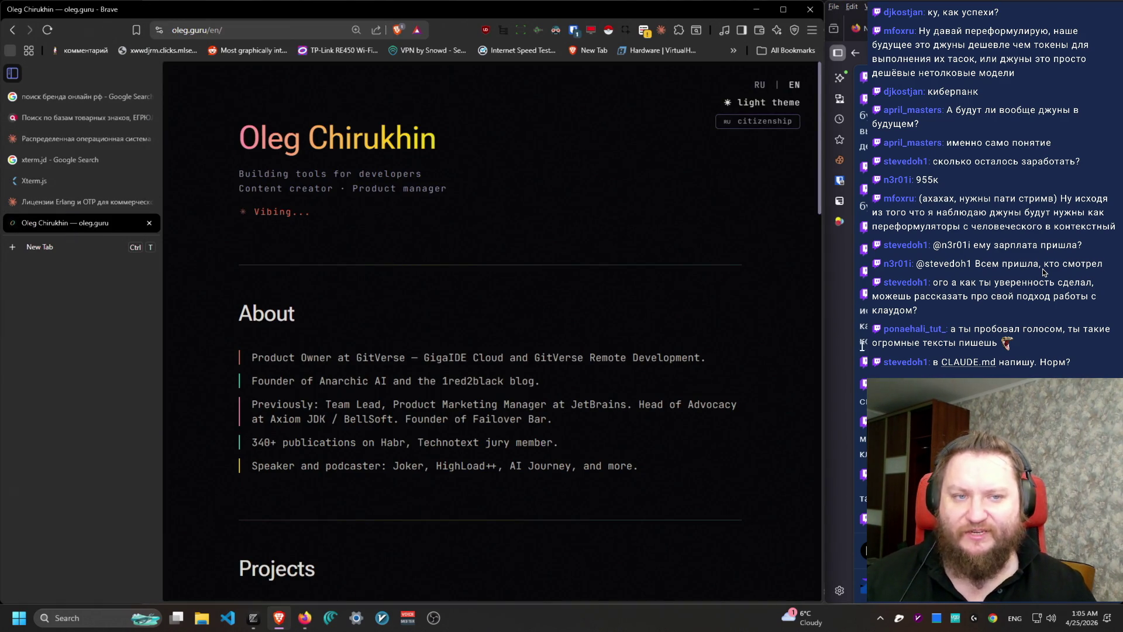
left_click(759, 85)
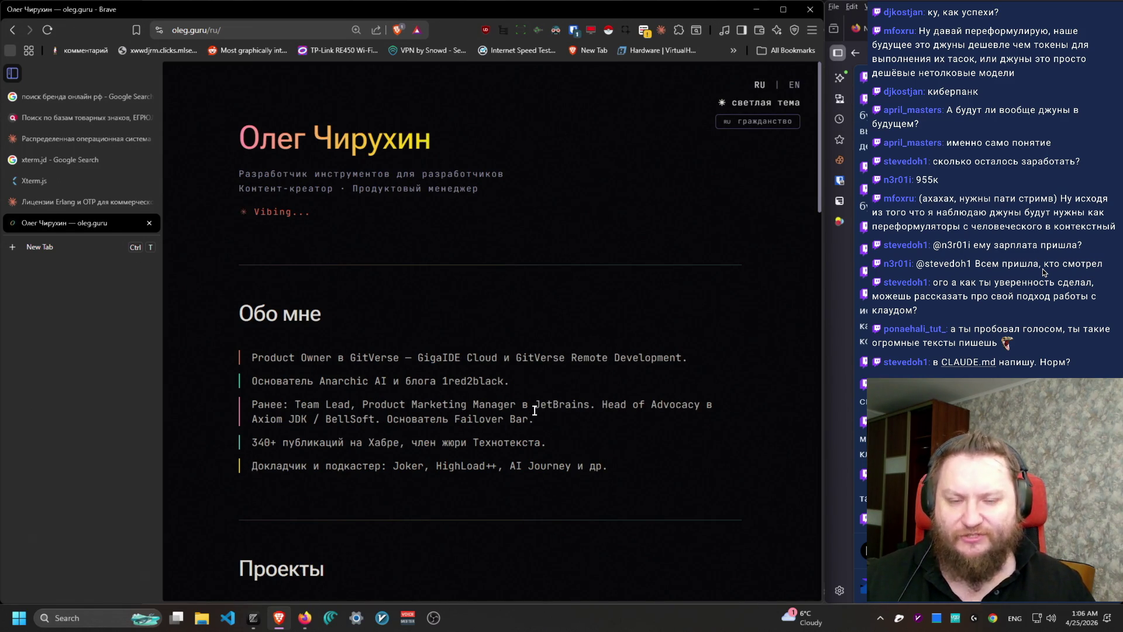
Step: Scroll down and open the Красная книга AI-инженера book page
scroll(544, 456, "down", 2)
scroll(549, 474, "up", 2)
scroll(544, 494, "down", 10)
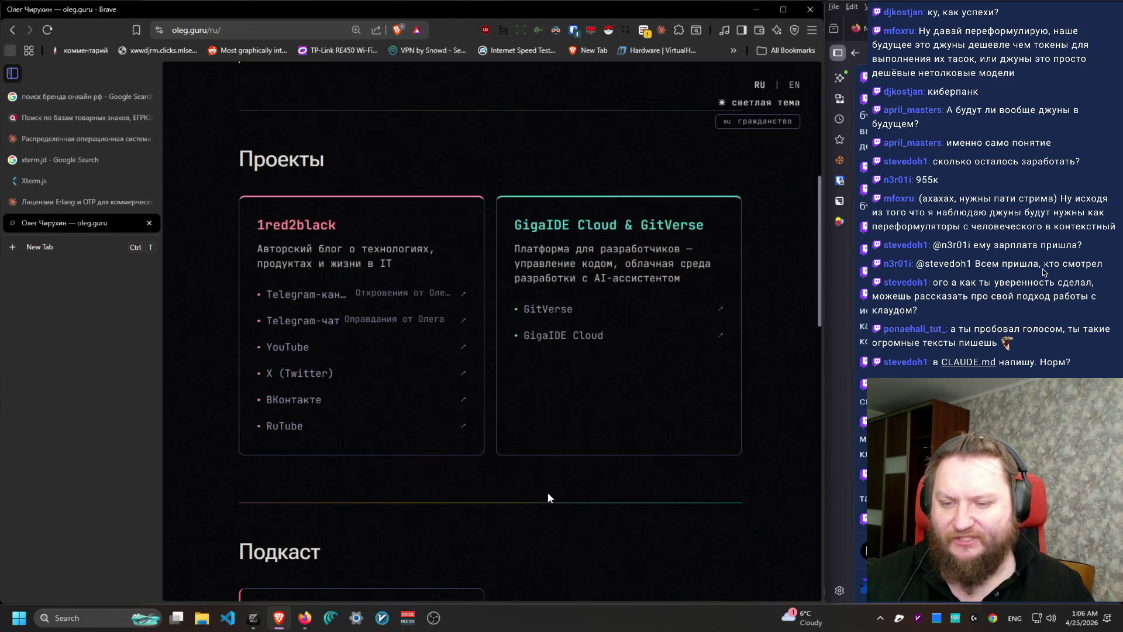
scroll(552, 468, "down", 2)
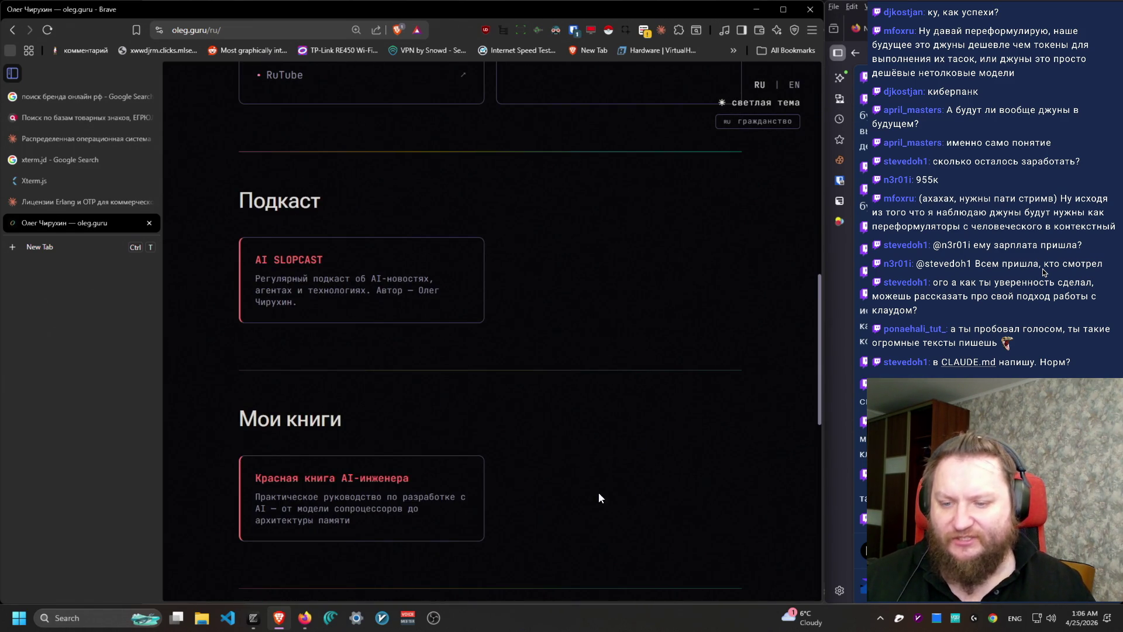
scroll(622, 485, "down", 4)
left_click(419, 260)
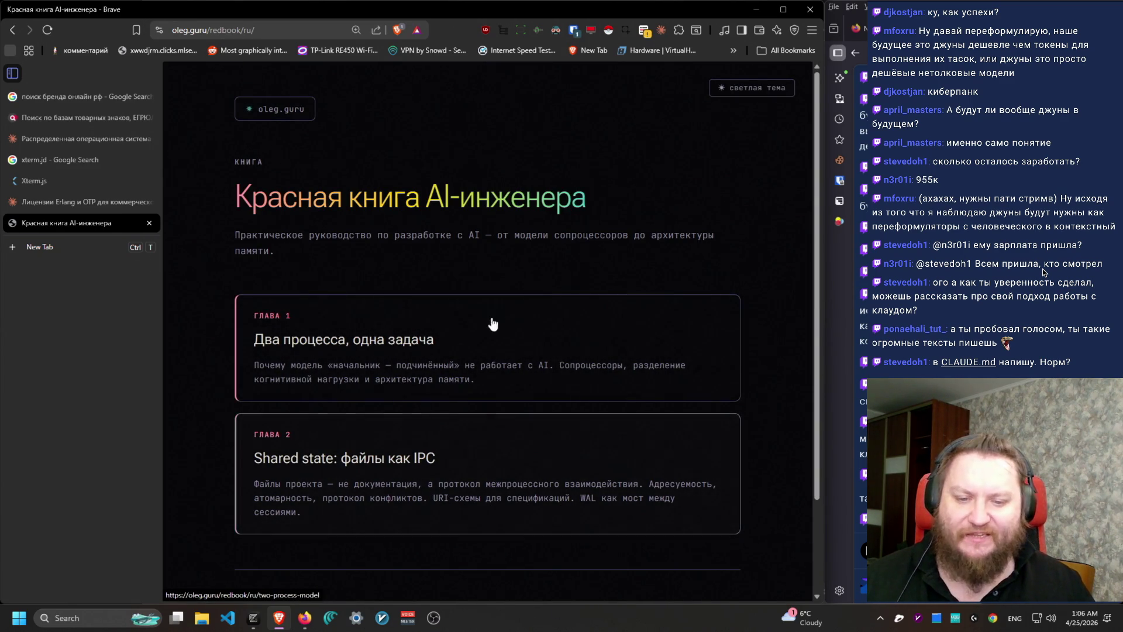
scroll(692, 511, "down", 1)
scroll(689, 517, "up", 1)
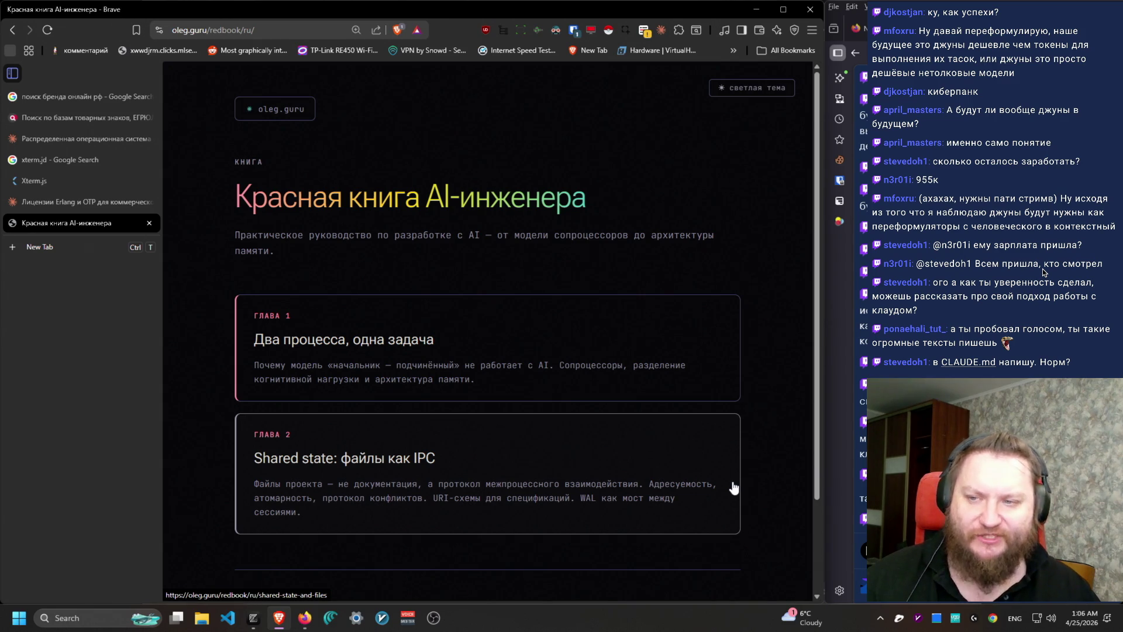
key("ctrl+w")
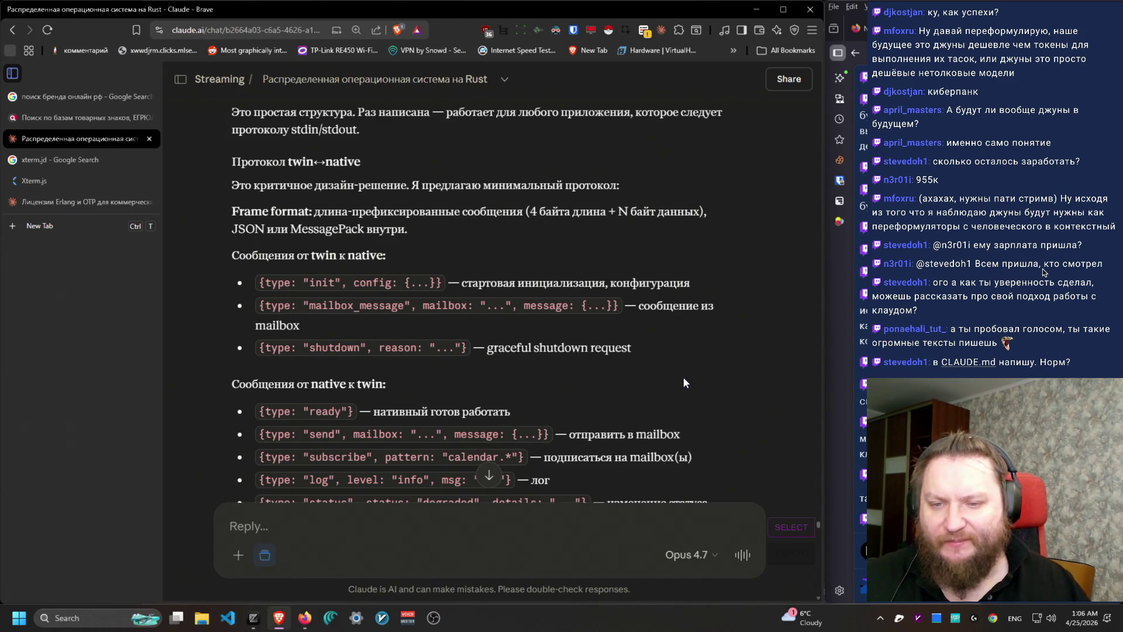
key("ctrl+shift+t")
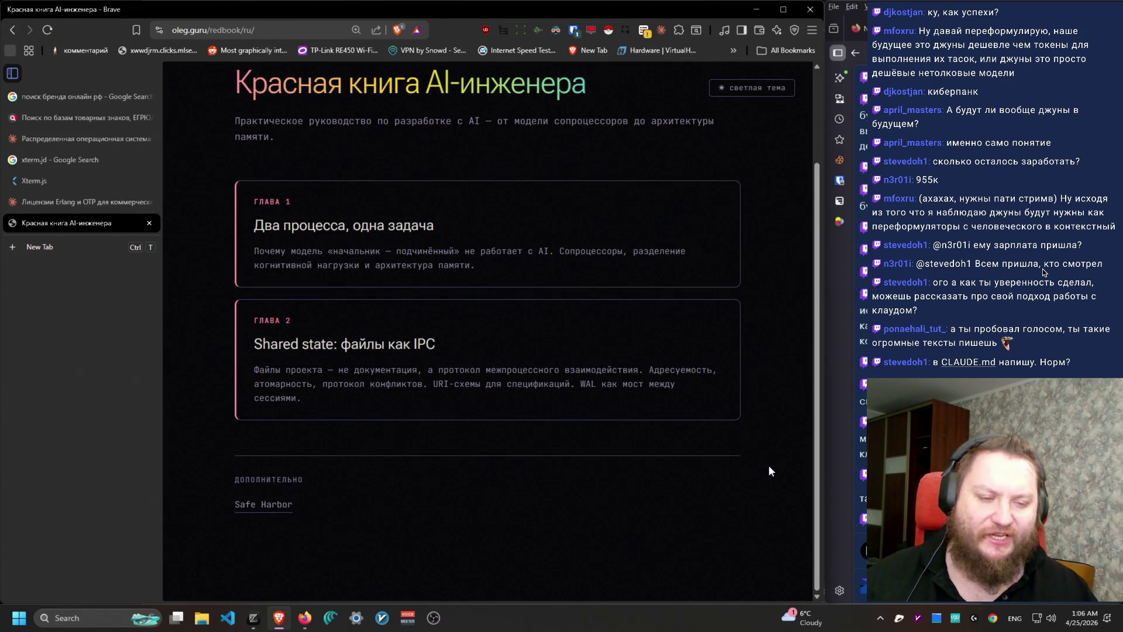
scroll(761, 514, "up", 2)
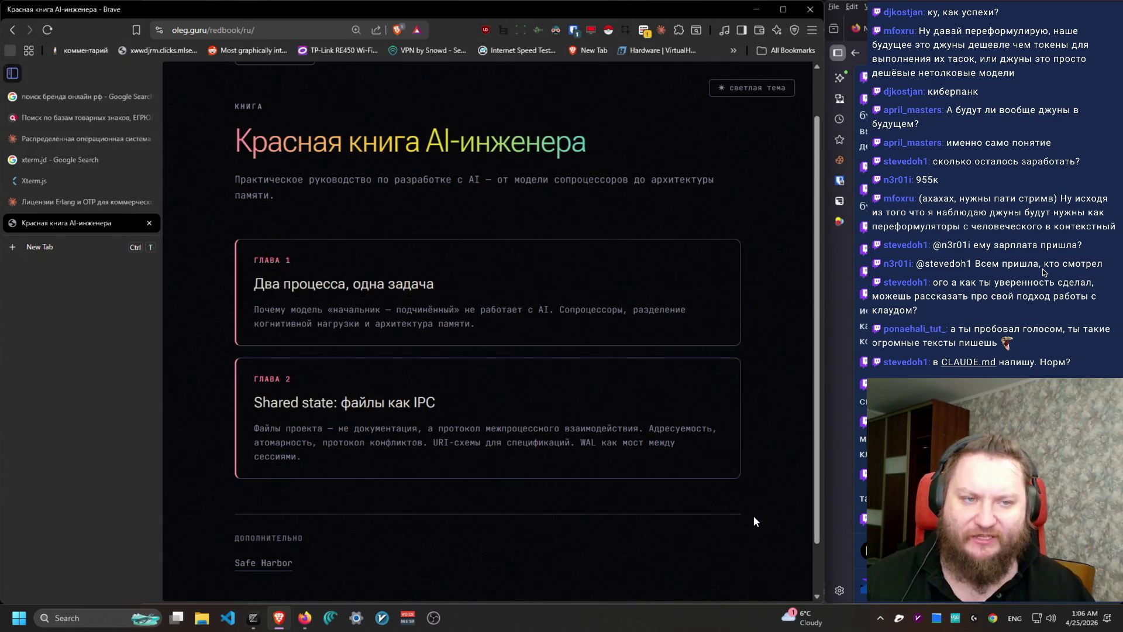
scroll(774, 569, "down", 2)
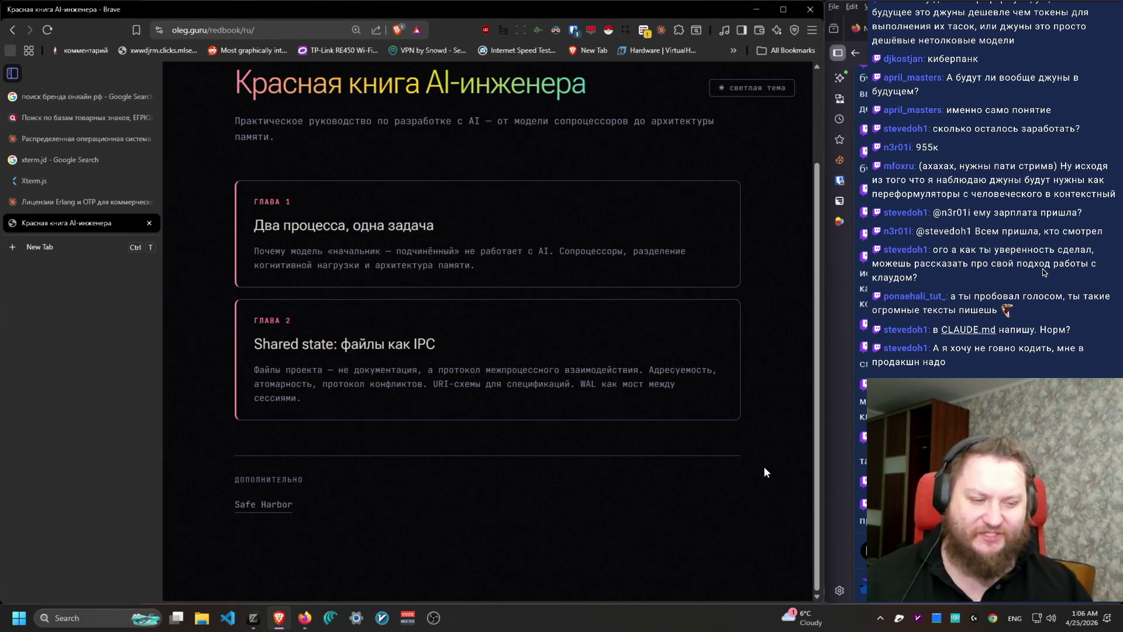
left_click_drag(763, 443, 735, 158)
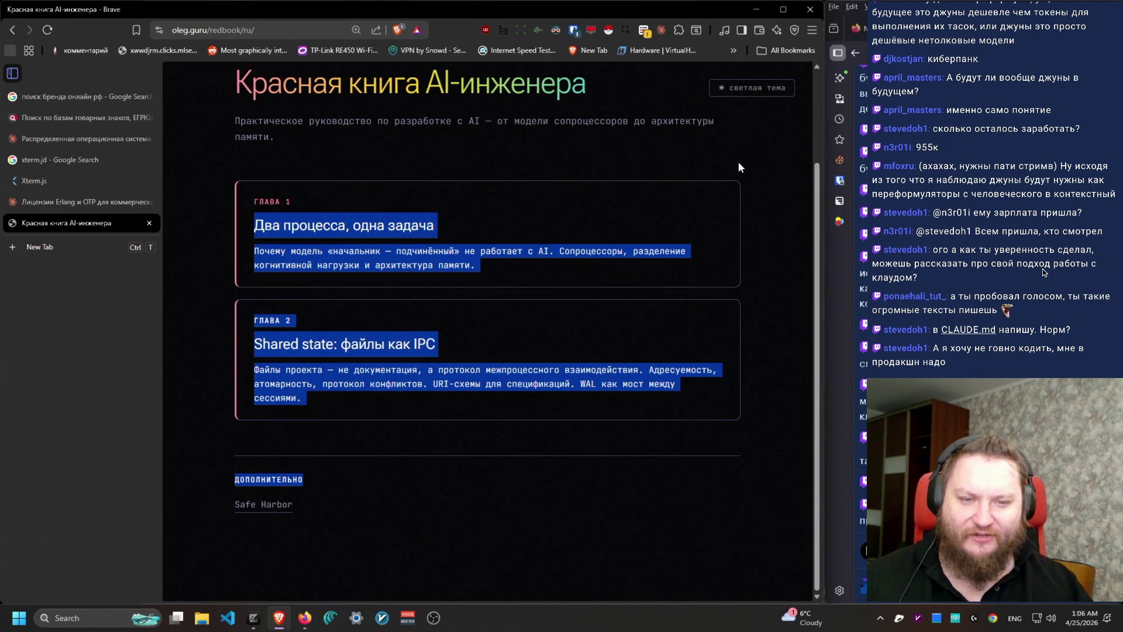
left_click(752, 219)
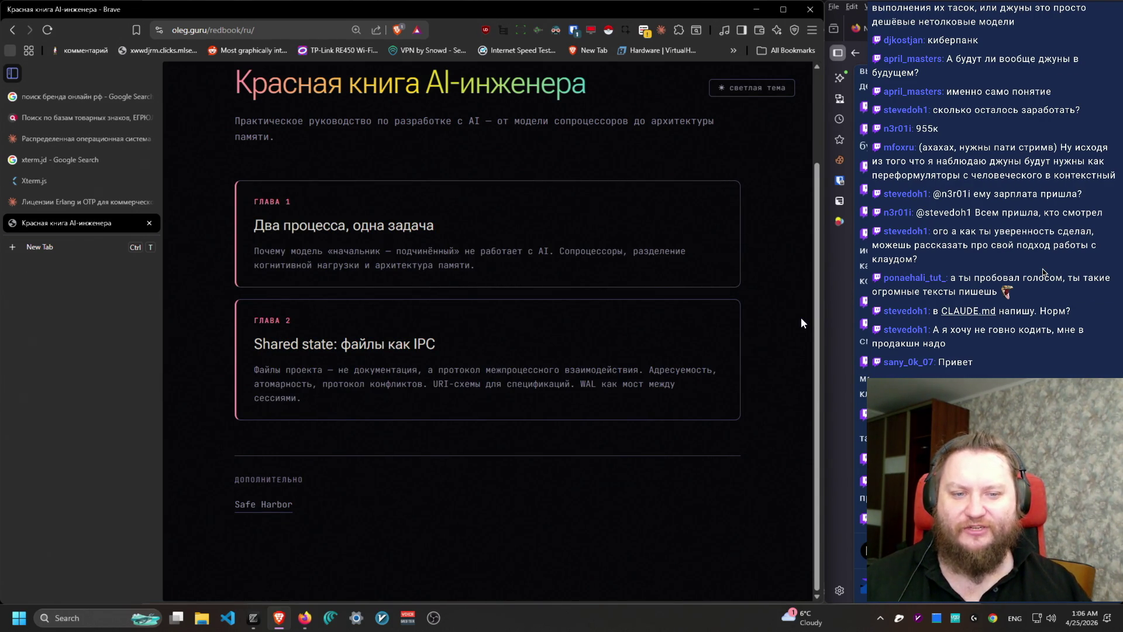
scroll(810, 349, "up", 2)
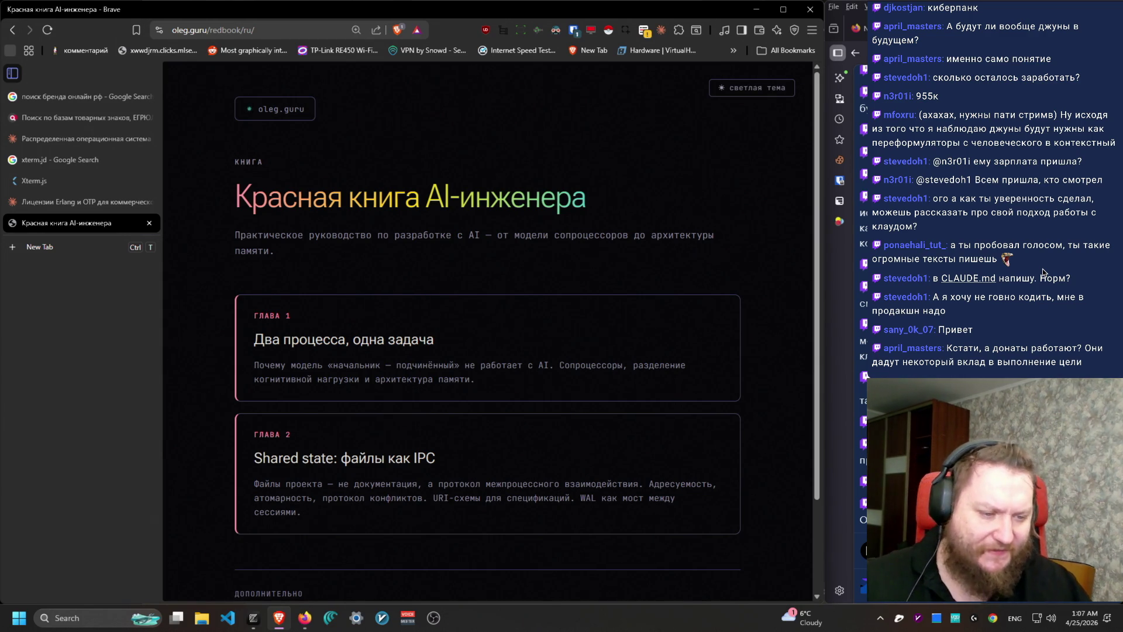
left_click(1043, 271)
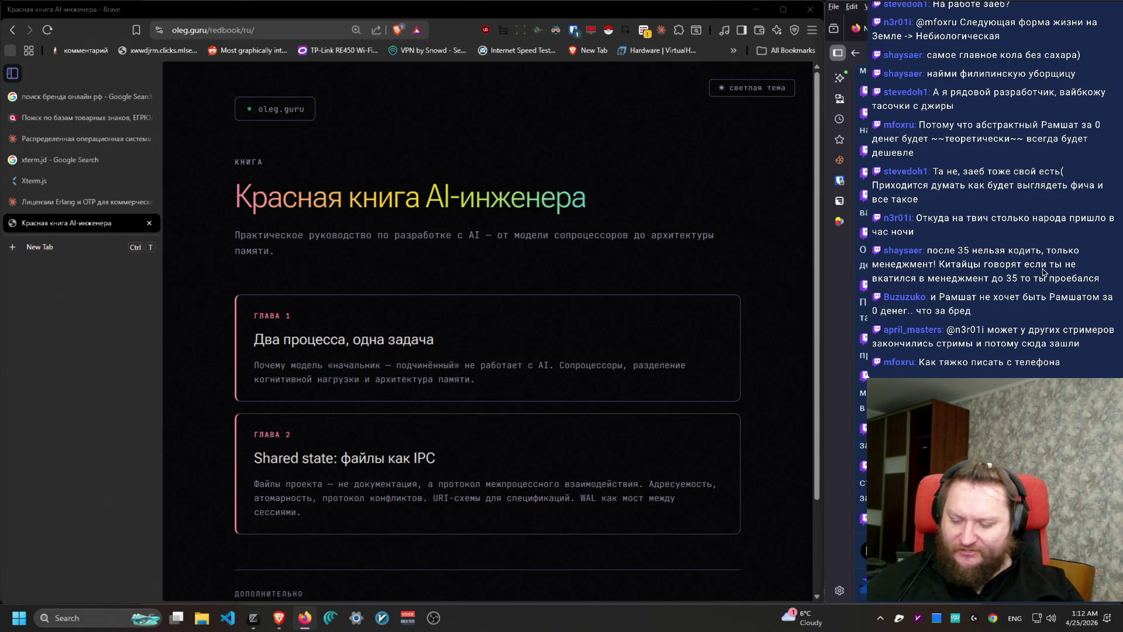
Step: Switch to Desktop 4 showing the Restream dashboard for the live 'День 7' show
key("ctrl+super+Right")
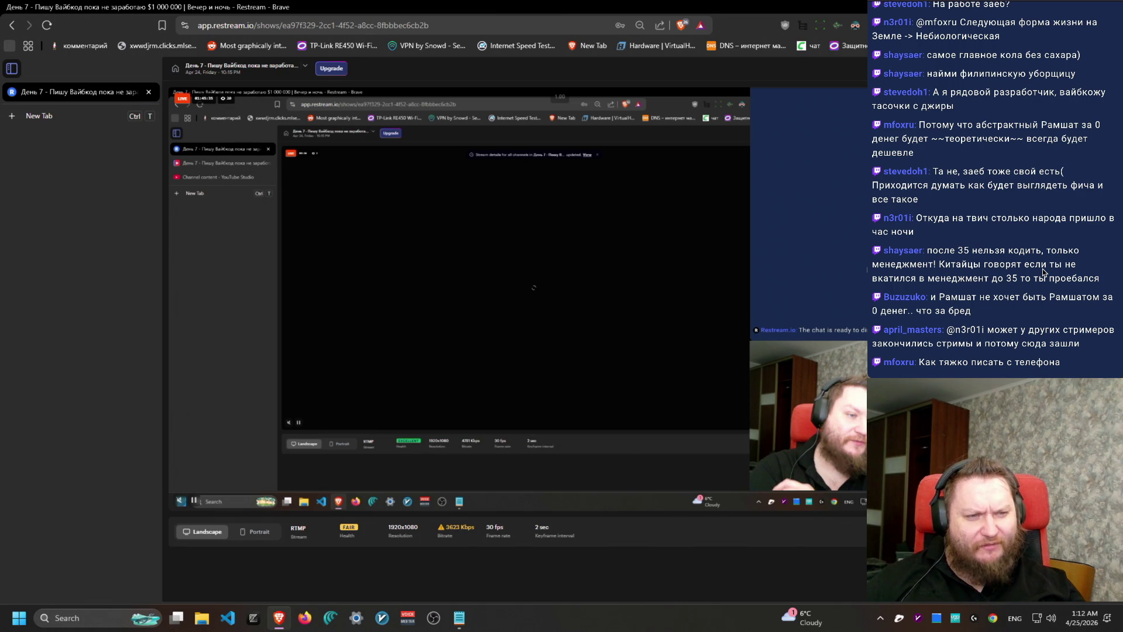
Step: Return to Desktop 3 with the Красная книга AI-инженера page
key("ctrl+super+Left")
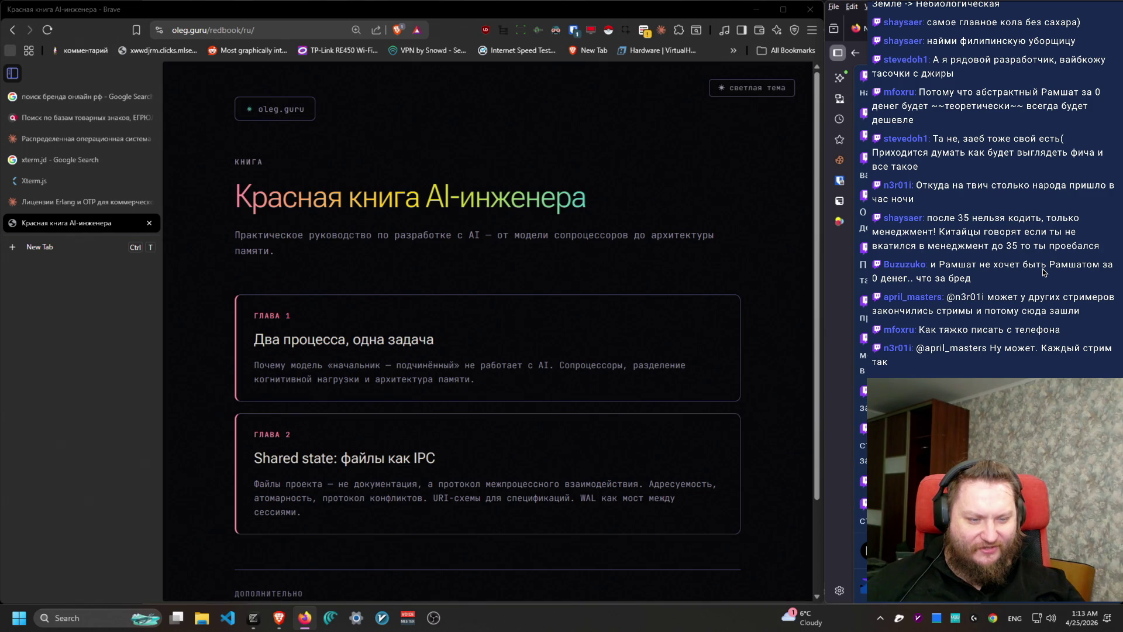
Step: Close the Красная книга AI-инженера page and return to the Rust distributed OS conversation
key("ctrl+w")
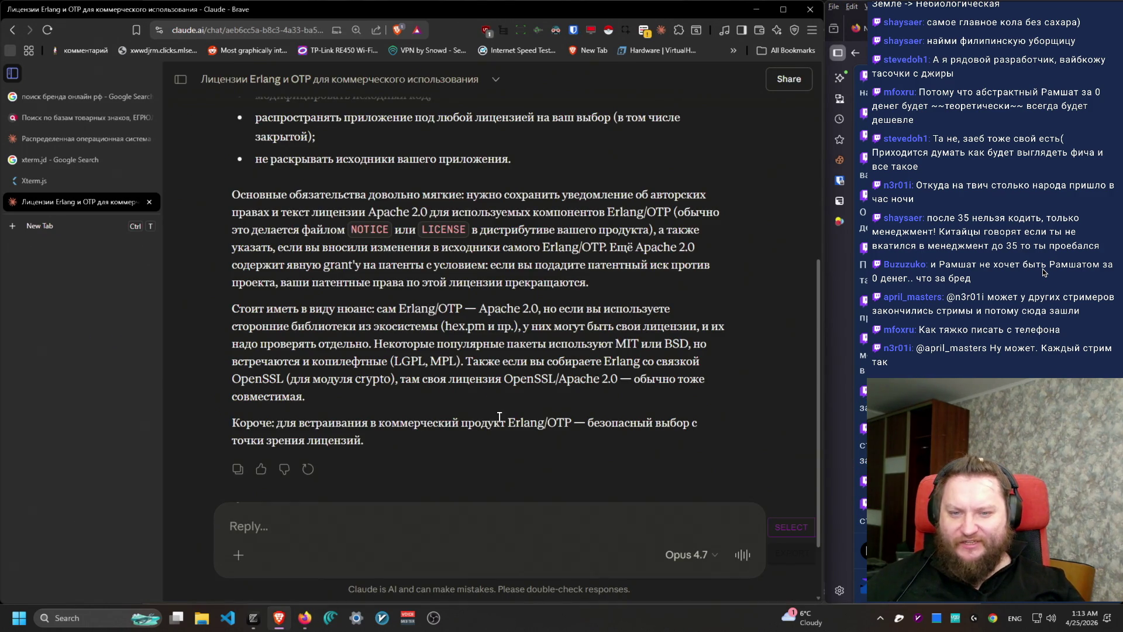
scroll(546, 489, "up", 5)
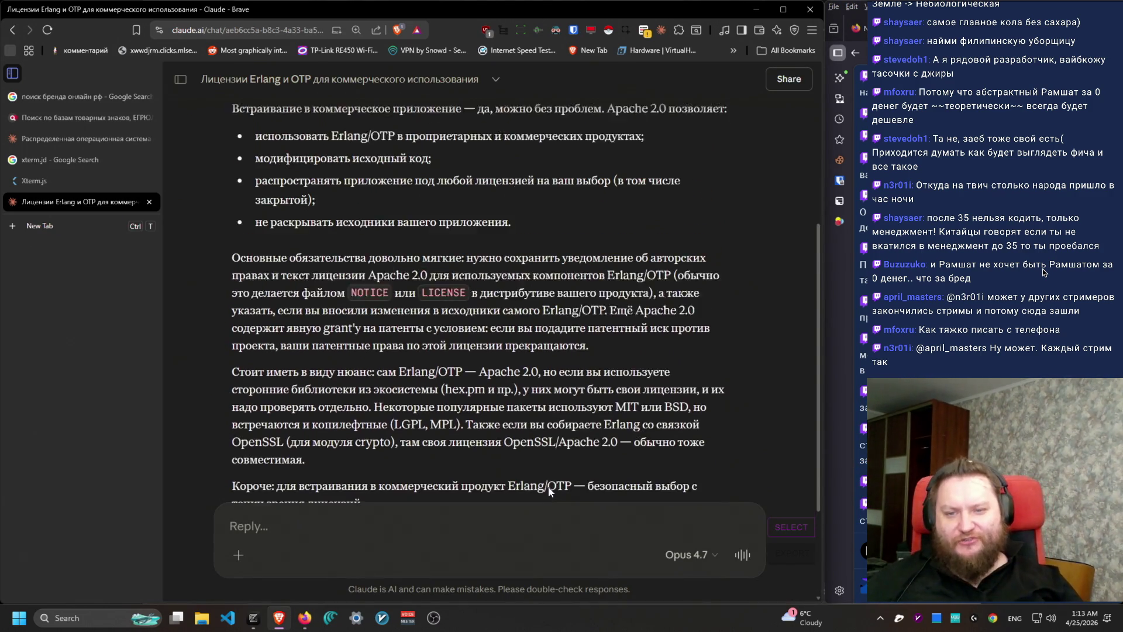
scroll(576, 443, "down", 5)
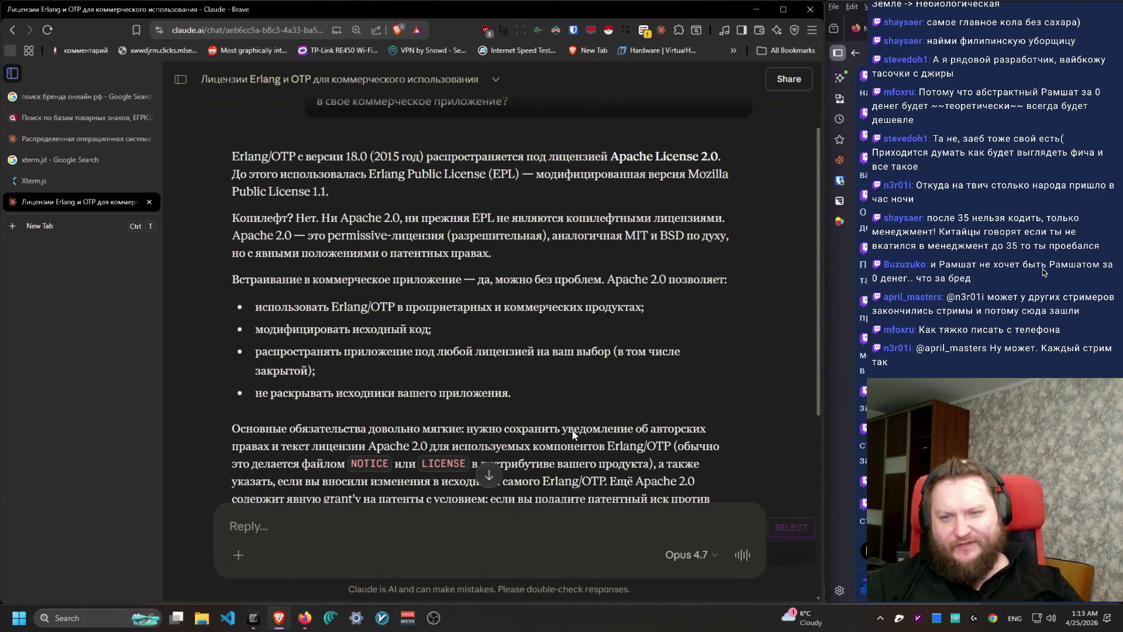
left_click(59, 135)
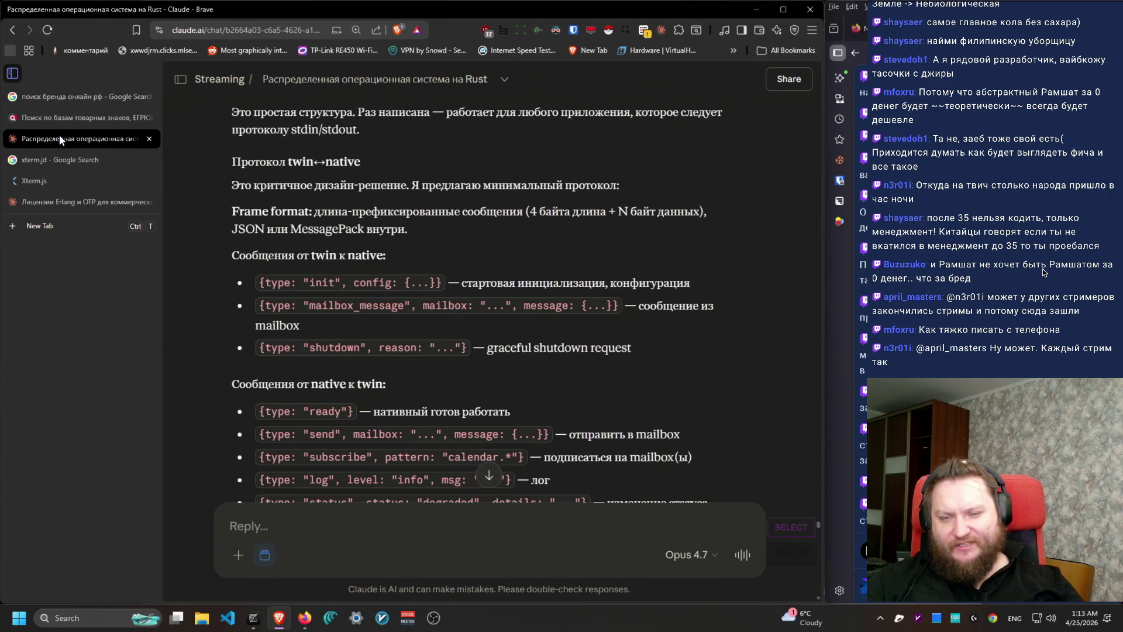
Step: Read down through the reply's twin↔native protocol section
scroll(650, 383, "up", 2)
scroll(649, 386, "up", 7)
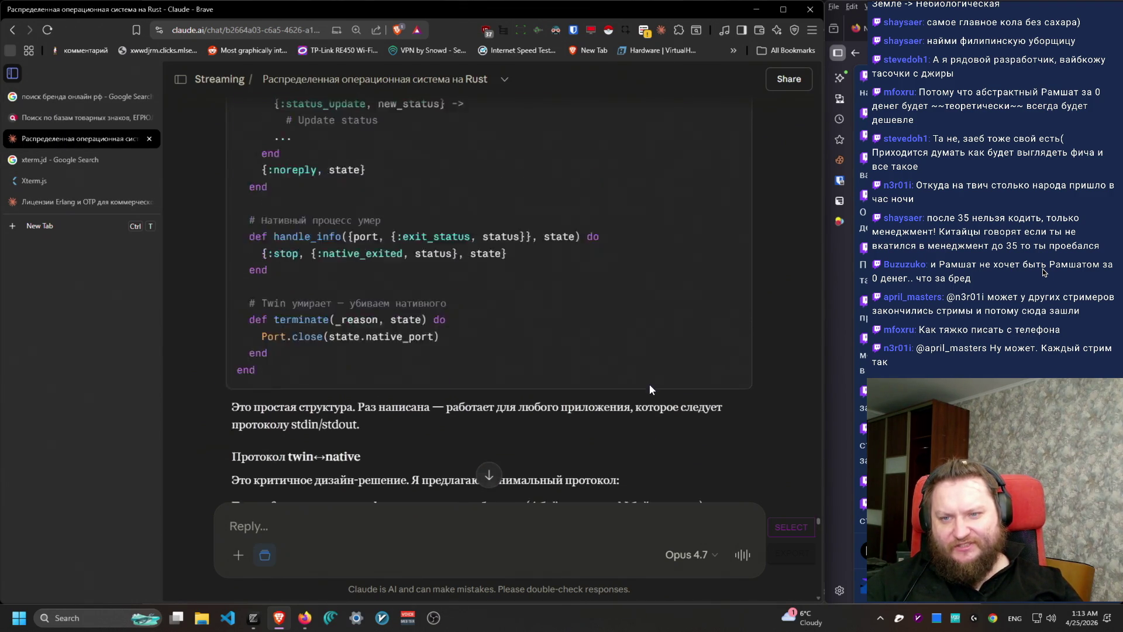
scroll(650, 388, "down", 8)
scroll(654, 412, "down", 1)
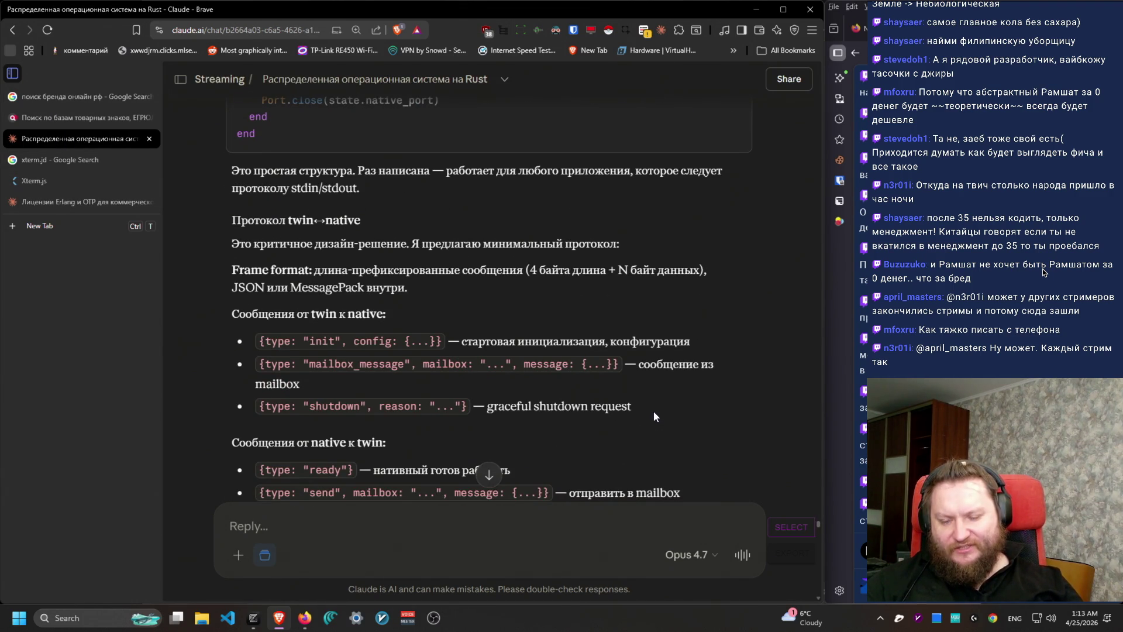
scroll(654, 410, "down", 4)
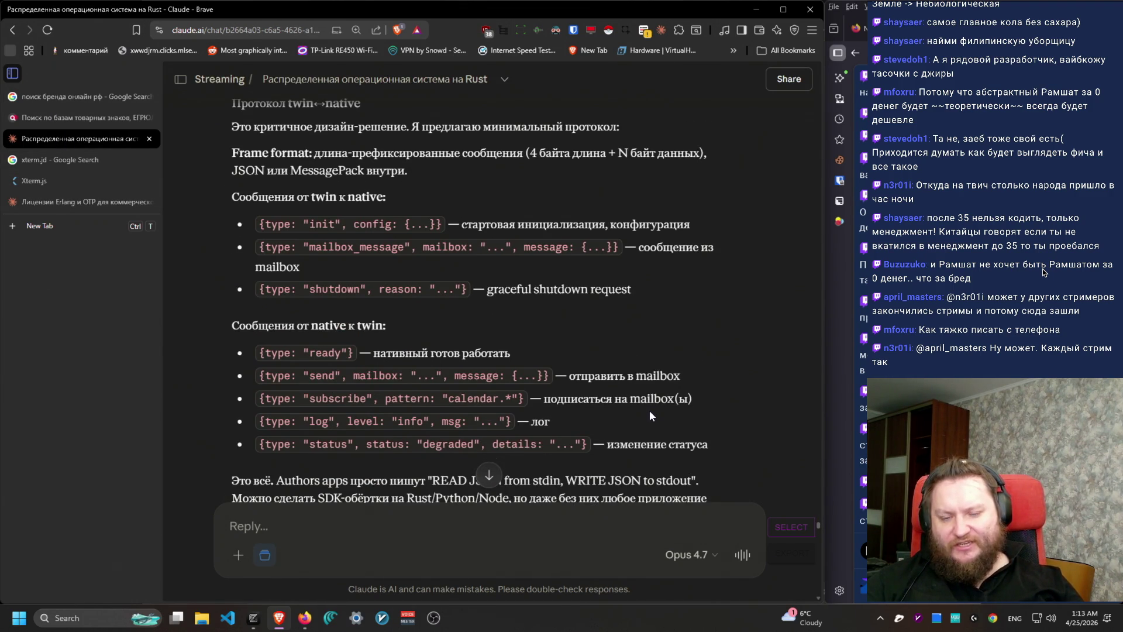
scroll(649, 409, "down", 8)
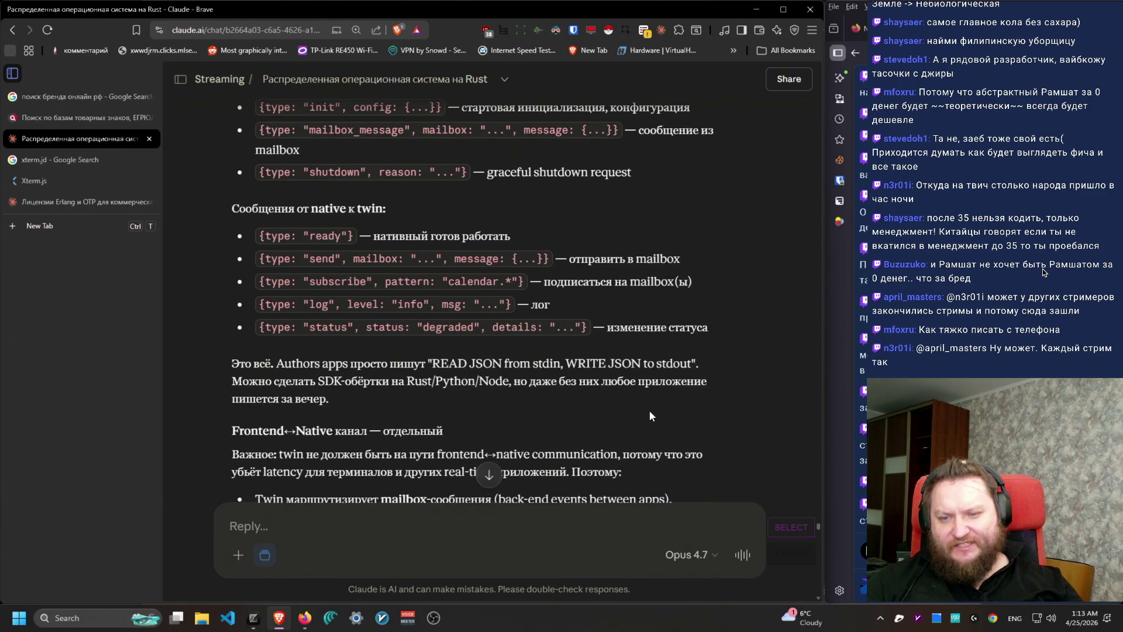
scroll(650, 411, "down", 2)
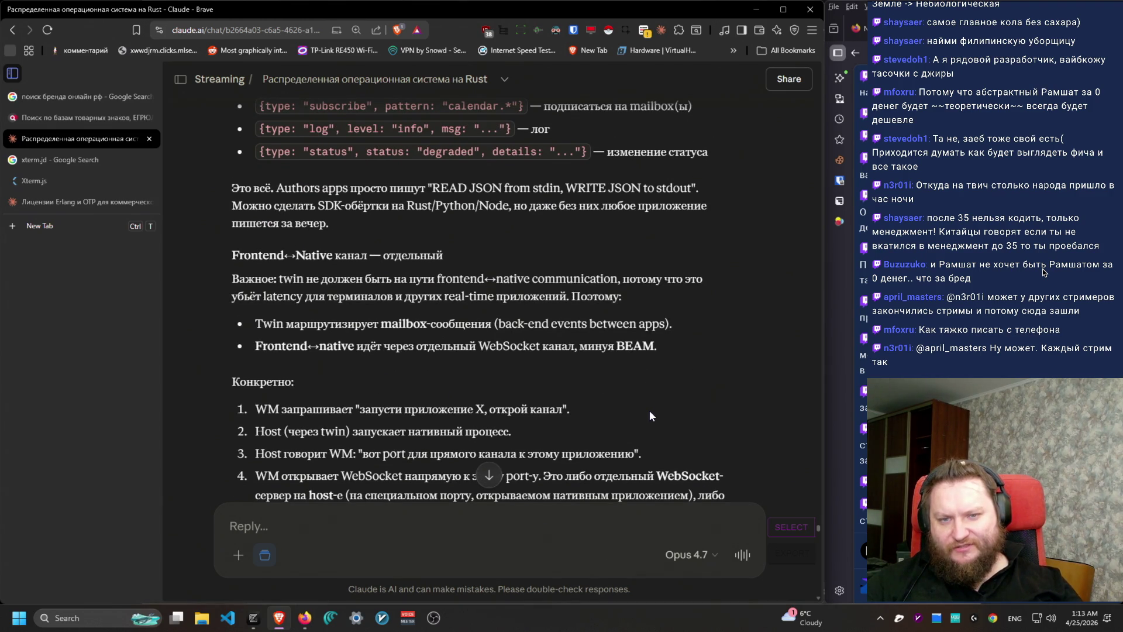
scroll(649, 409, "down", 4)
mouse_move(239, 139)
left_mouse_down()
mouse_move(439, 143)
mouse_move(686, 236)
left_mouse_up()
scroll(667, 250, "down", 10)
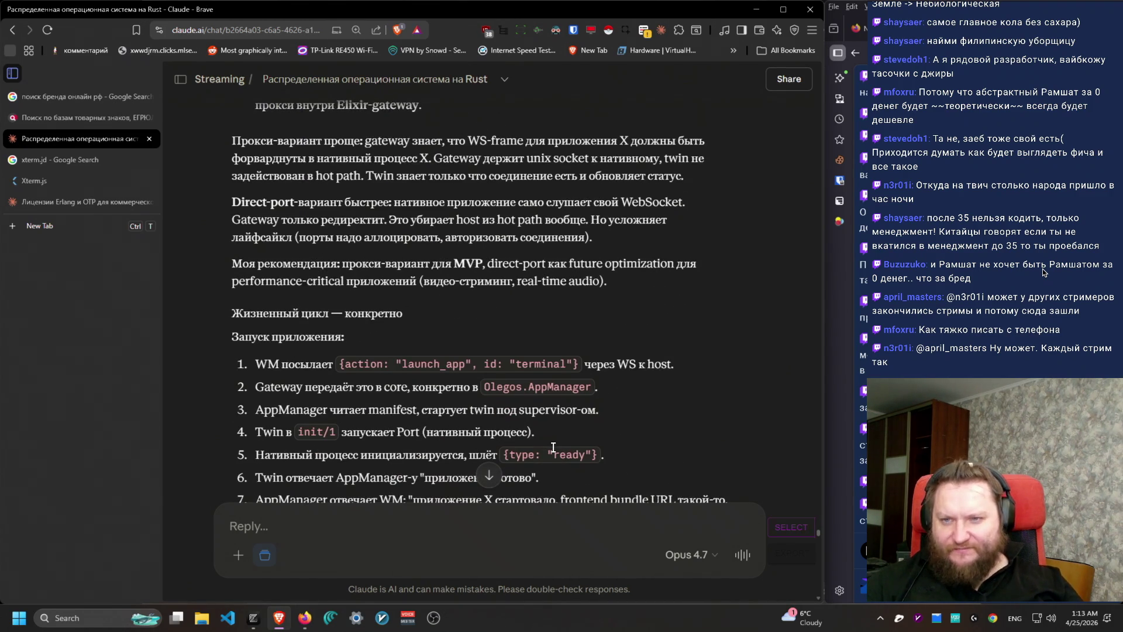
Step: Reread the proxy and direct-port paragraphs and reach the Frontend↔Native channel section
mouse_move(230, 140)
left_mouse_down()
mouse_move(684, 236)
mouse_move(700, 298)
left_mouse_up()
left_click(700, 298)
scroll(603, 420, "down", 4)
mouse_move(249, 146)
left_mouse_down()
mouse_move(686, 157)
mouse_move(689, 167)
mouse_move(502, 147)
left_mouse_up()
scroll(542, 242, "up", 3)
scroll(542, 242, "up", 10)
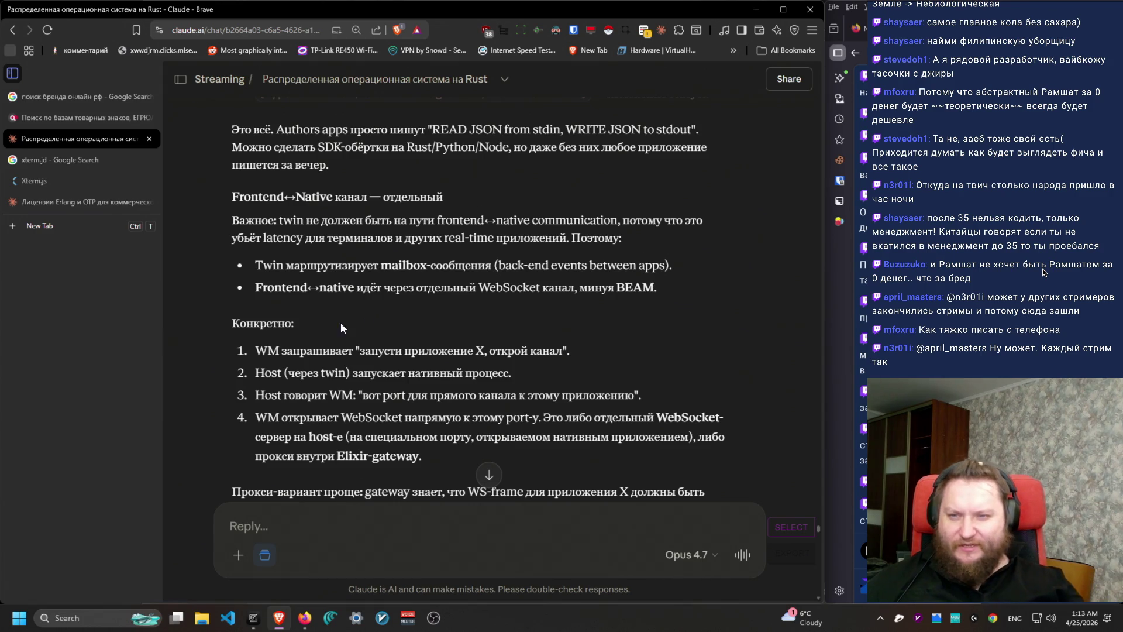
scroll(342, 322, "up", 2)
left_click_drag(220, 318, 479, 306)
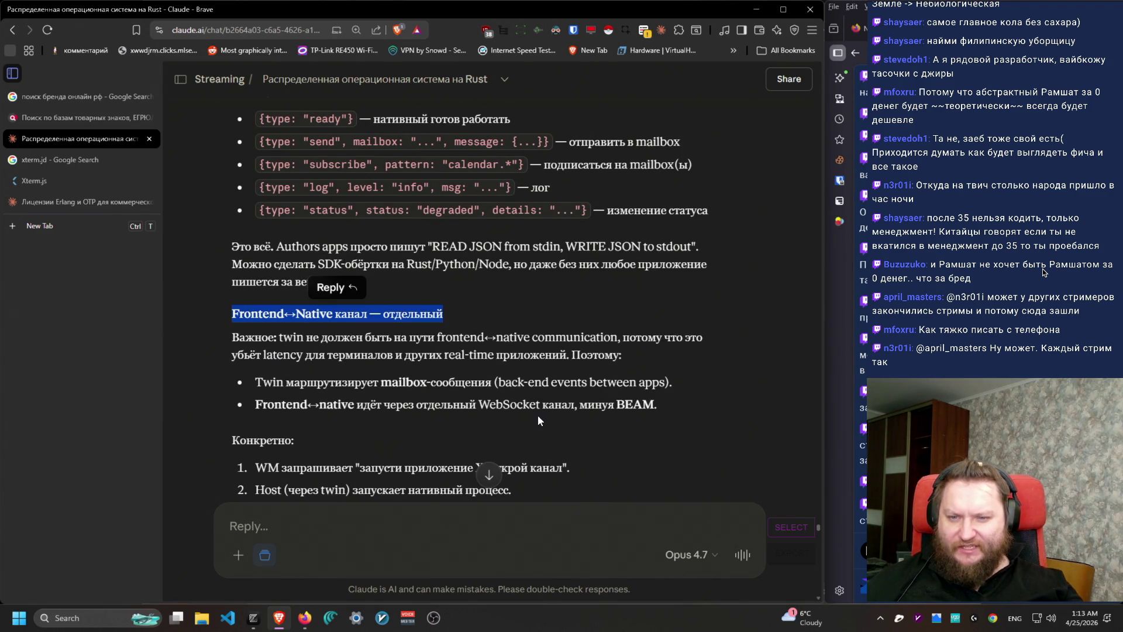
scroll(535, 421, "down", 1)
mouse_move(268, 279)
left_mouse_down()
mouse_move(708, 280)
mouse_move(651, 297)
mouse_move(629, 286)
mouse_move(215, 277)
mouse_move(446, 275)
left_mouse_up()
left_click(282, 279)
double_click(296, 279)
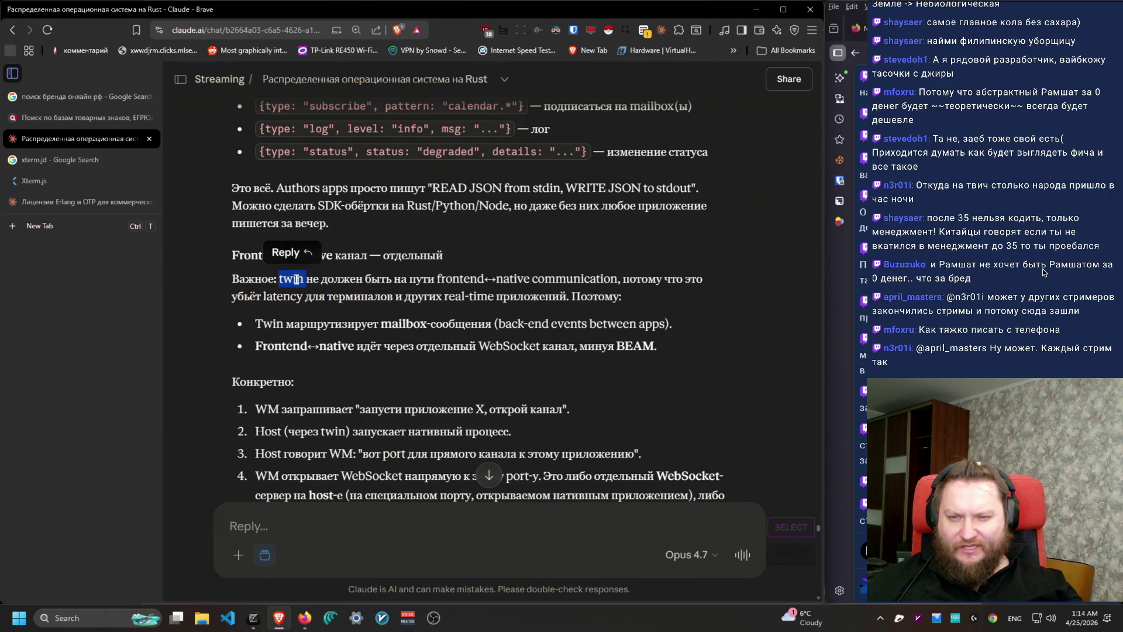
left_click(323, 277)
mouse_move(659, 285)
left_mouse_down()
mouse_move(221, 281)
mouse_move(372, 328)
left_mouse_up()
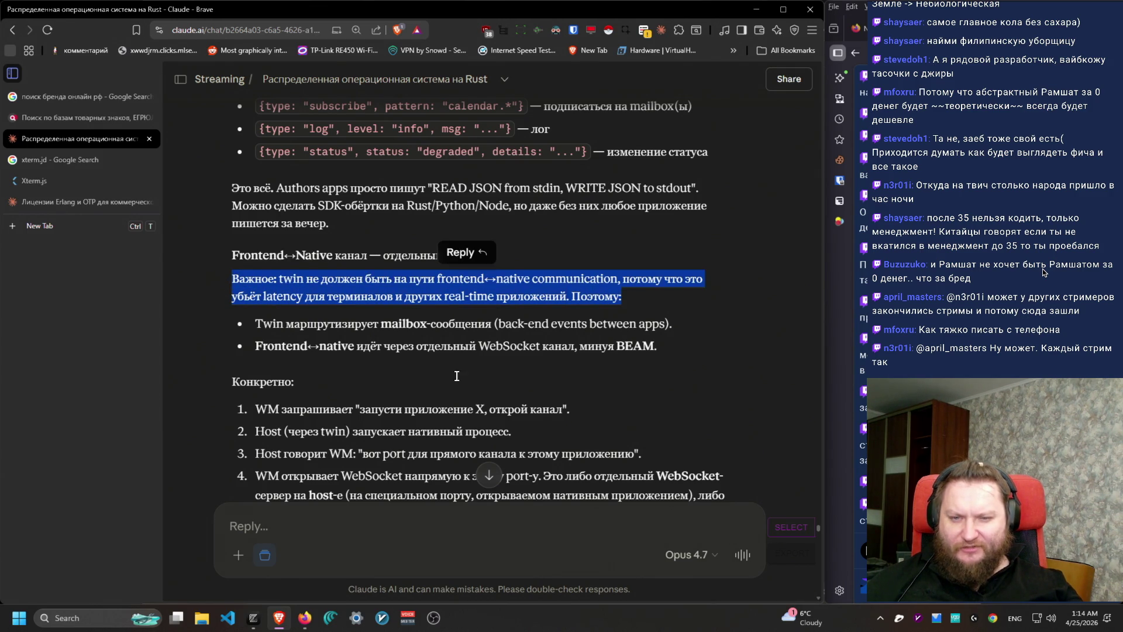
scroll(372, 328, "down", 2)
left_click_drag(256, 206, 397, 199)
mouse_move(550, 200)
left_mouse_down()
mouse_move(795, 206)
mouse_move(230, 202)
mouse_move(267, 230)
mouse_move(250, 230)
mouse_move(673, 226)
mouse_move(458, 231)
mouse_move(486, 233)
left_mouse_up()
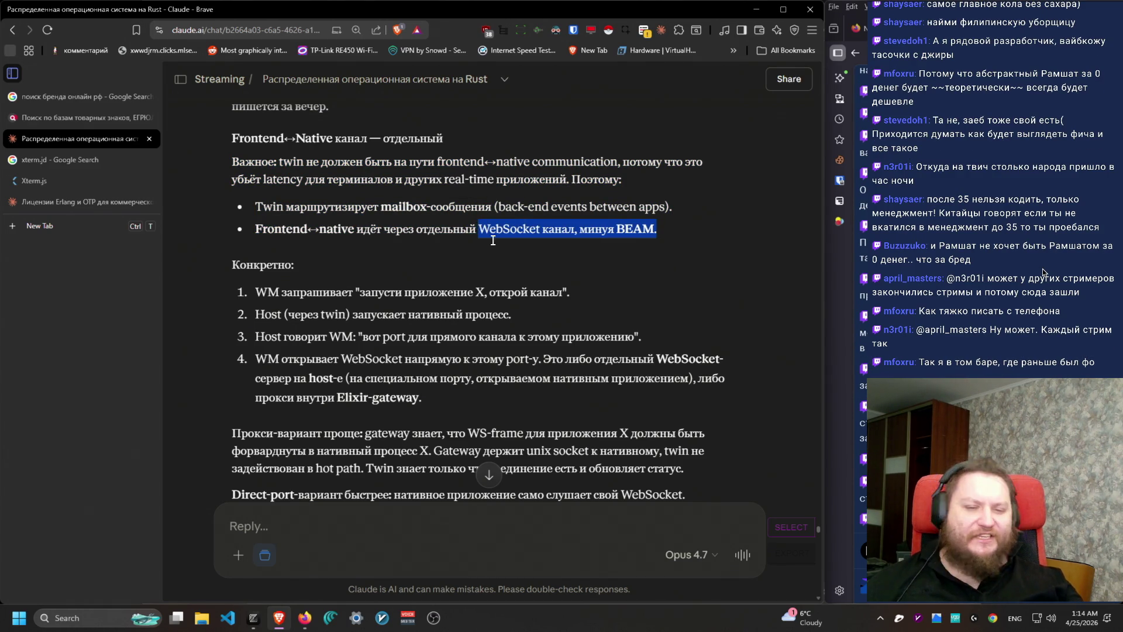
left_click_drag(508, 291, 504, 316)
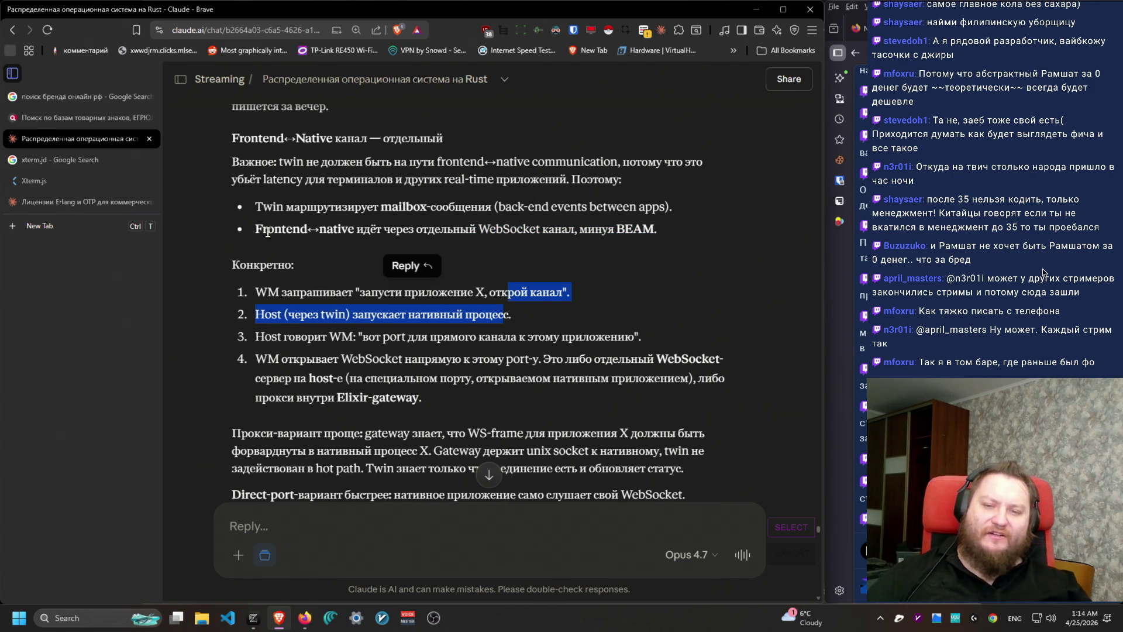
left_click_drag(251, 230, 668, 228)
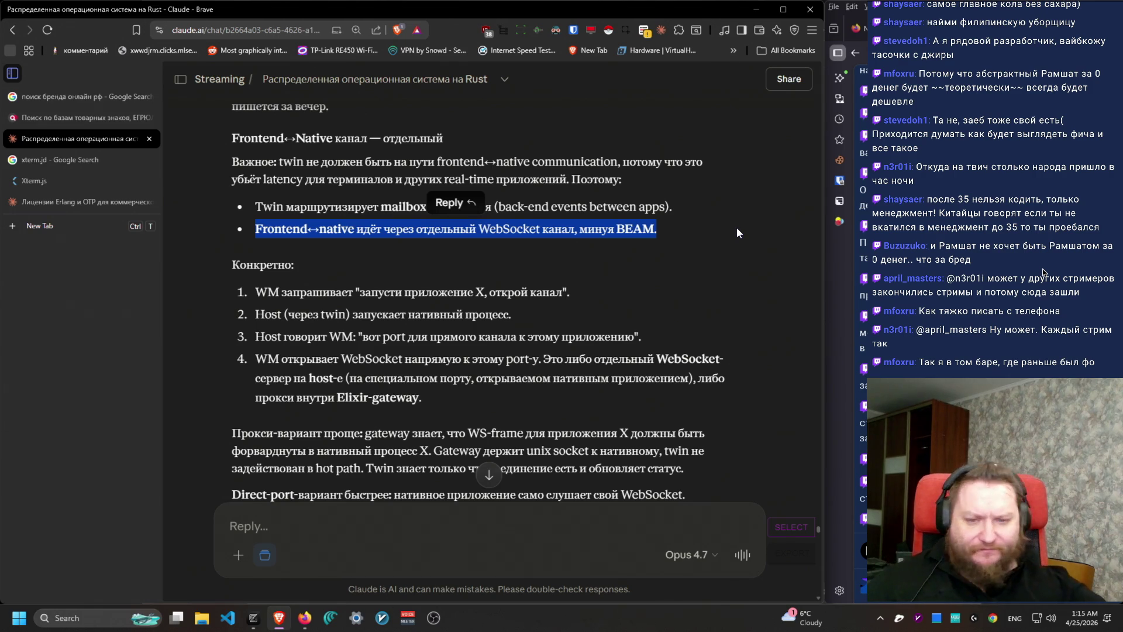
left_click_drag(535, 377, 302, 276)
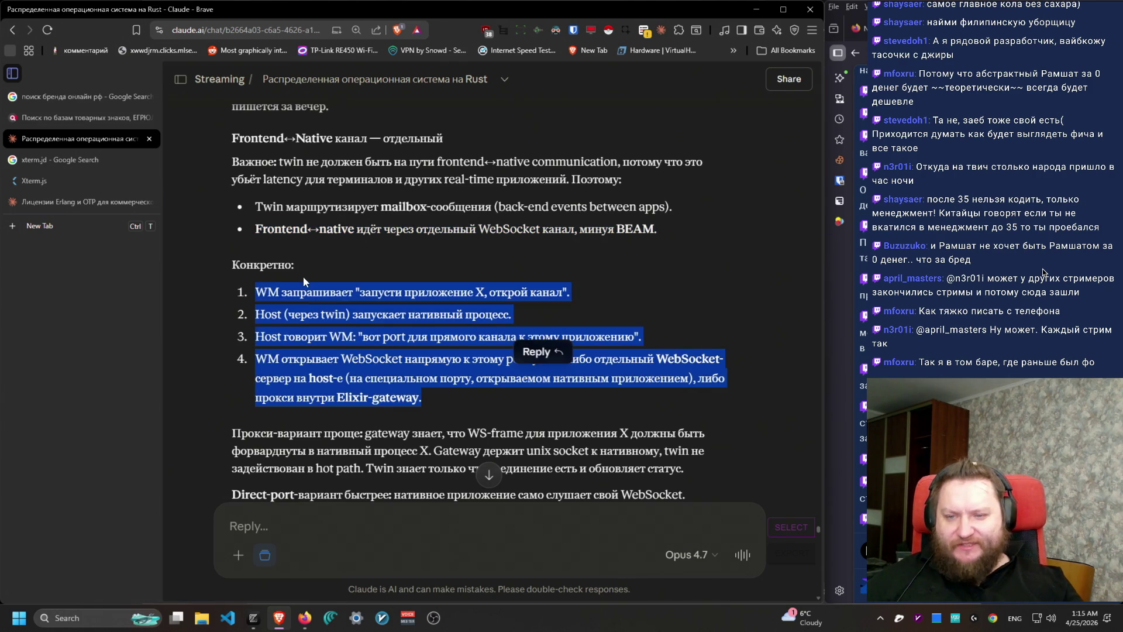
left_click(291, 224)
scroll(438, 409, "down", 2)
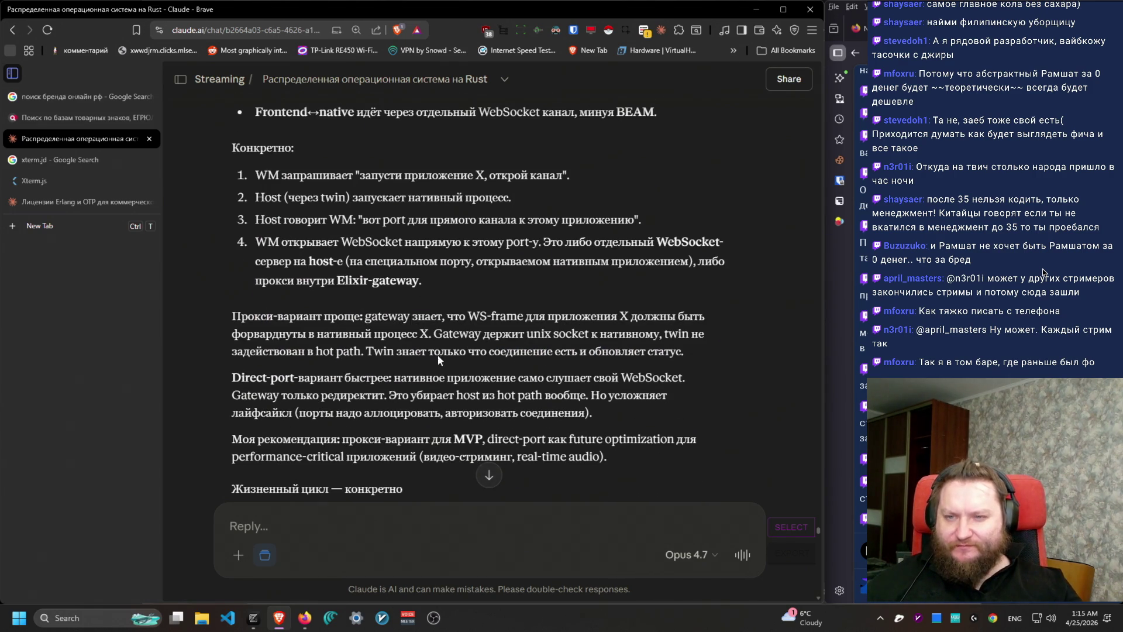
mouse_move(256, 173)
left_mouse_down()
mouse_move(693, 214)
mouse_move(649, 279)
left_mouse_up()
left_click(225, 181)
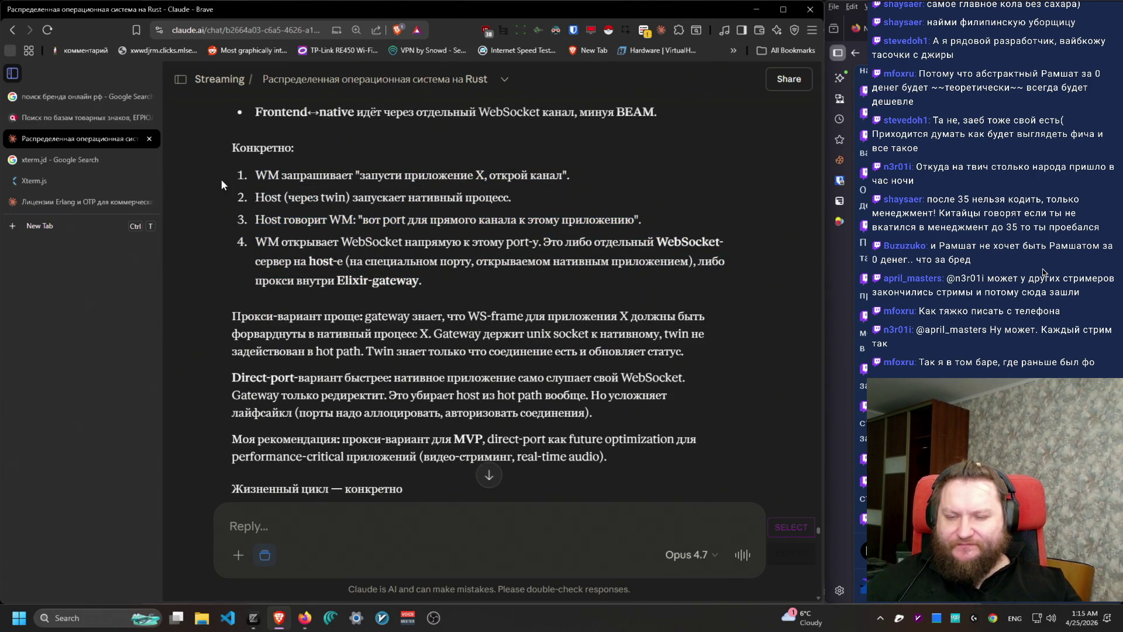
mouse_move(271, 179)
left_mouse_down()
mouse_move(251, 173)
mouse_move(665, 167)
left_mouse_up()
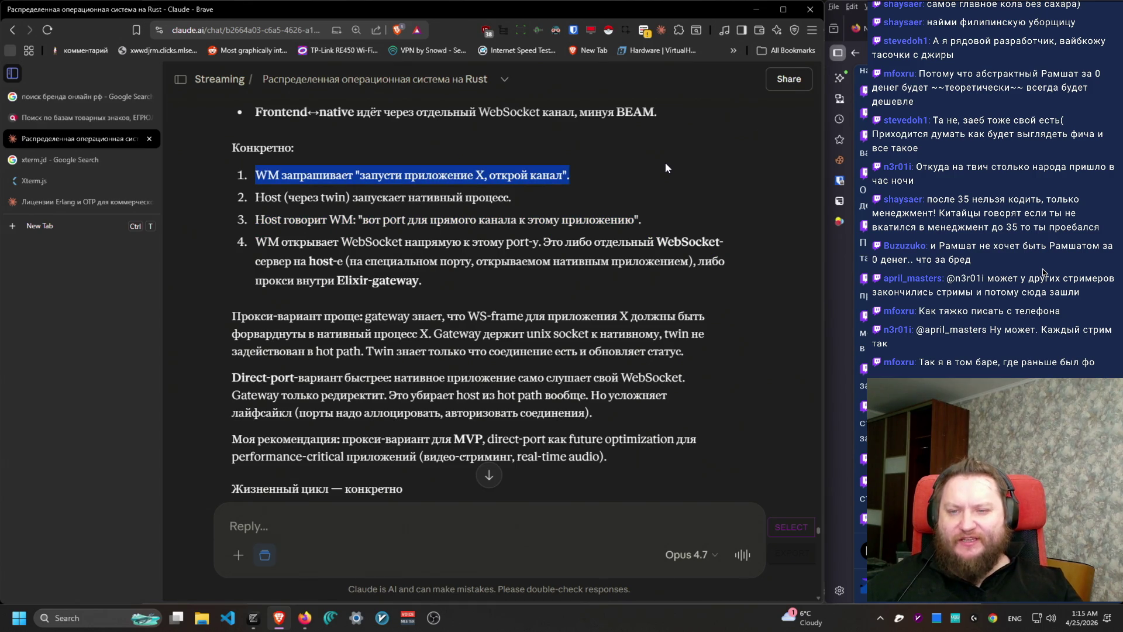
mouse_move(584, 193)
left_mouse_down()
mouse_move(227, 183)
mouse_move(246, 199)
mouse_move(646, 216)
left_mouse_up()
left_click(254, 203)
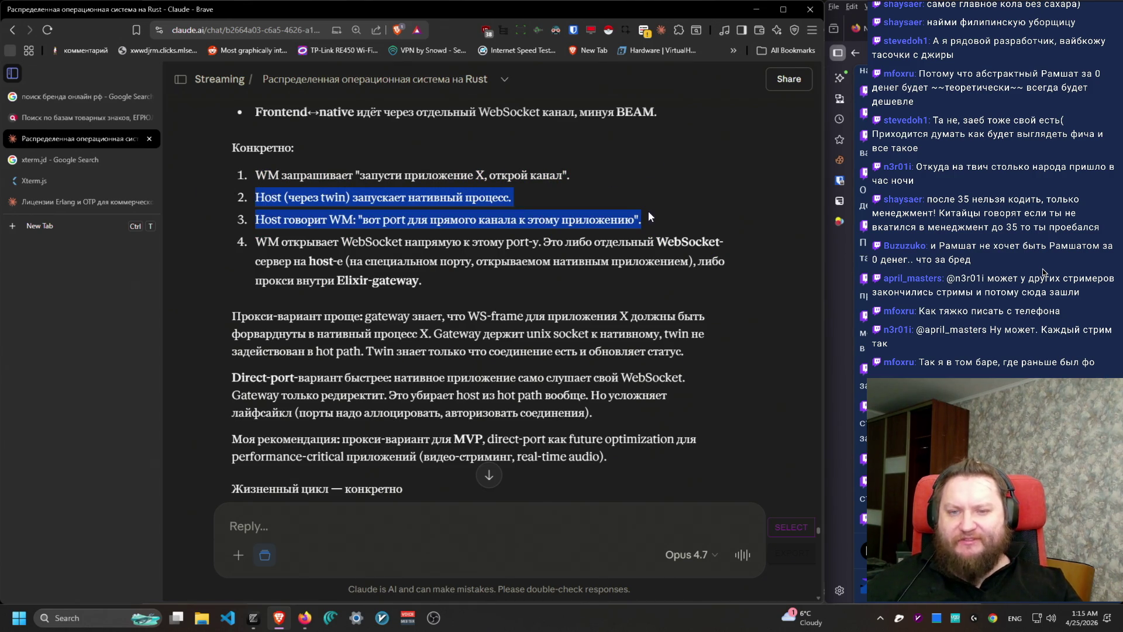
left_click(257, 230)
left_click_drag(257, 229, 734, 213)
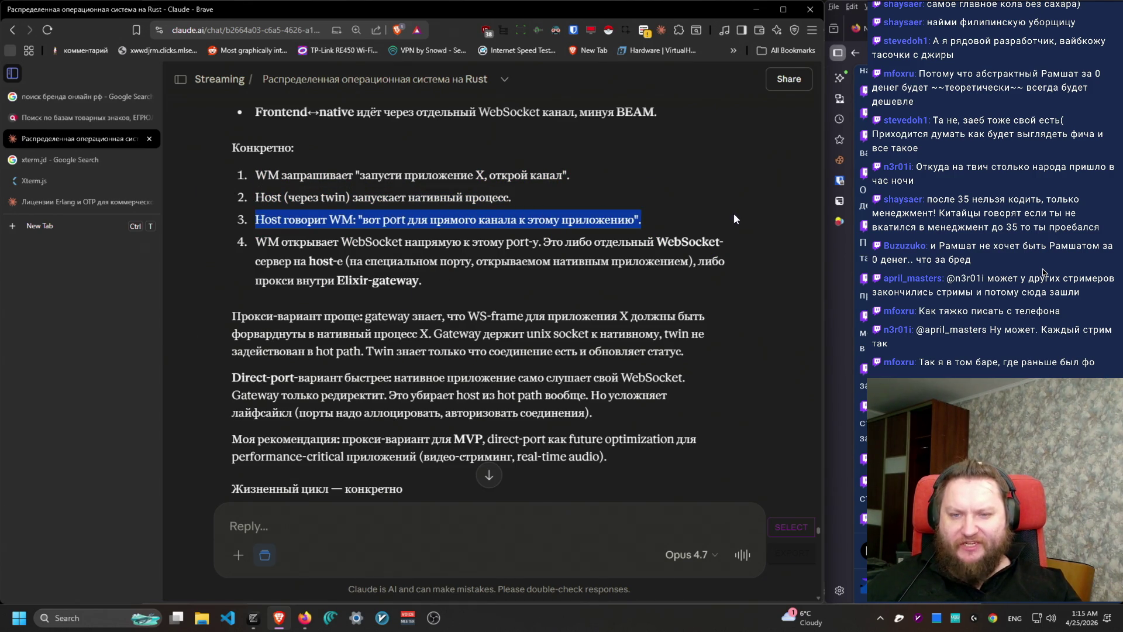
left_click(517, 268)
left_click_drag(430, 282, 232, 240)
scroll(232, 240, "down", 1)
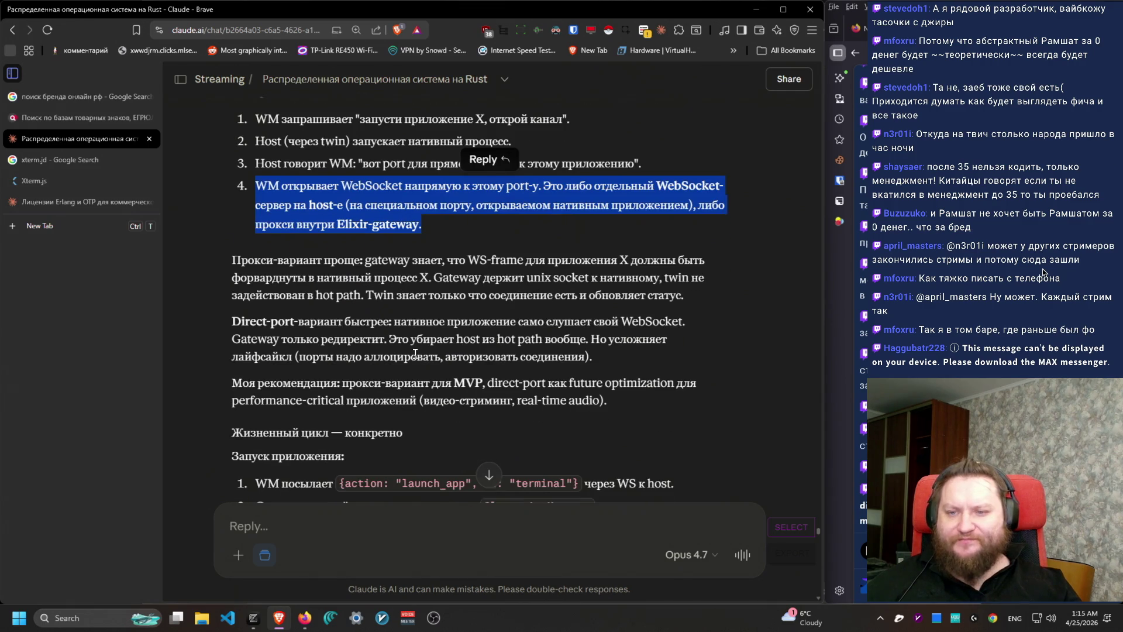
mouse_move(250, 185)
left_mouse_down()
mouse_move(534, 225)
mouse_move(518, 187)
mouse_move(255, 185)
left_mouse_up()
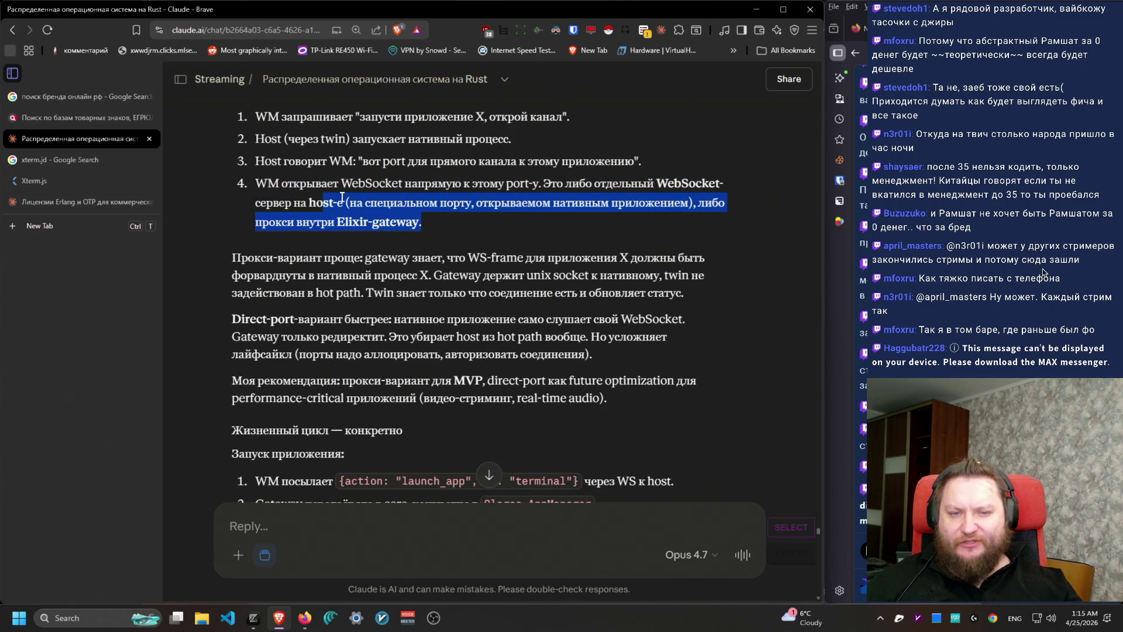
mouse_move(255, 186)
left_mouse_down()
mouse_move(493, 217)
mouse_move(607, 185)
mouse_move(542, 185)
mouse_move(376, 218)
mouse_move(260, 204)
mouse_move(670, 208)
mouse_move(257, 206)
mouse_move(283, 188)
left_mouse_up()
mouse_move(424, 223)
left_mouse_down()
mouse_move(230, 191)
mouse_move(255, 185)
left_mouse_up()
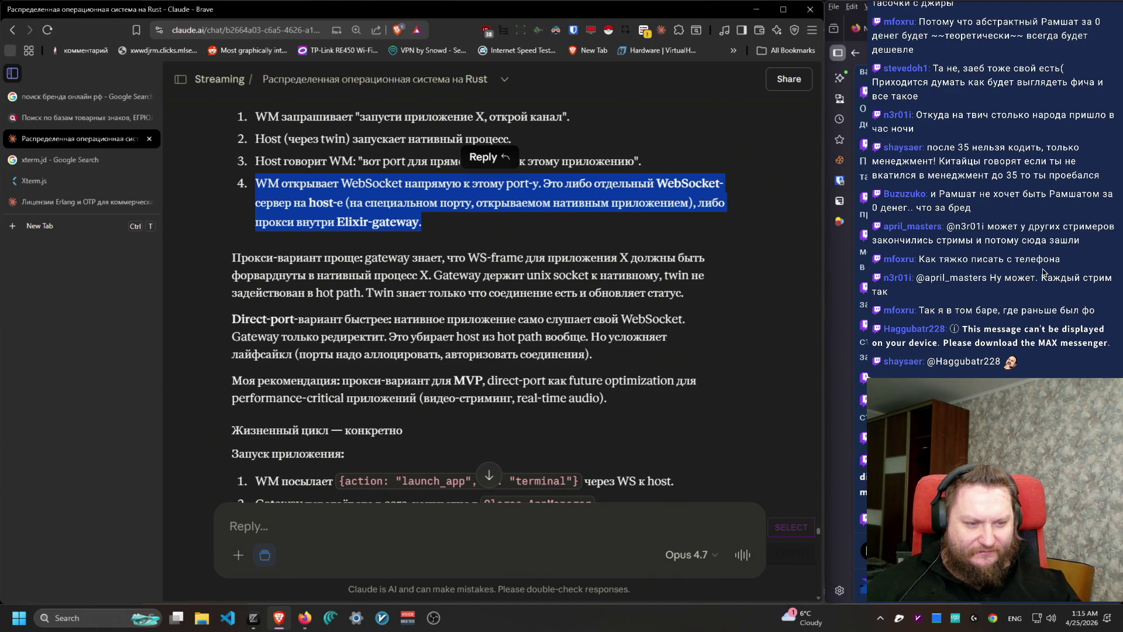
left_click(1042, 269)
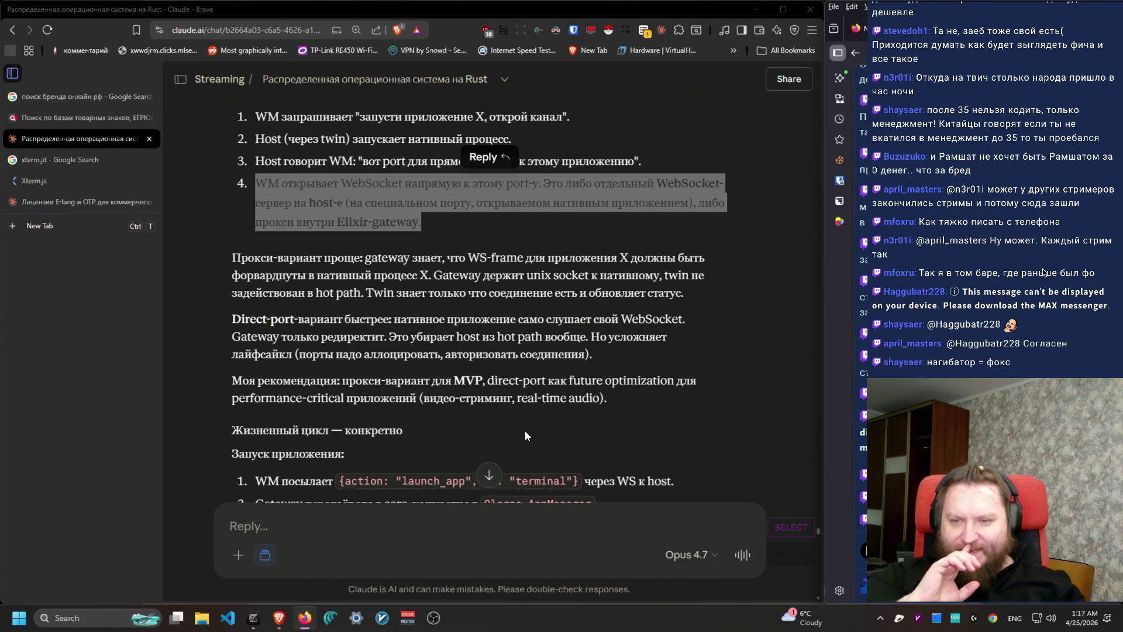
Step: Highlight the proxy, direct-port and 'Моя рекомендация' paragraphs while rereading them
left_click(226, 232)
mouse_move(226, 231)
left_mouse_down()
mouse_move(742, 318)
mouse_move(705, 422)
mouse_move(711, 397)
mouse_move(284, 236)
mouse_move(250, 257)
mouse_move(226, 326)
mouse_move(232, 351)
mouse_move(393, 320)
left_mouse_up()
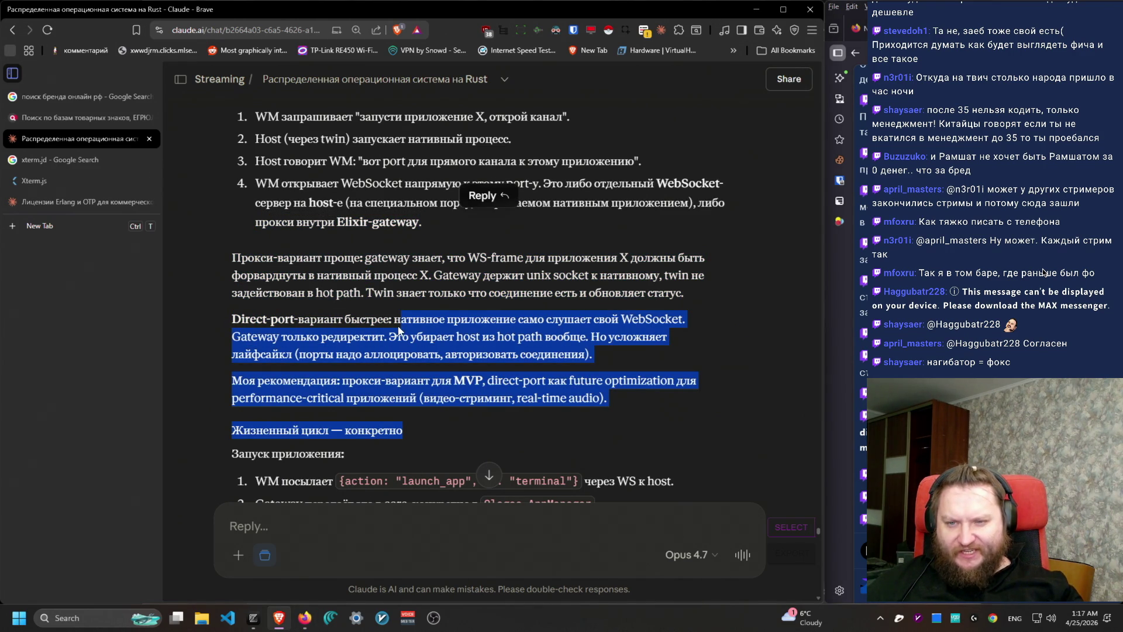
left_click_drag(224, 259, 720, 309)
mouse_move(644, 413)
left_mouse_down()
mouse_move(229, 383)
mouse_move(226, 393)
left_mouse_up()
left_click(344, 382)
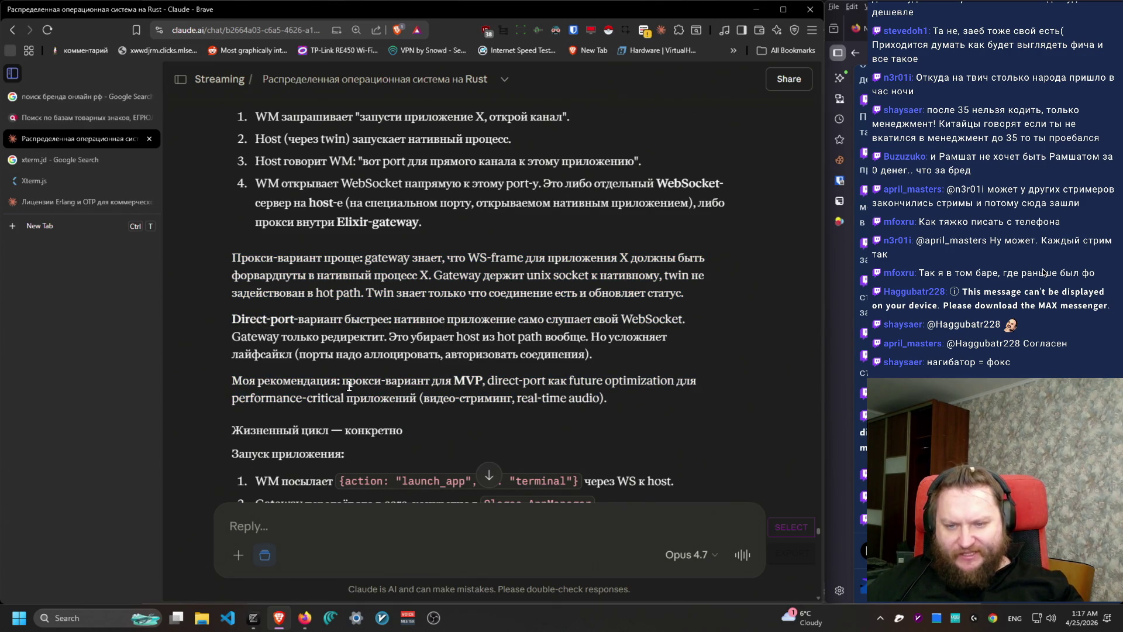
Step: Select 'прокси-вариант для MVP' and begin a follow-up reply with a '>' quote
mouse_move(342, 381)
left_mouse_down()
mouse_move(497, 382)
mouse_move(483, 382)
left_mouse_up()
key("ctrl+c")
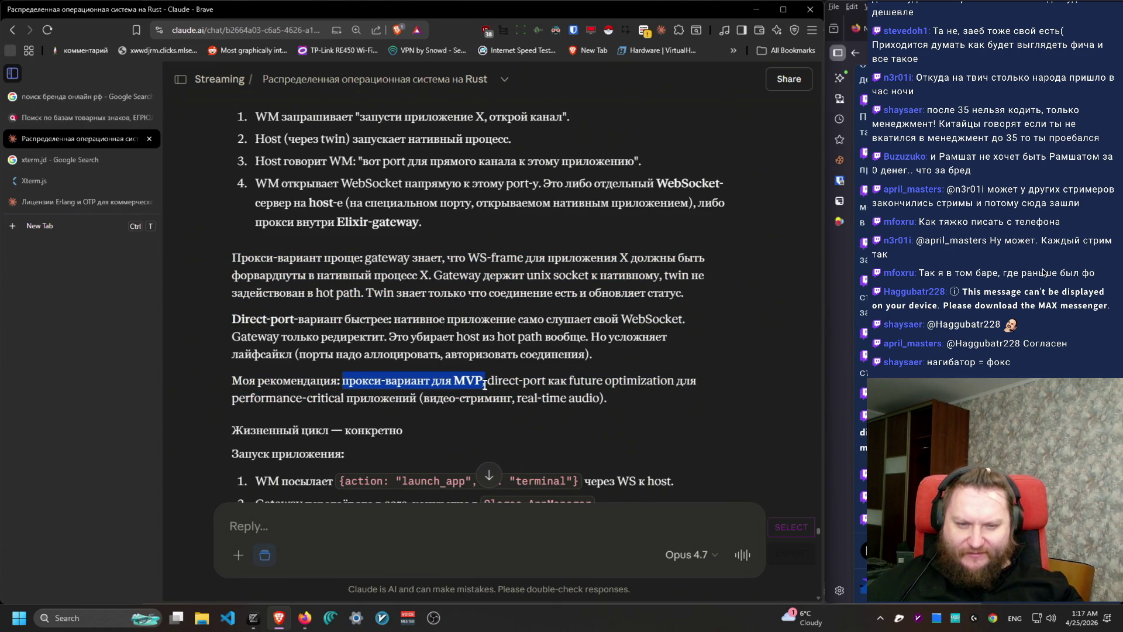
left_click(450, 531)
type(">")
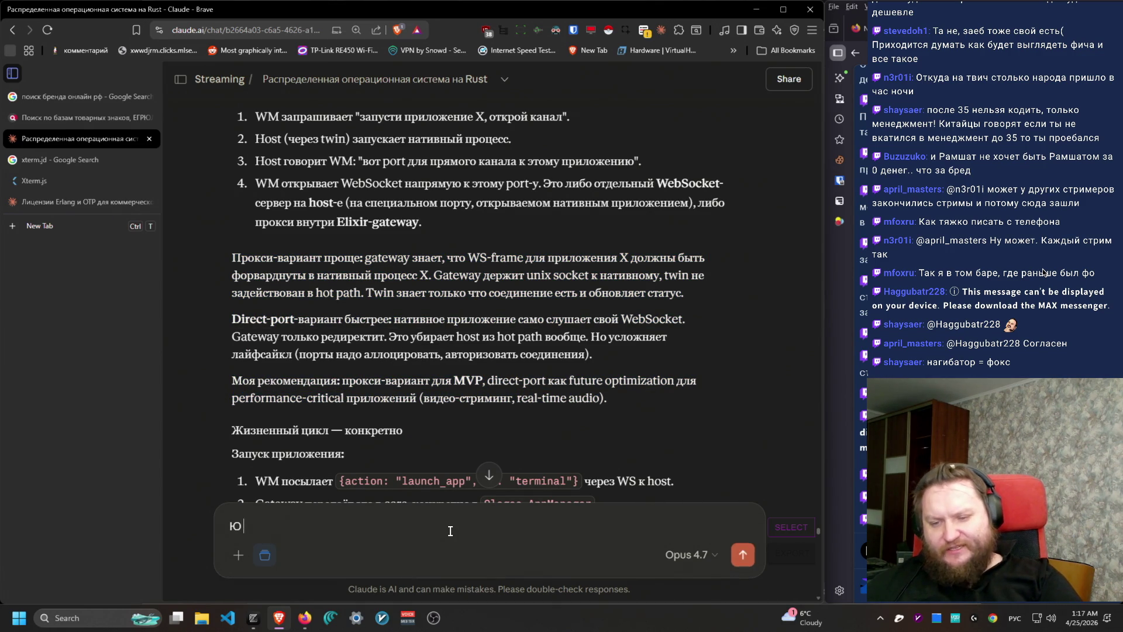
key("ctrl+v")
key("Home")
key("Delete")
key("Delete")
type("1)")
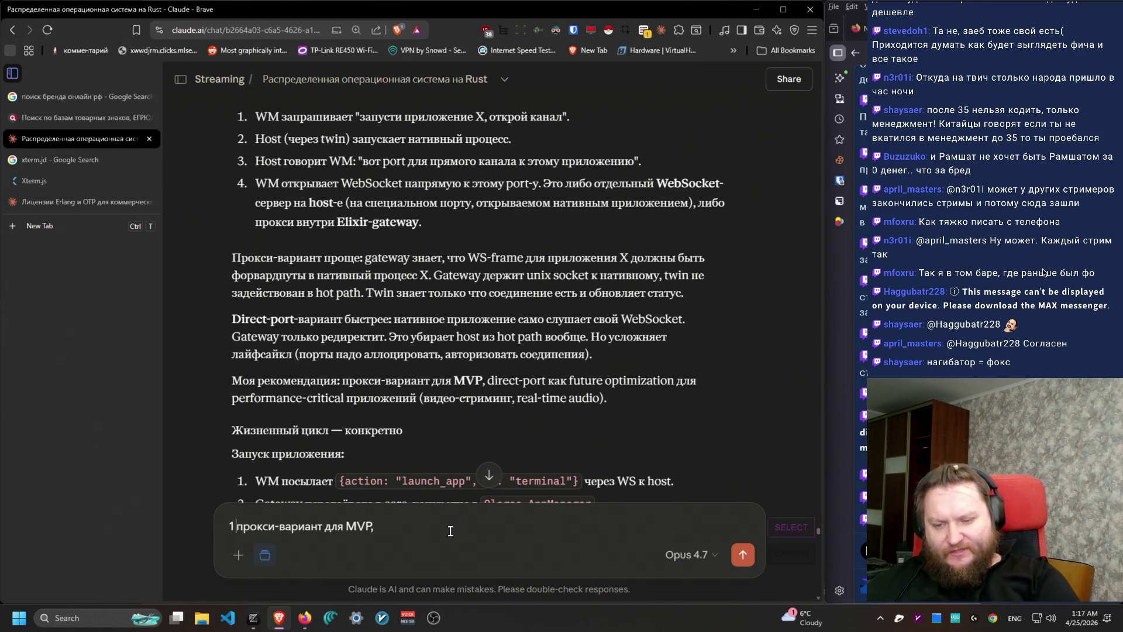
key("End")
key("BackSpace")
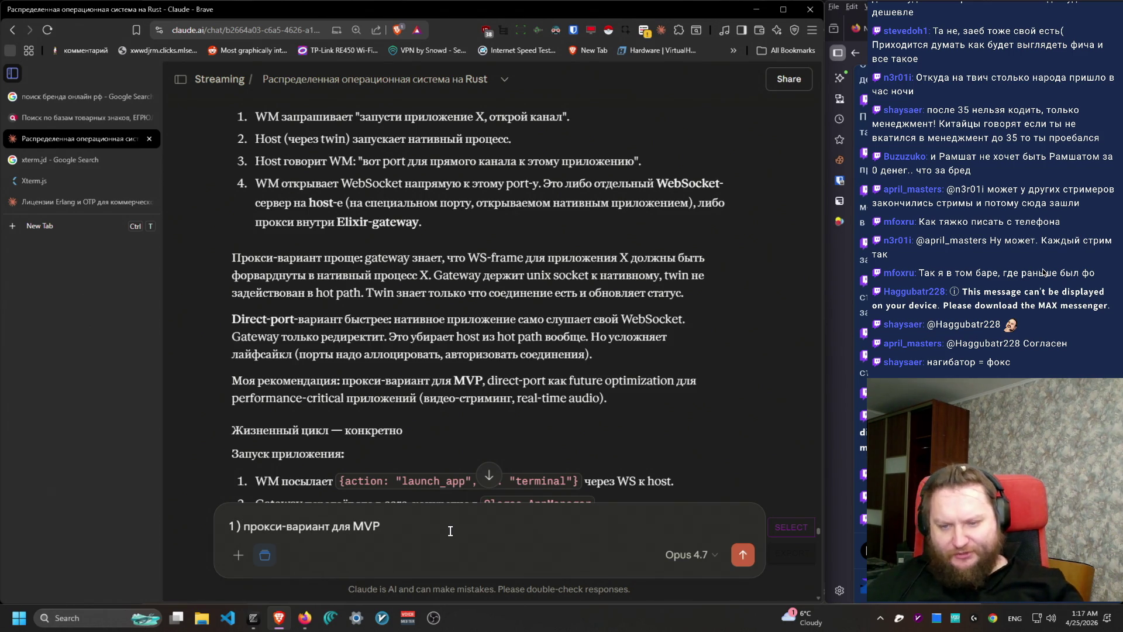
scroll(521, 416, "down", 4)
scroll(521, 415, "down", 1)
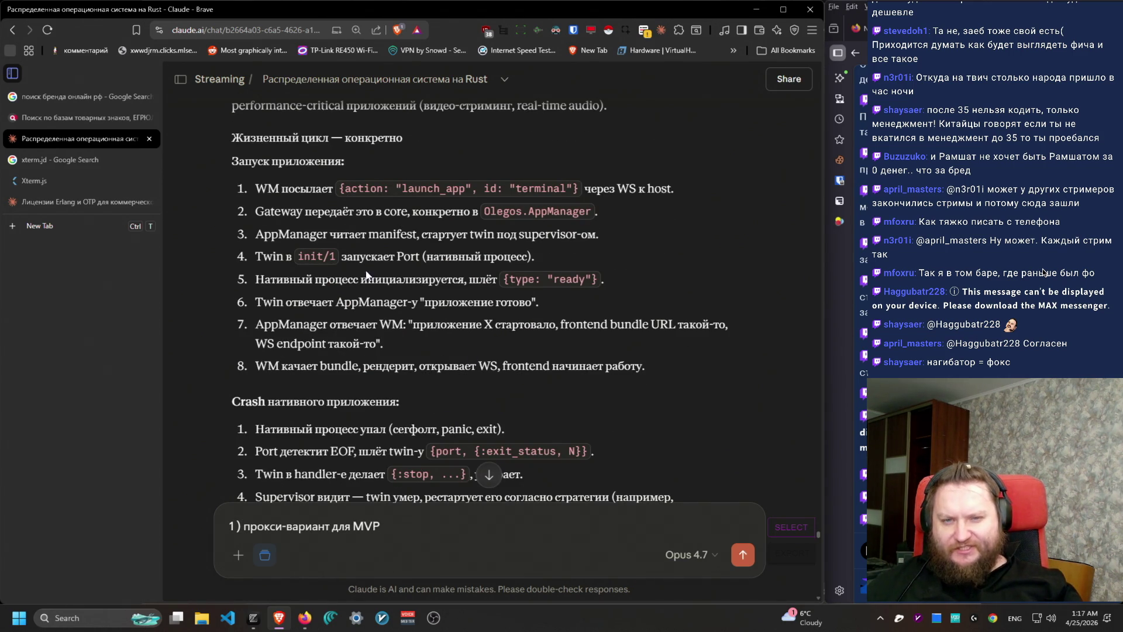
left_click_drag(248, 189, 699, 198)
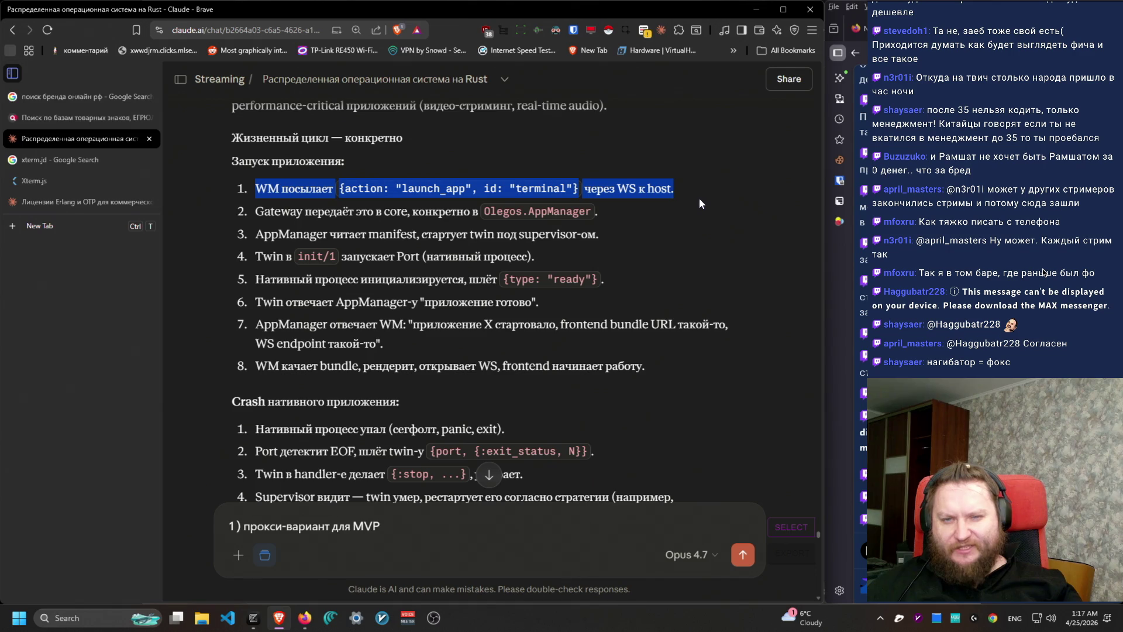
left_click(244, 213)
mouse_move(680, 225)
left_mouse_down()
mouse_move(669, 357)
mouse_move(702, 362)
mouse_move(259, 207)
mouse_move(270, 253)
mouse_move(366, 276)
mouse_move(646, 240)
mouse_move(555, 405)
mouse_move(268, 260)
mouse_move(281, 335)
mouse_move(251, 255)
mouse_move(281, 344)
mouse_move(261, 264)
mouse_move(438, 257)
mouse_move(418, 302)
mouse_move(380, 325)
mouse_move(252, 276)
mouse_move(298, 366)
mouse_move(286, 302)
mouse_move(252, 322)
mouse_move(269, 316)
mouse_move(267, 362)
mouse_move(258, 326)
left_mouse_up()
left_click(407, 512)
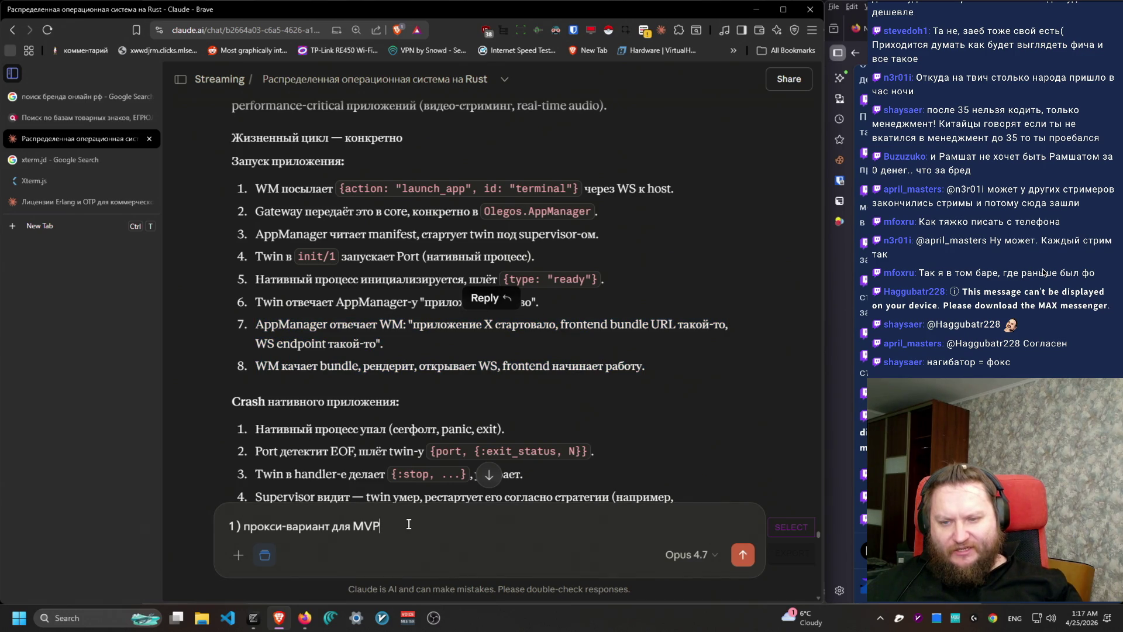
Step: Start point 2: 'ты постоянно говоришь про "WM качает бандл"' in our architecture
key("shift+Return")
type("2) xn")
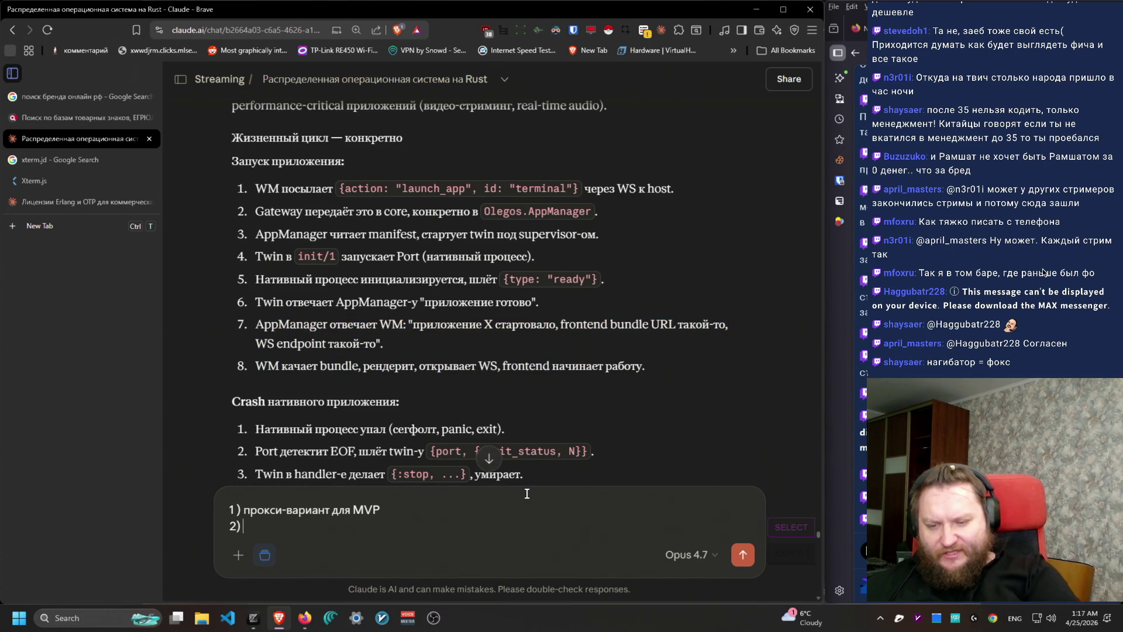
key("alt+shift")
type("ты по")
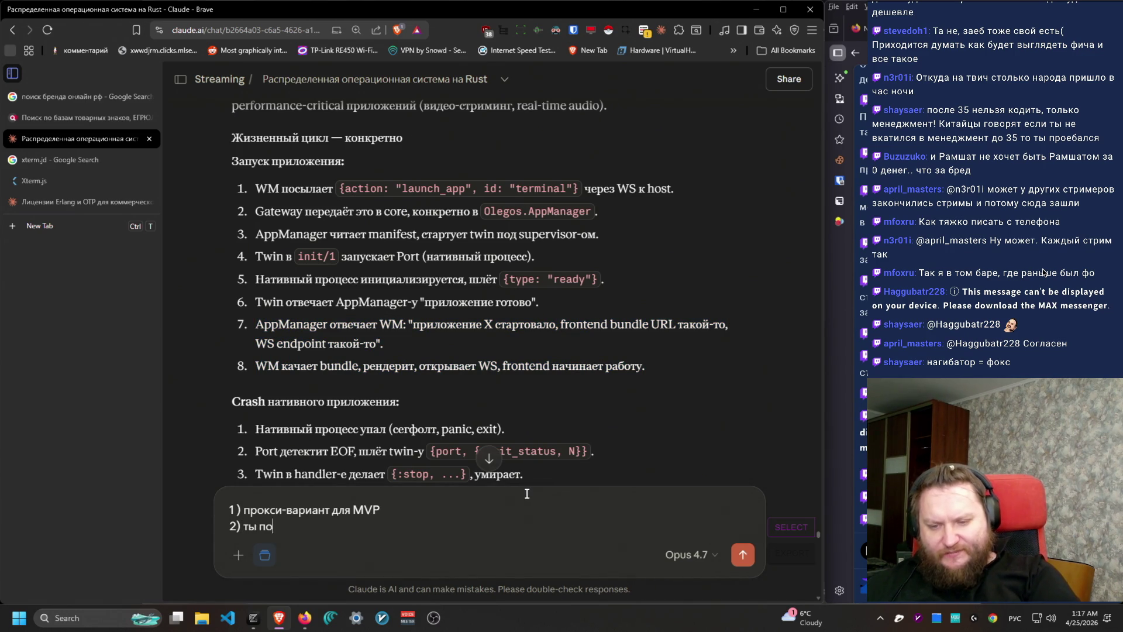
type("стоянно говоришь про ")
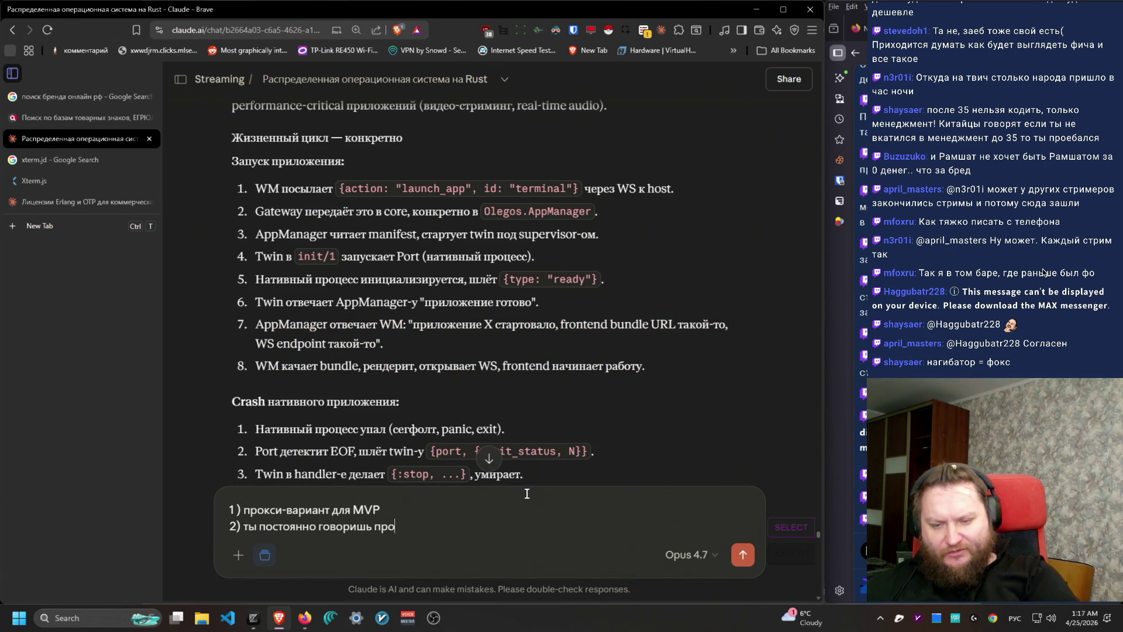
type("\"WM")
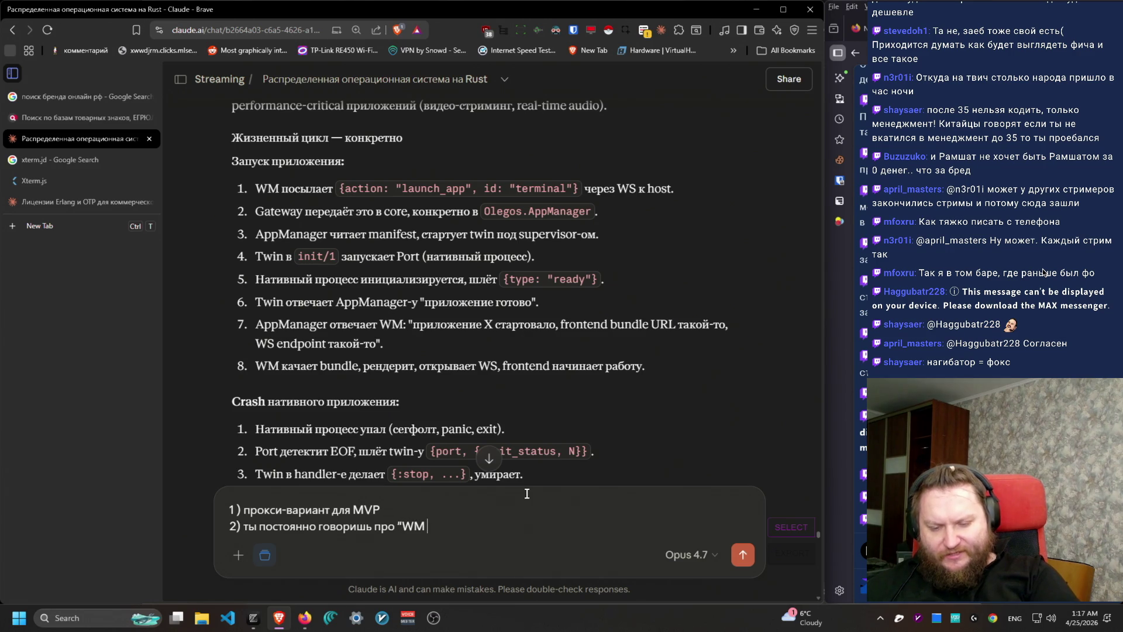
key("alt+shift")
type("качает бандл\".")
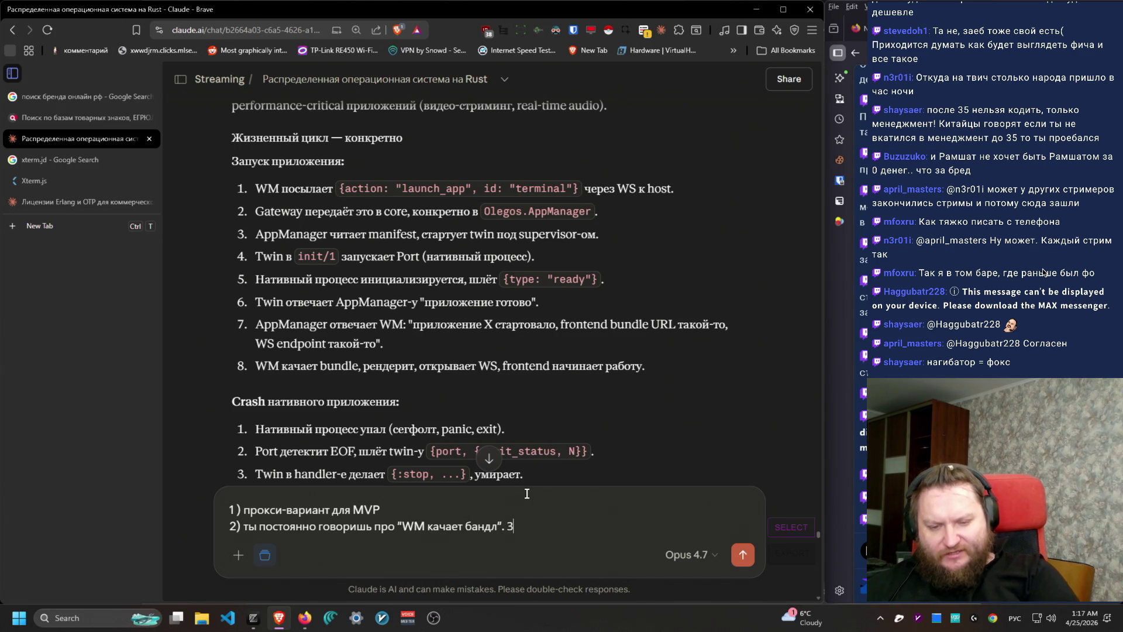
key("BackSpace")
type("Н")
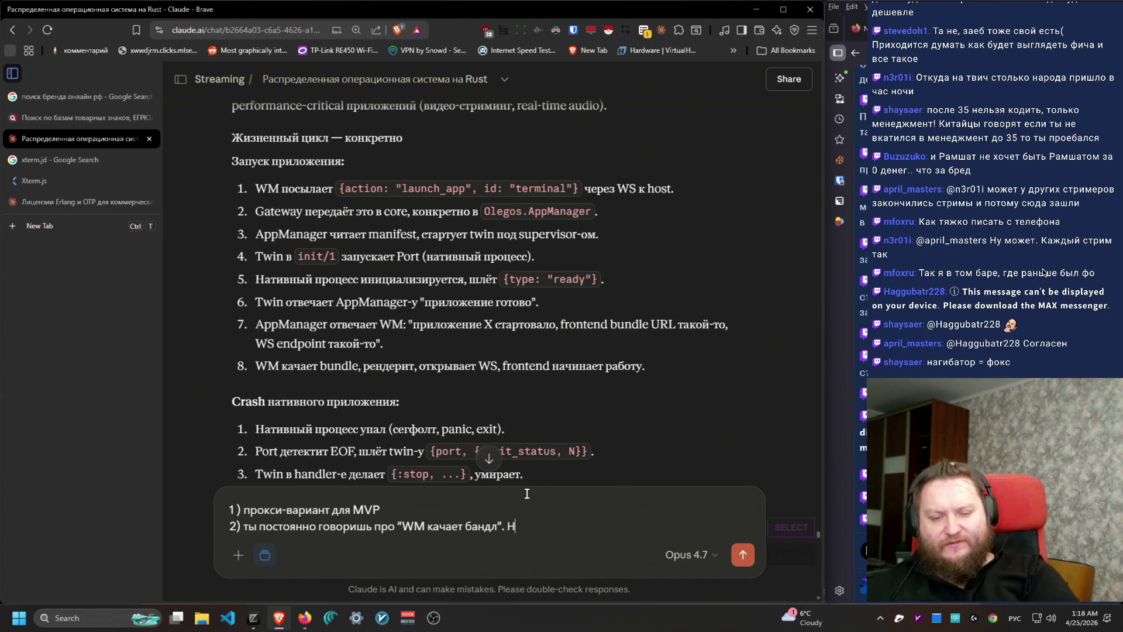
type("нашей архитект")
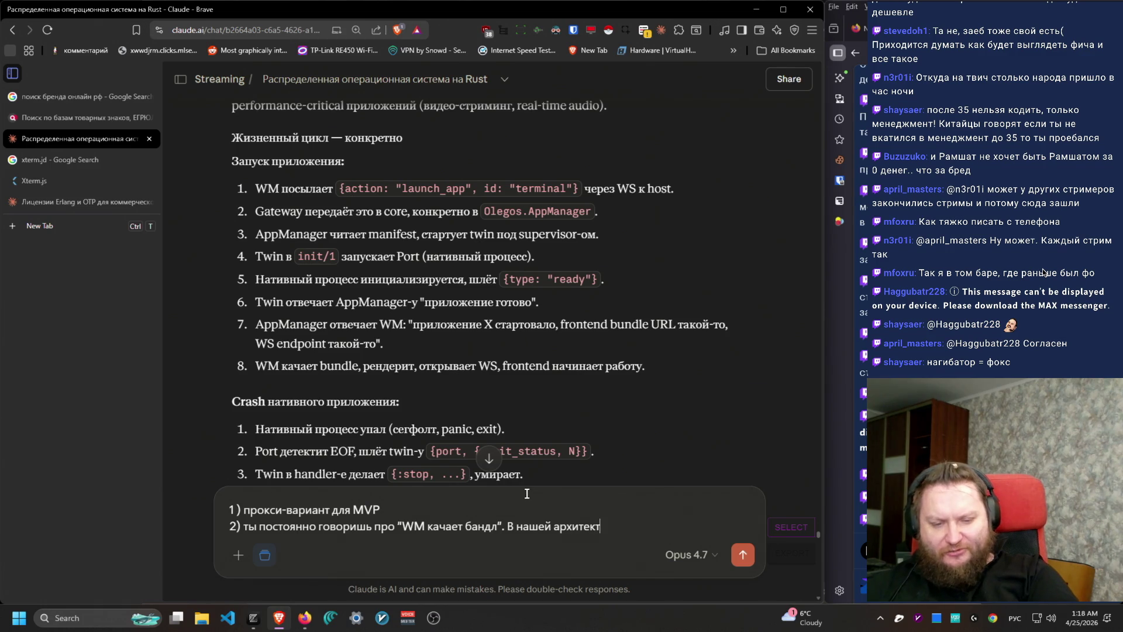
type("уре, не значит ли")
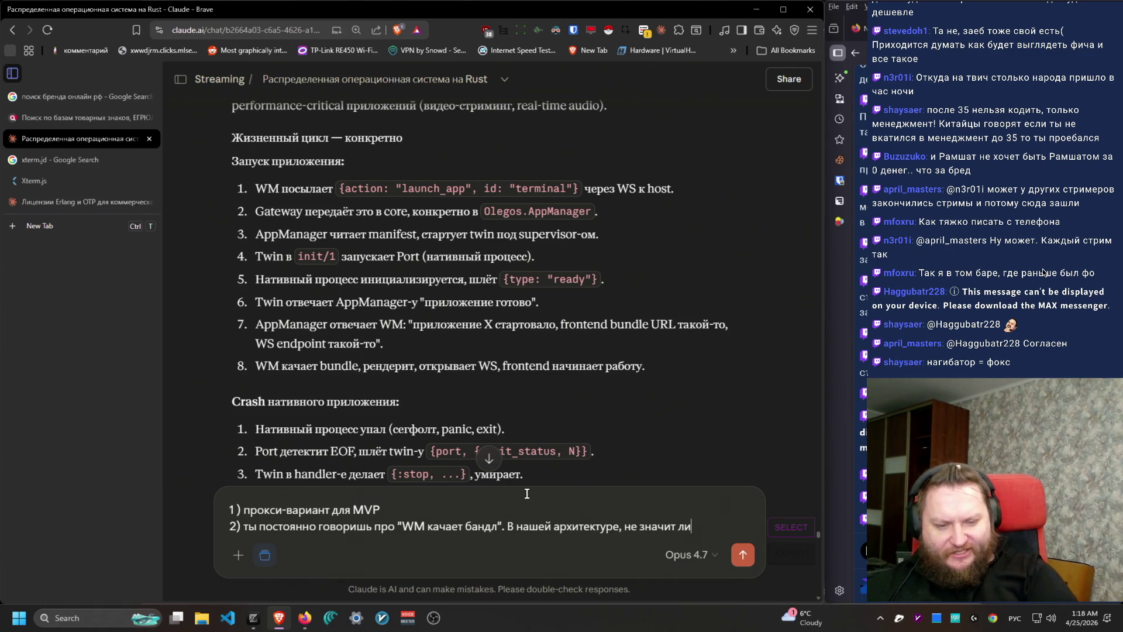
type(" это просто что мы в")
Step: Ask whether it just means opening a page in Electron (or its mobile analogue) or a browser
key("alt+shift")
type("Electron (")
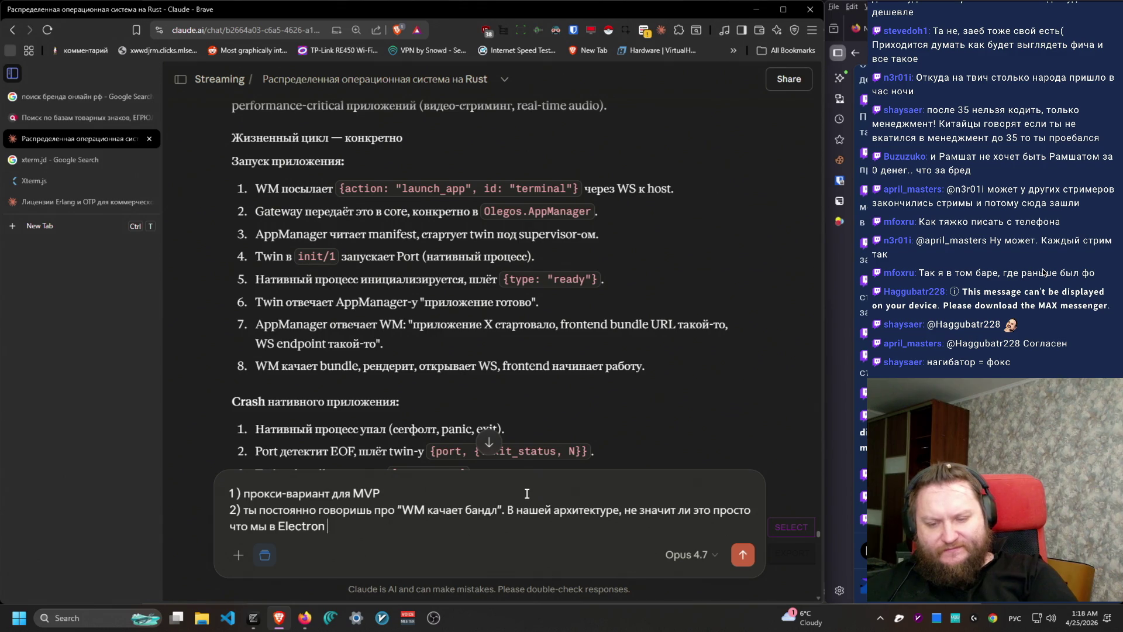
type("точней его")
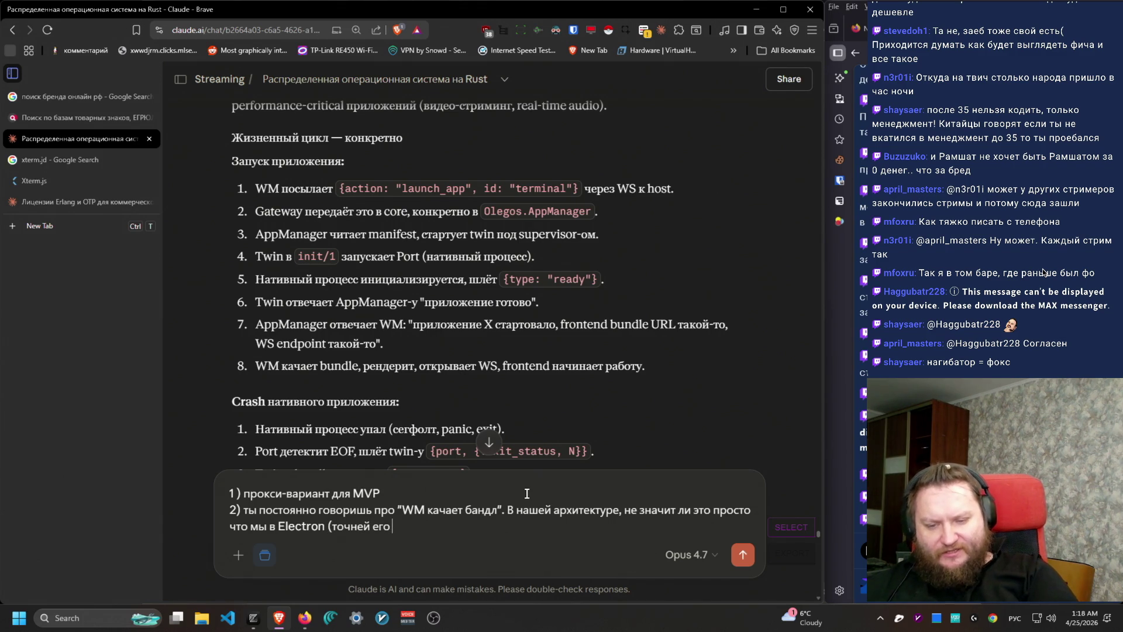
key("ctrl+BackSpace")
key("ctrl+BackSpace")
type("и")
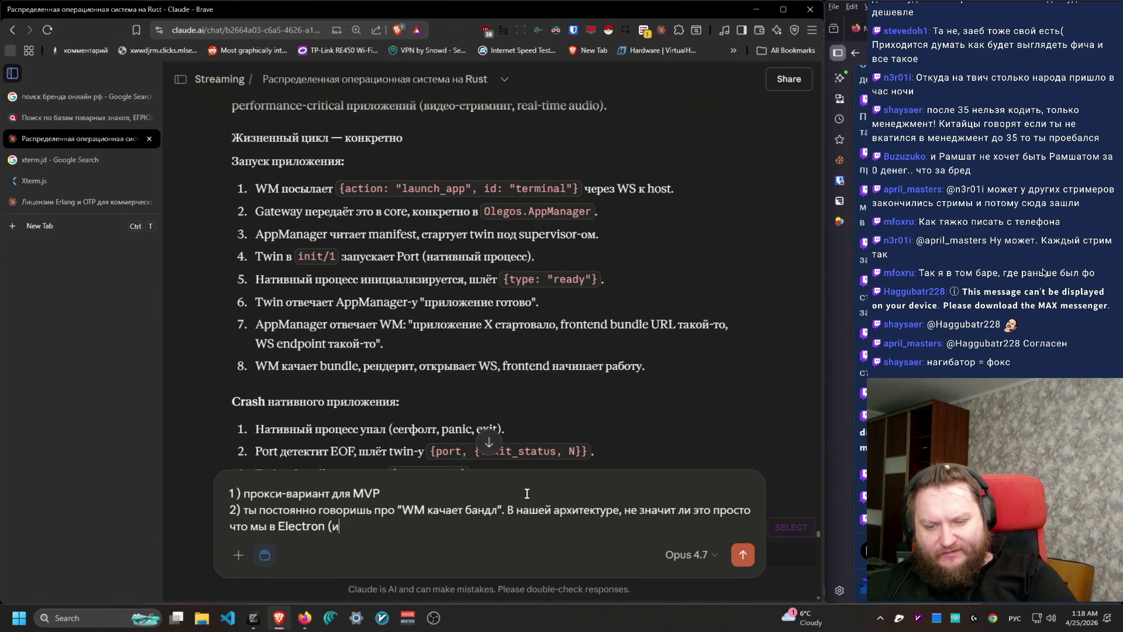
type("ли его мобильном ана")
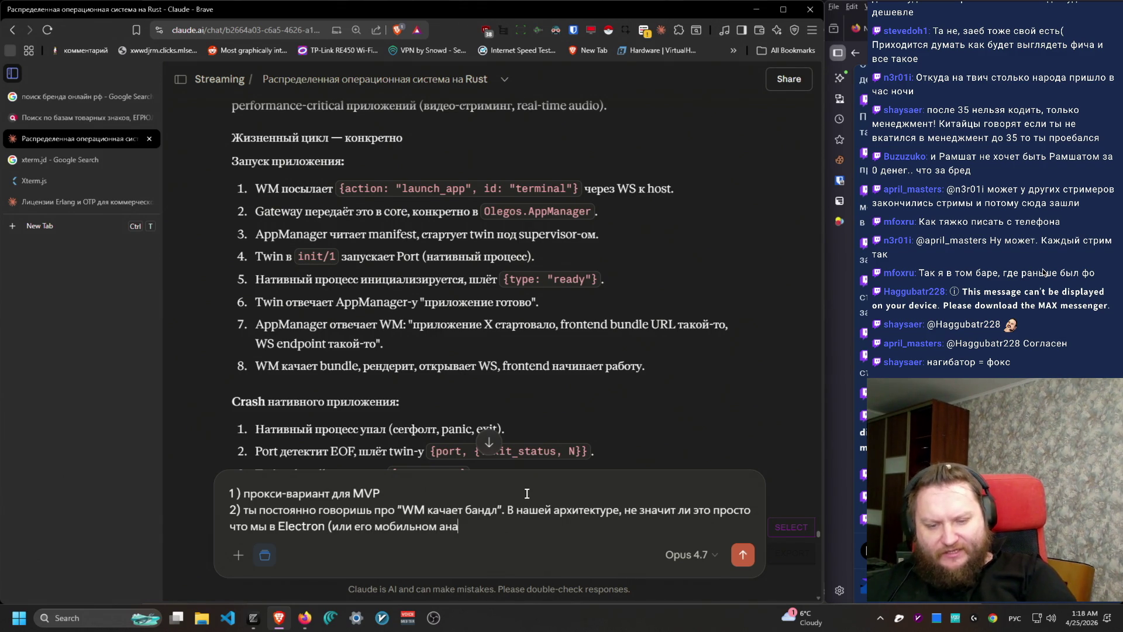
type("логе) и")
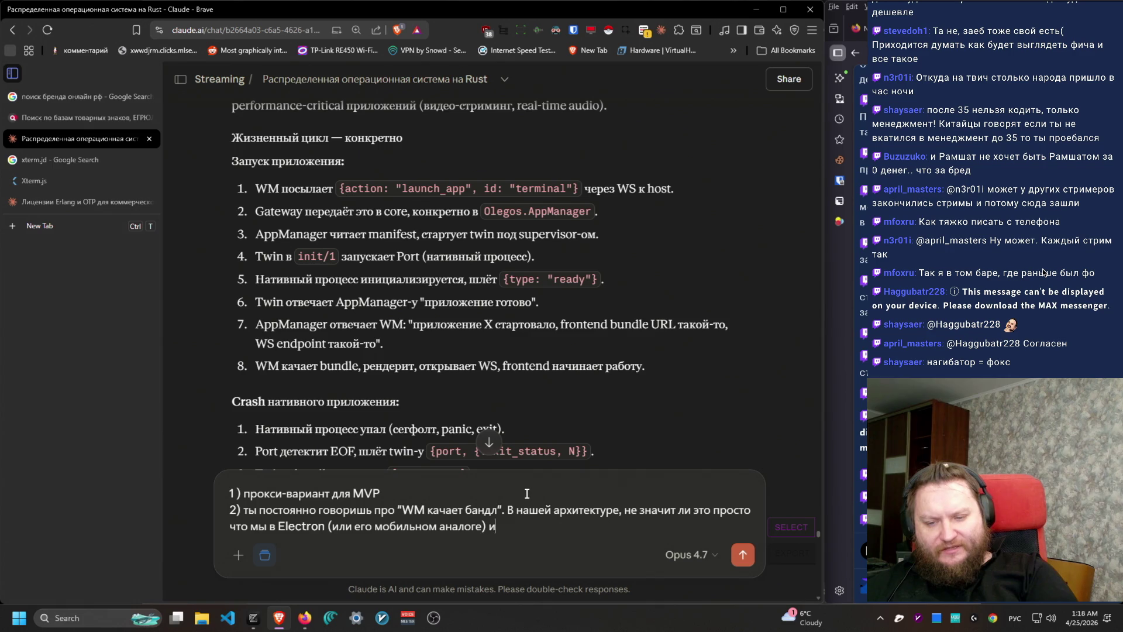
key("BackSpace")
key("BackSpace")
type("просто в")
type(" браузере")
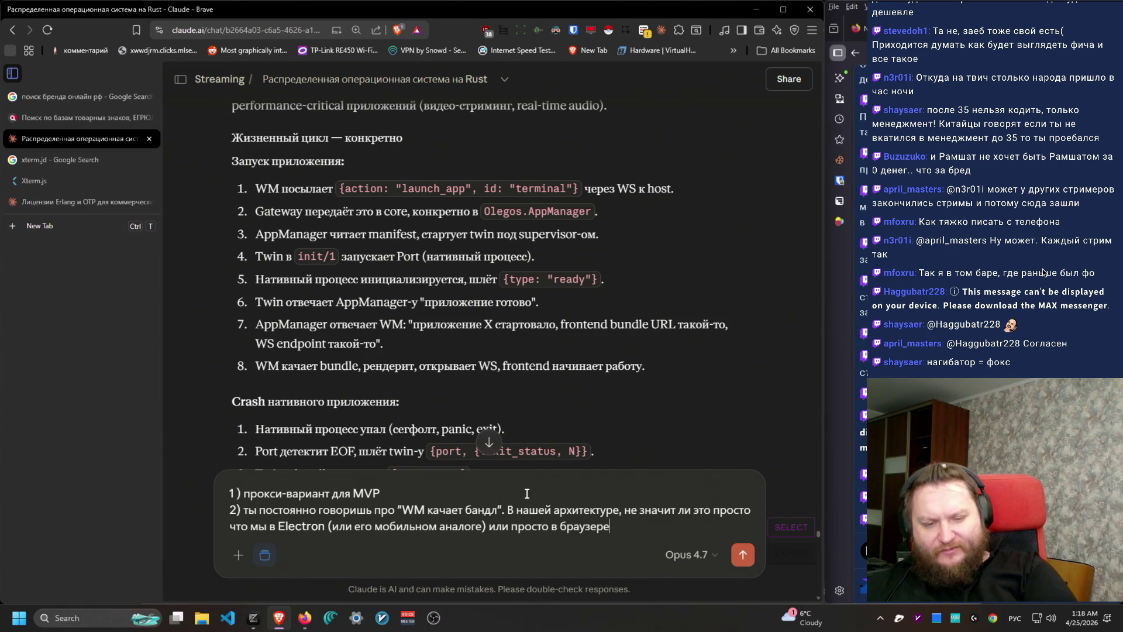
type(" откр")
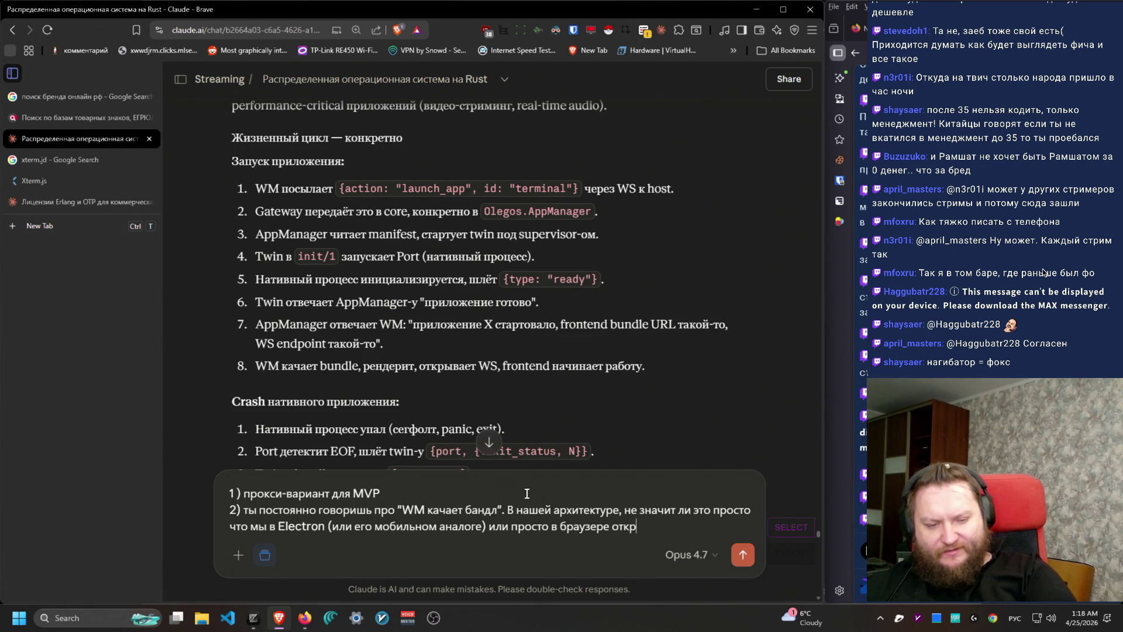
type("ываестраничку")
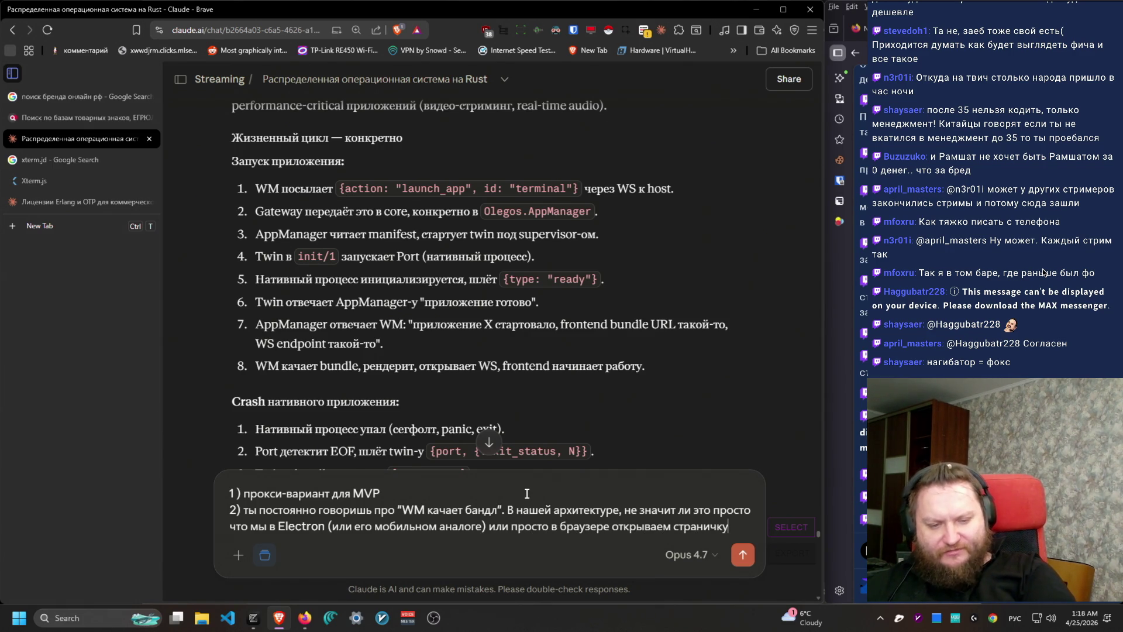
type(" И нинадо нчим")
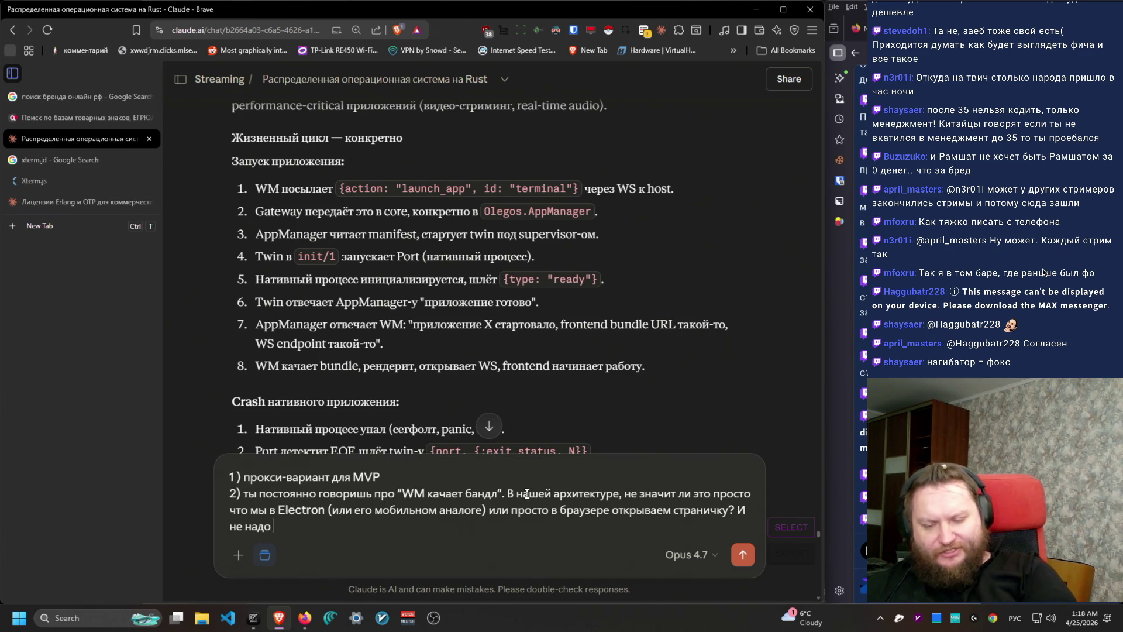
type("чего качать.")
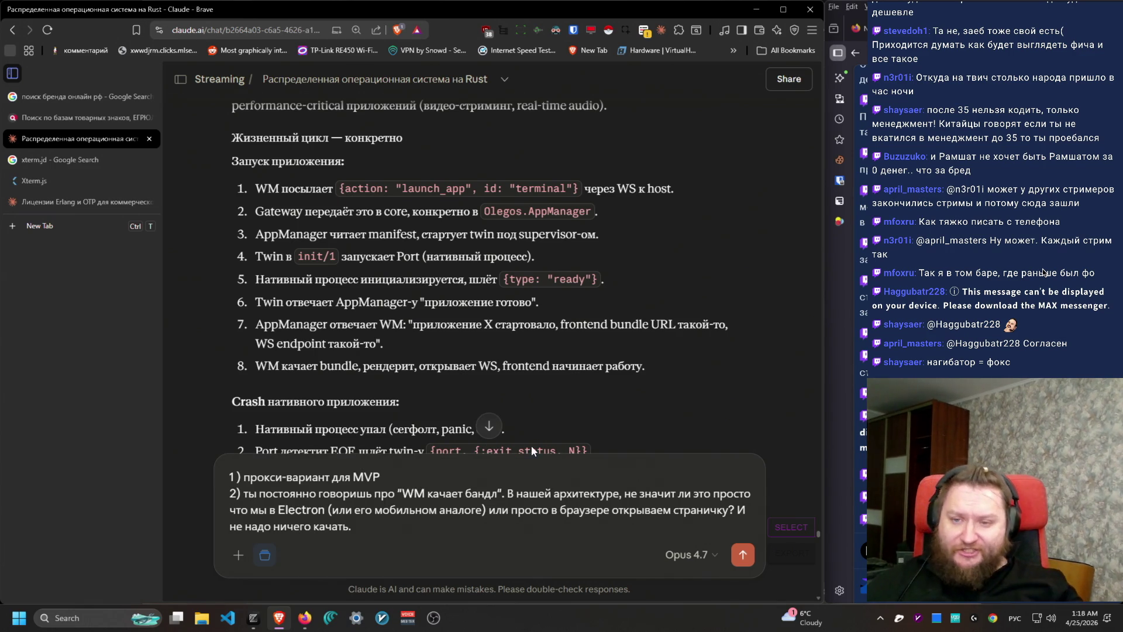
left_click_drag(251, 258, 594, 255)
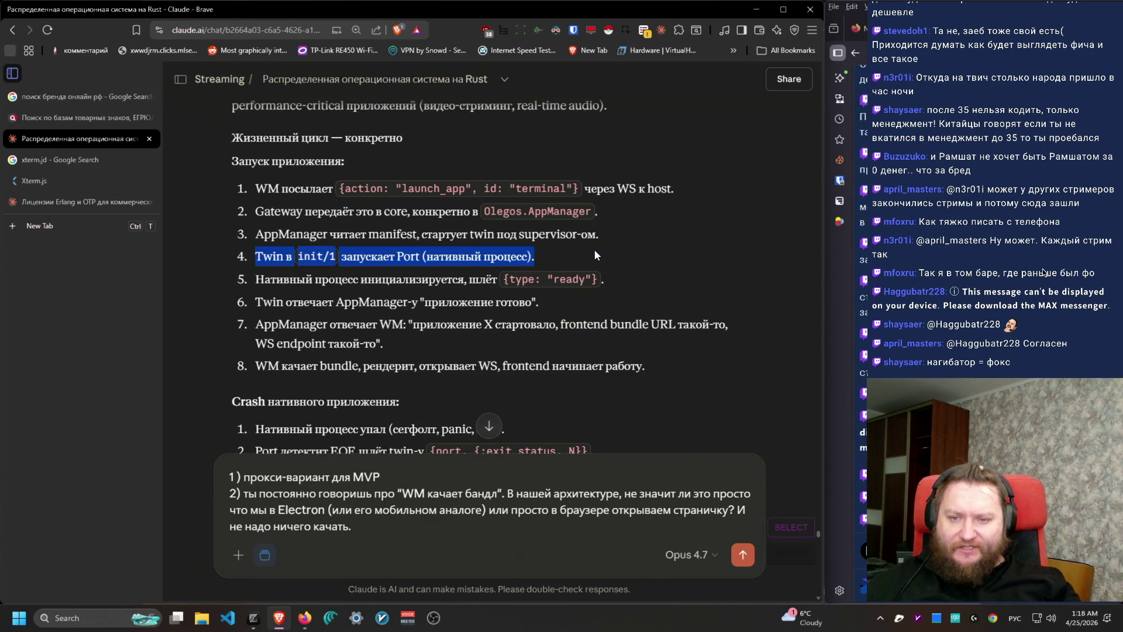
Step: Reread launch steps 2 through 8, including the frontend bundle URL in step 7
mouse_move(260, 284)
left_mouse_down()
mouse_move(654, 278)
mouse_move(651, 296)
mouse_move(245, 297)
mouse_move(452, 345)
mouse_move(486, 338)
mouse_move(509, 309)
mouse_move(251, 321)
mouse_move(708, 323)
mouse_move(706, 303)
mouse_move(239, 339)
mouse_move(242, 326)
left_mouse_up()
left_click(419, 356)
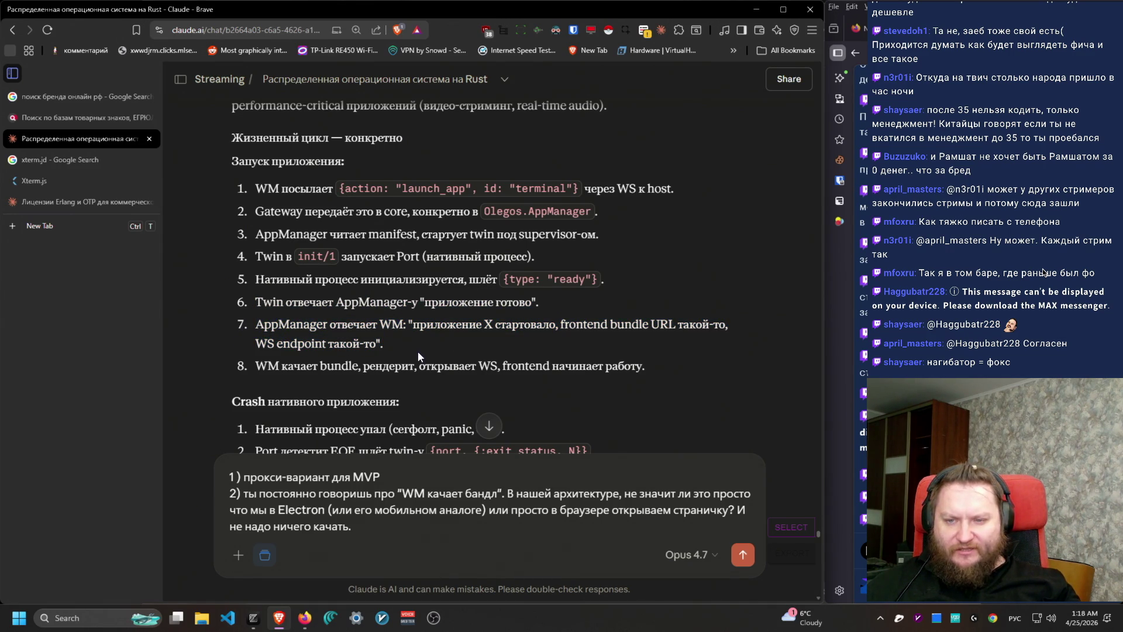
left_click_drag(560, 324, 676, 324)
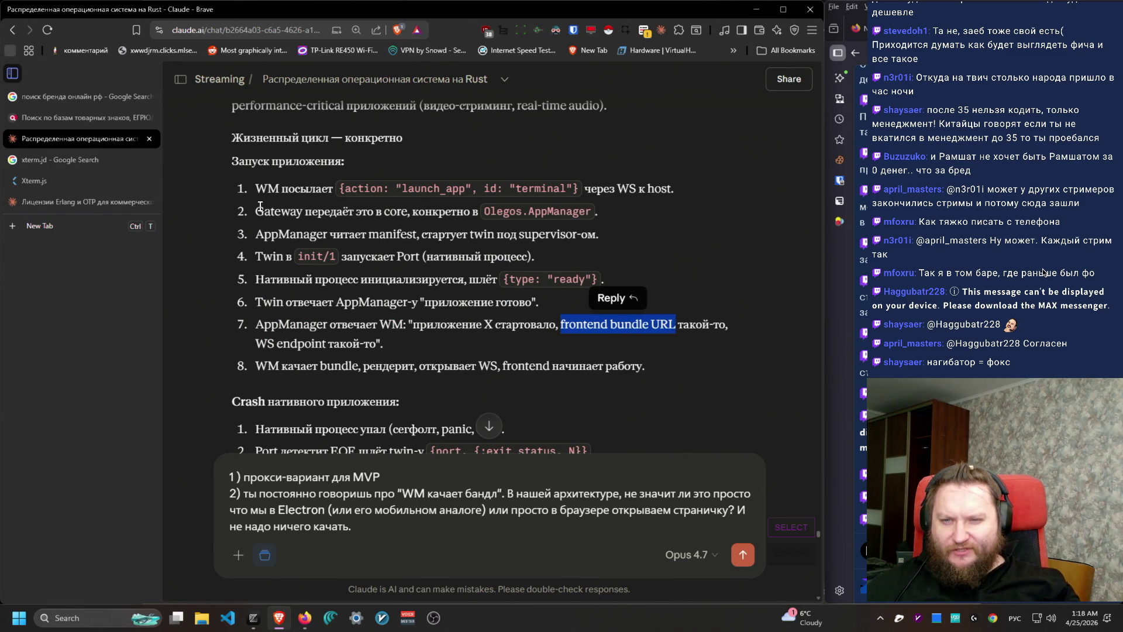
left_click_drag(261, 206, 325, 212)
left_click_drag(264, 234, 630, 230)
left_click_drag(256, 259, 499, 279)
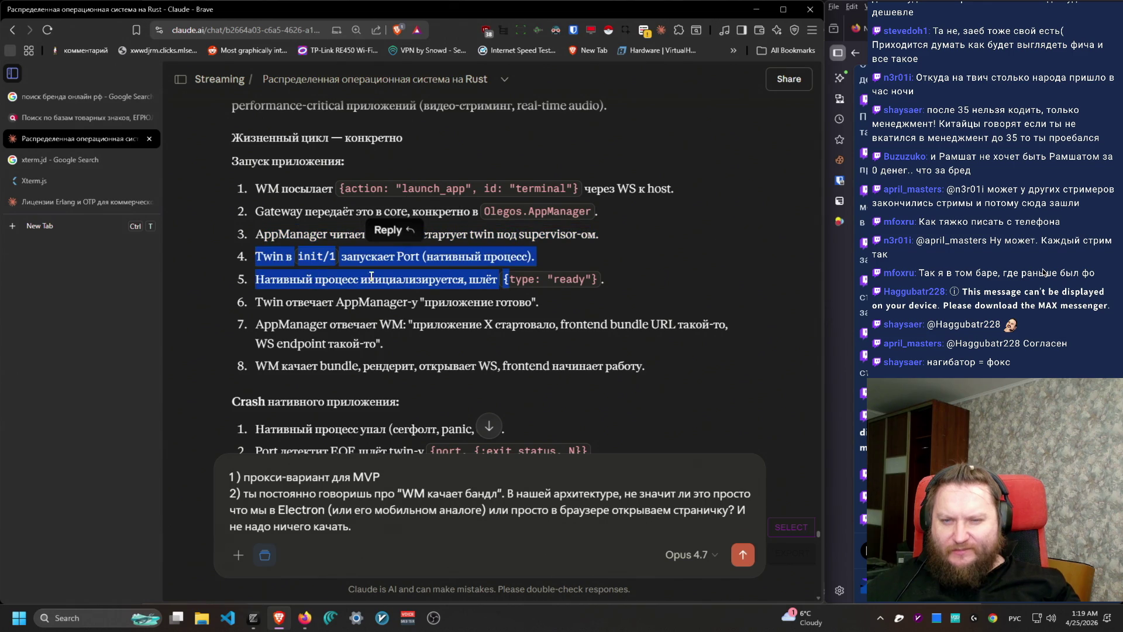
left_click(258, 285)
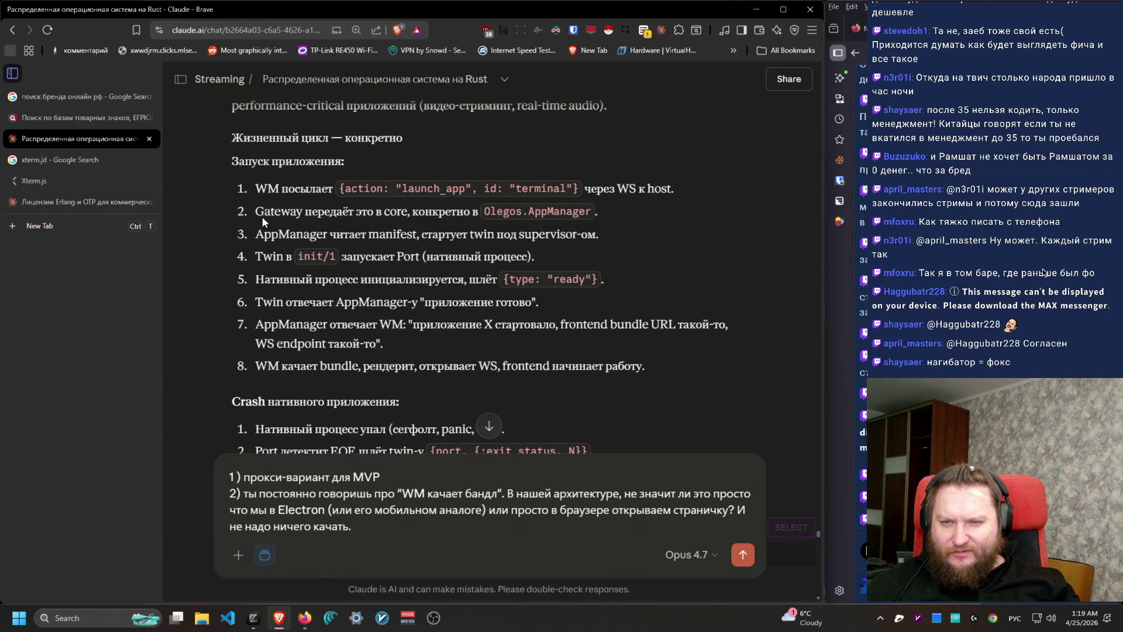
left_click_drag(646, 368, 223, 373)
left_click(409, 377)
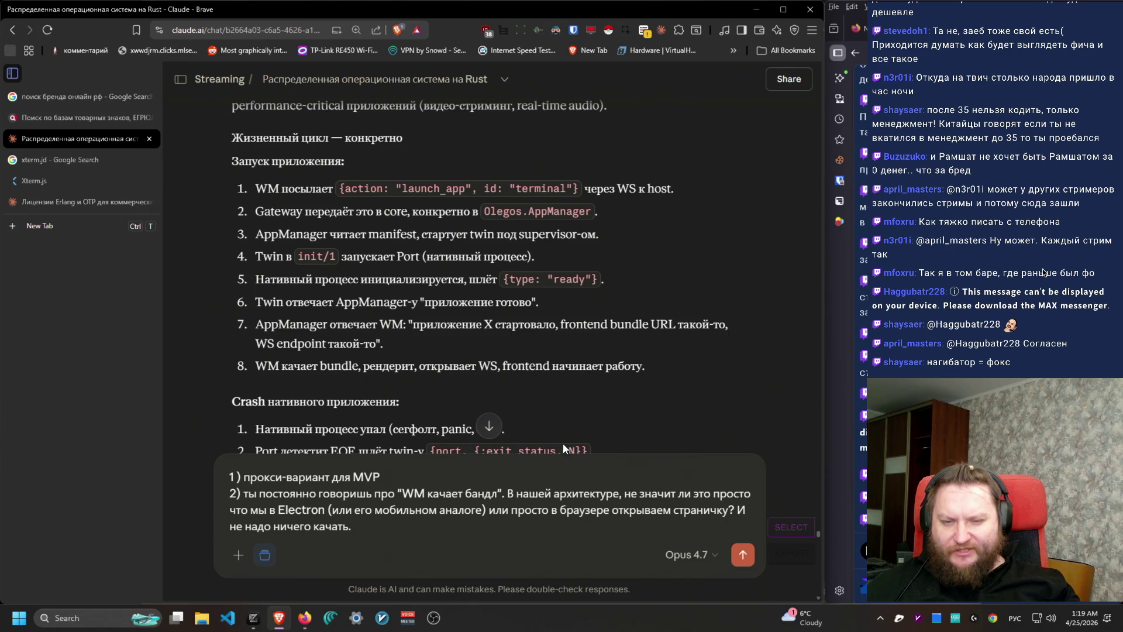
scroll(553, 386, "down", 4)
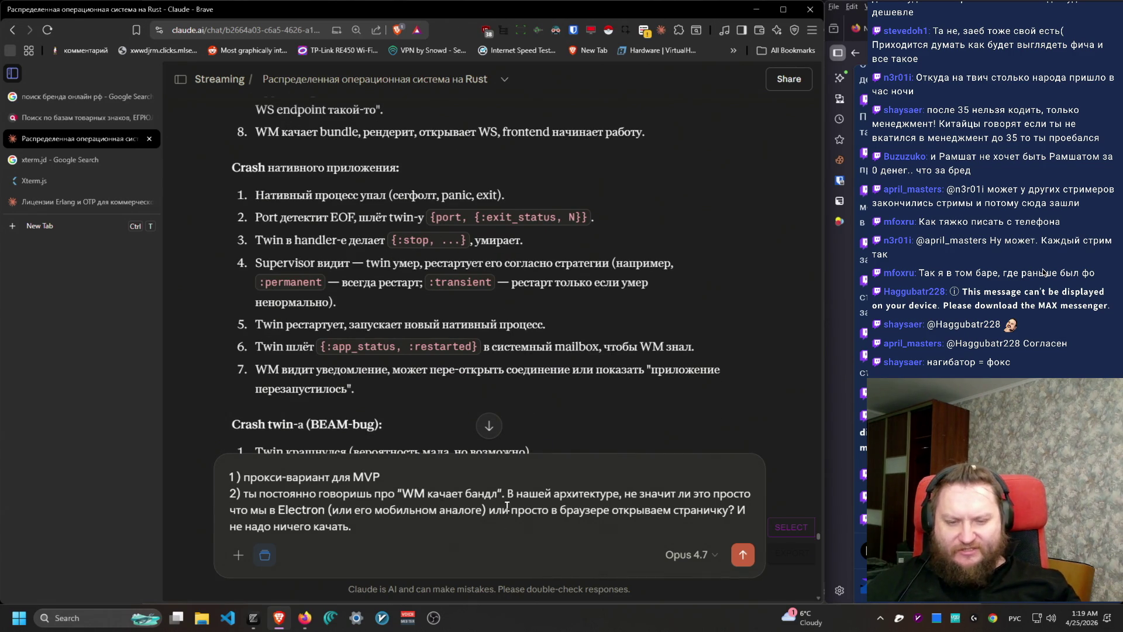
Step: End point 2: if 'WM качает бандл' means that, keep the name; otherwise 'давай обсудим.'
left_click(468, 524)
type("Е")
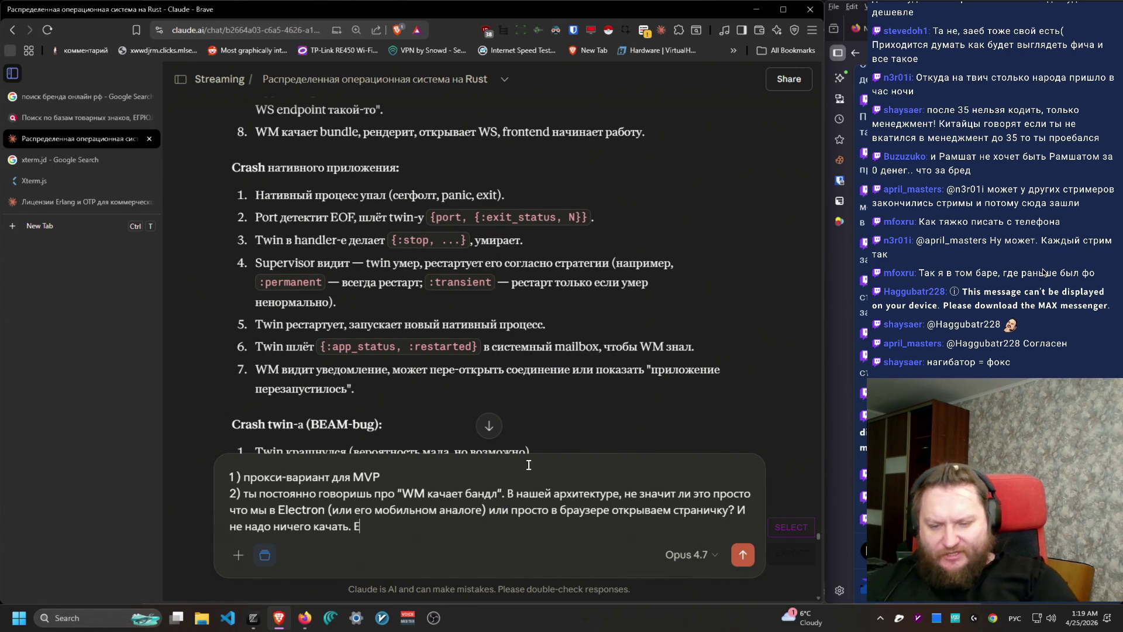
type("сли \"WM")
key("alt+shift")
type("качает бандл\" это име")
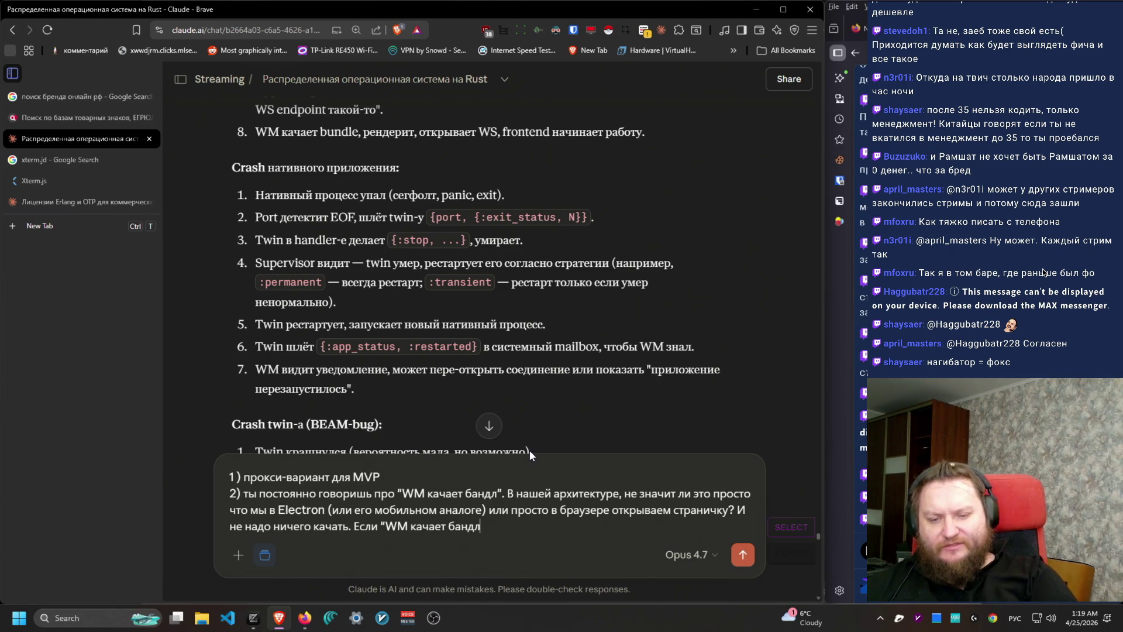
type("нно то что ты имсе")
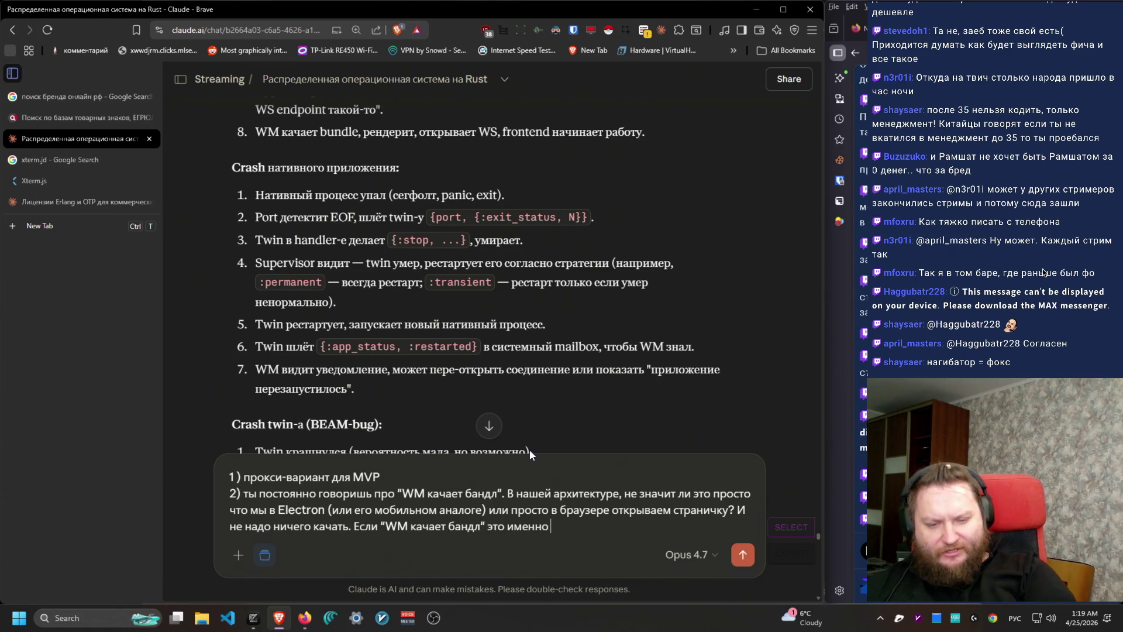
key("BackSpace")
key("BackSpace")
type("ела в виду, то и ОК, п")
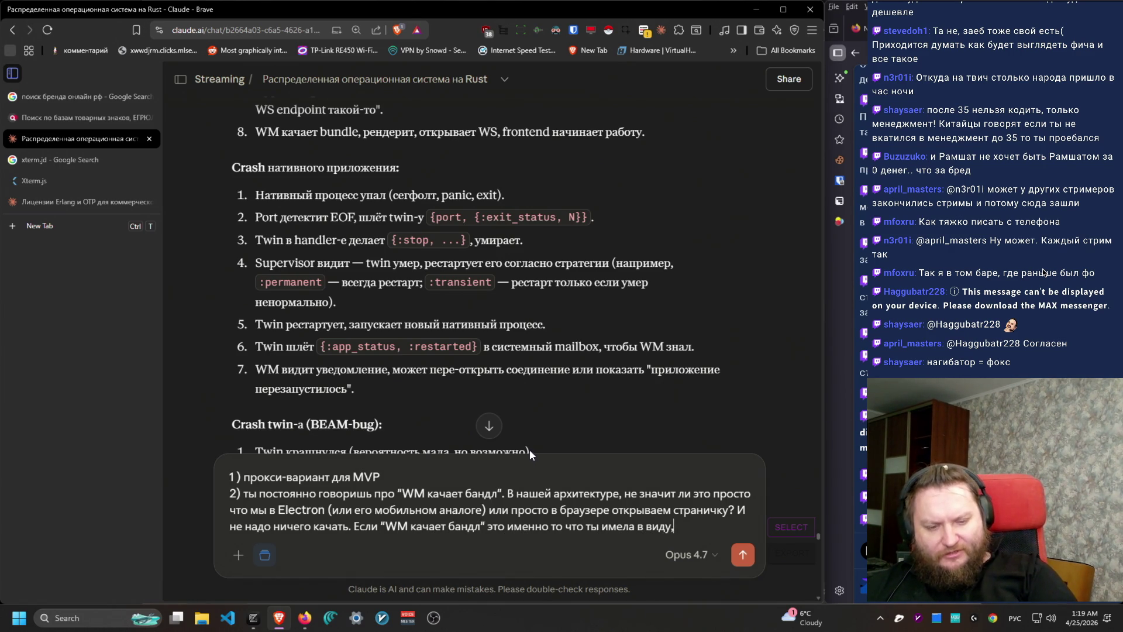
type("одол")
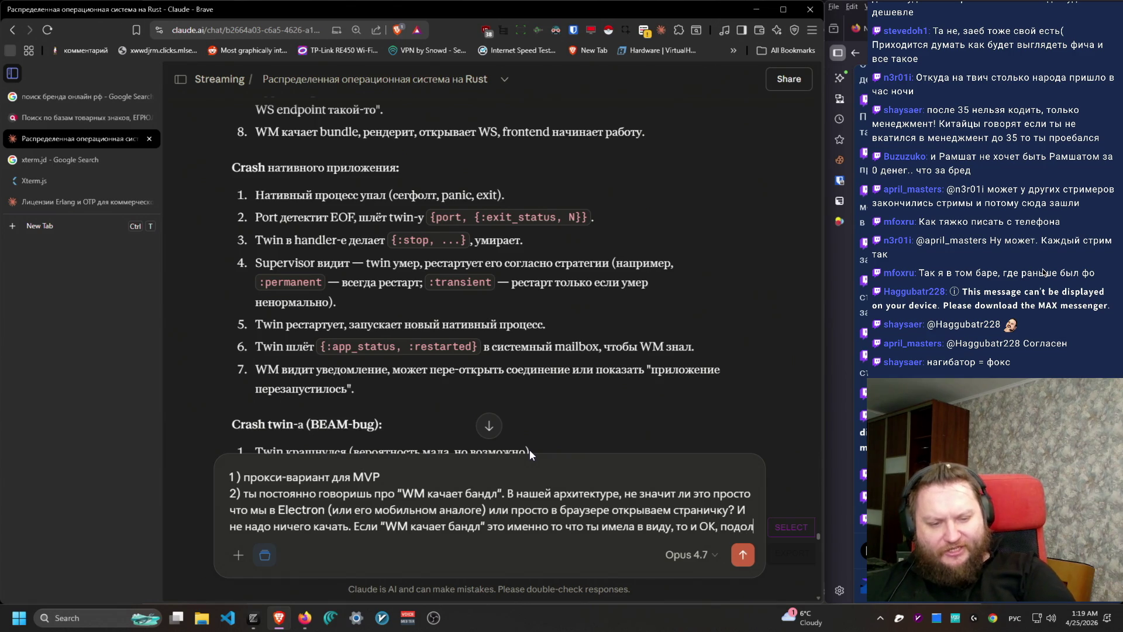
type("одолжай ")
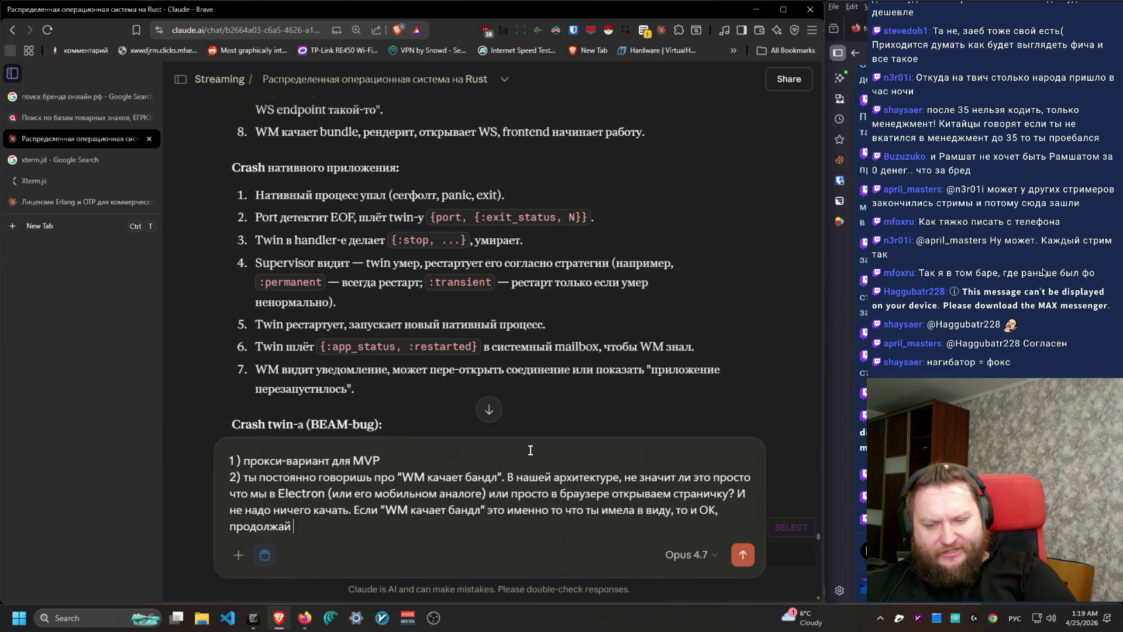
type("называть эак.")
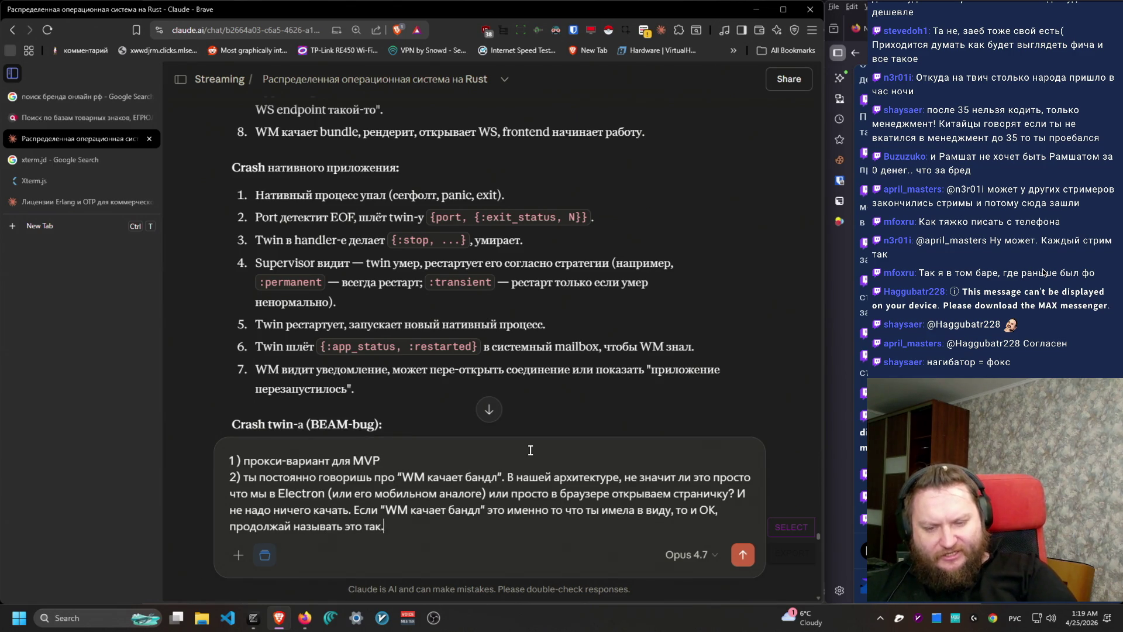
type(" Если нет, давбсудим.")
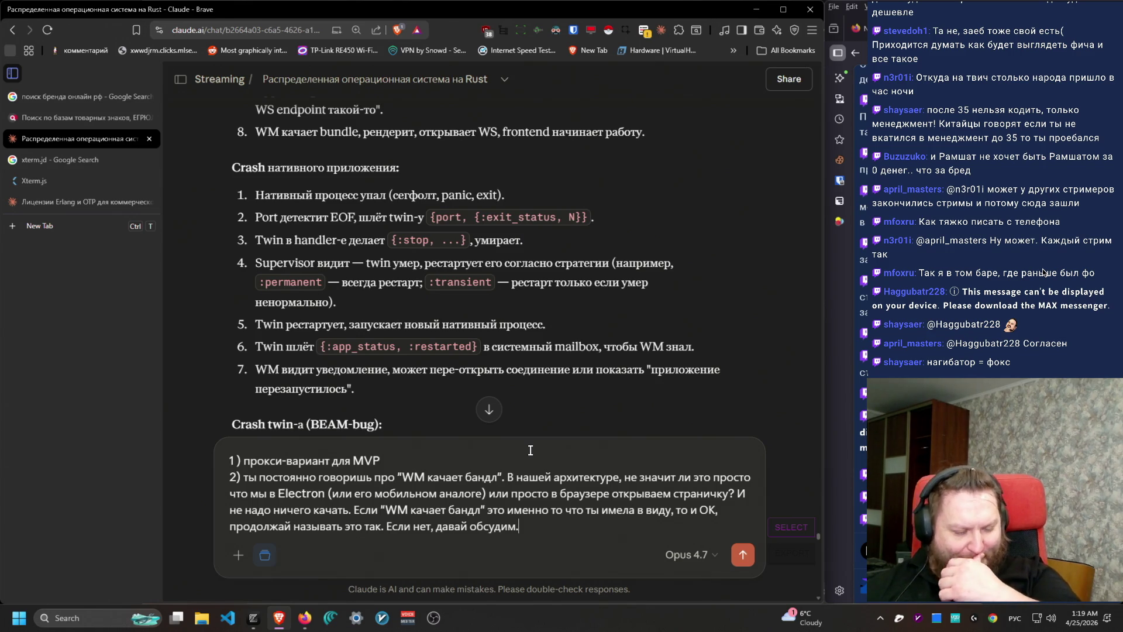
scroll(456, 290, "down", 2)
Step: Read and highlight the Crash twin and Crash supervisor recovery steps
scroll(456, 290, "down", 4)
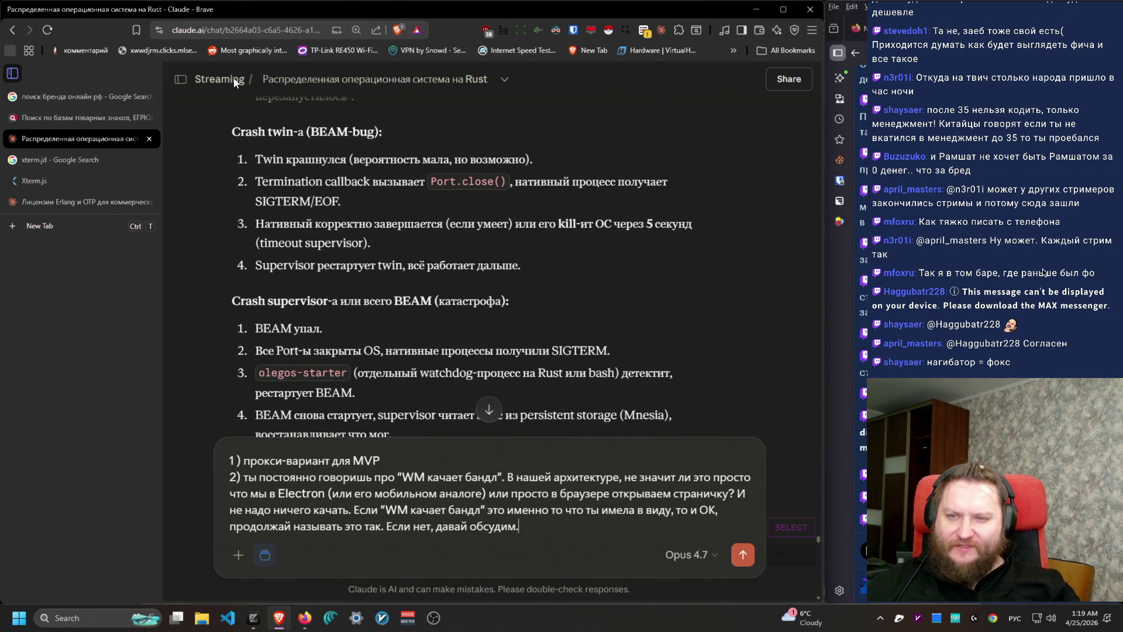
mouse_move(233, 131)
left_mouse_down()
mouse_move(444, 202)
mouse_move(576, 272)
mouse_move(156, 163)
mouse_move(635, 263)
left_mouse_up()
left_click(635, 264)
scroll(712, 310, "down", 3)
scroll(304, 223, "up", 1)
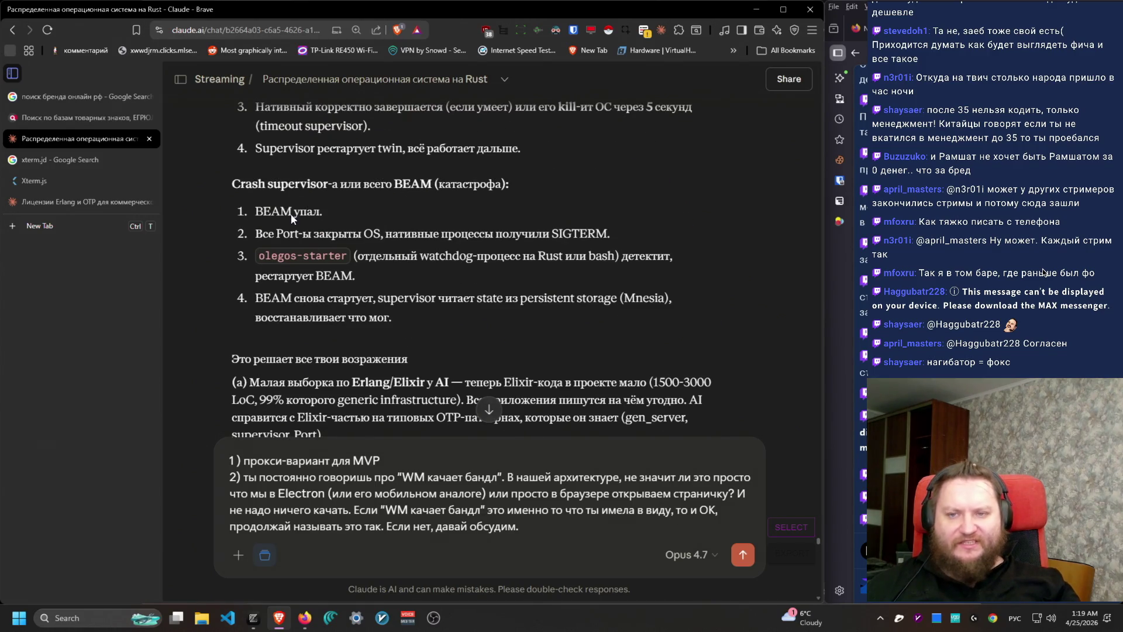
mouse_move(260, 181)
left_mouse_down()
mouse_move(434, 326)
mouse_move(259, 216)
mouse_move(260, 298)
mouse_move(253, 222)
mouse_move(219, 177)
mouse_move(525, 187)
left_mouse_up()
left_click(538, 208)
Step: Study the supervisor restart step, picking out the word Mnesia
scroll(684, 351, "down", 3)
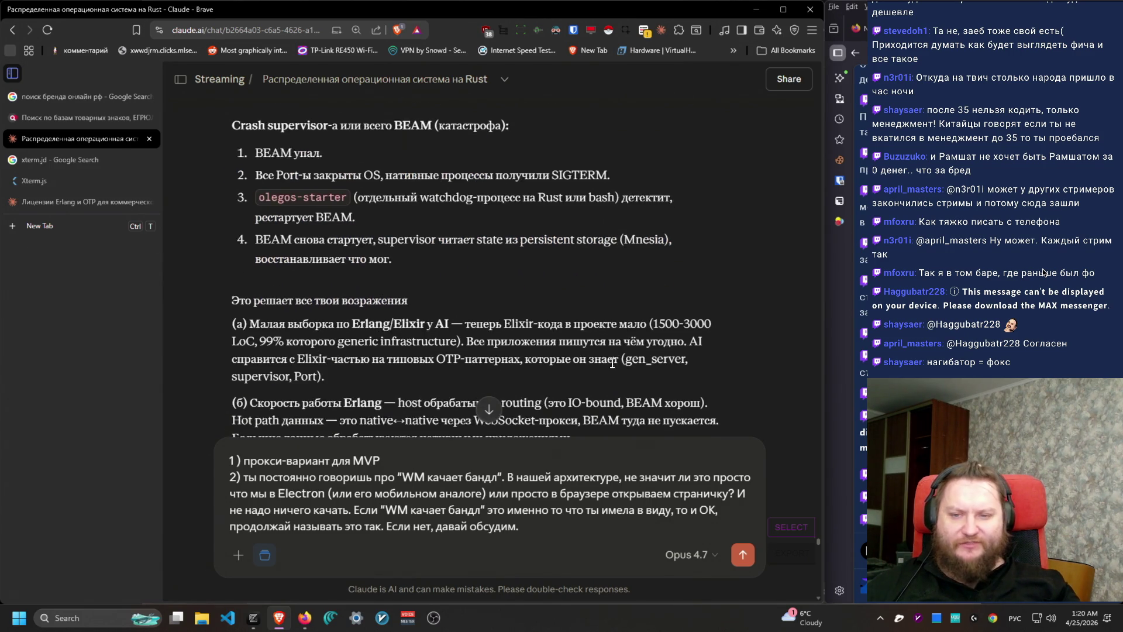
scroll(624, 377, "up", 3)
scroll(623, 376, "up", 1)
scroll(643, 357, "down", 1)
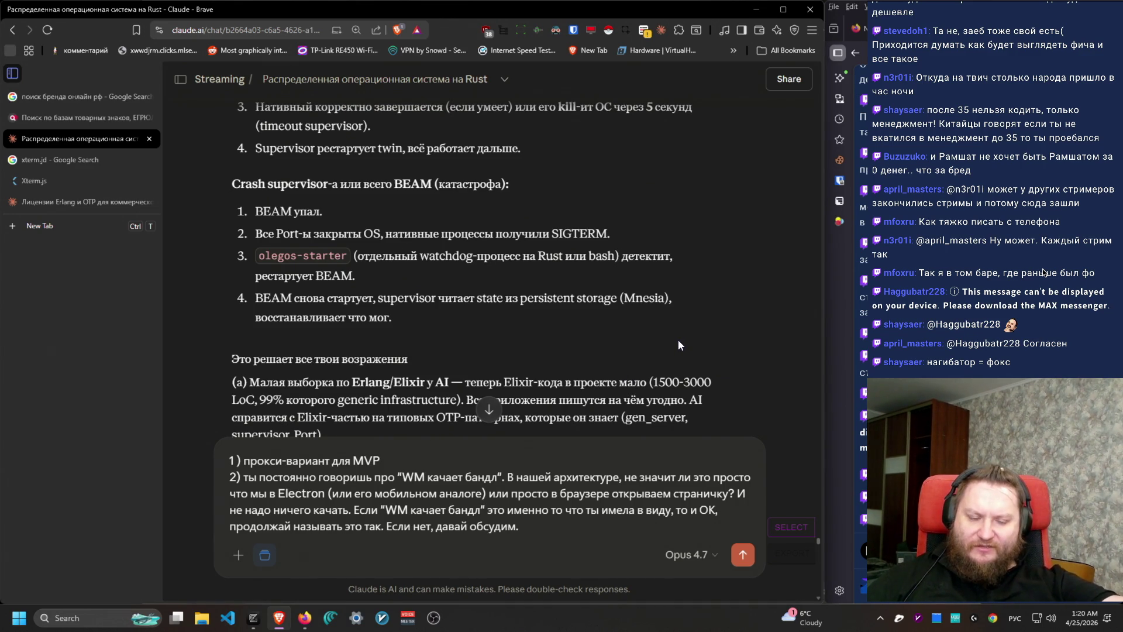
mouse_move(421, 291)
left_mouse_down()
mouse_move(398, 318)
mouse_move(678, 304)
left_mouse_up()
double_click(643, 298)
scroll(646, 440, "down", 4)
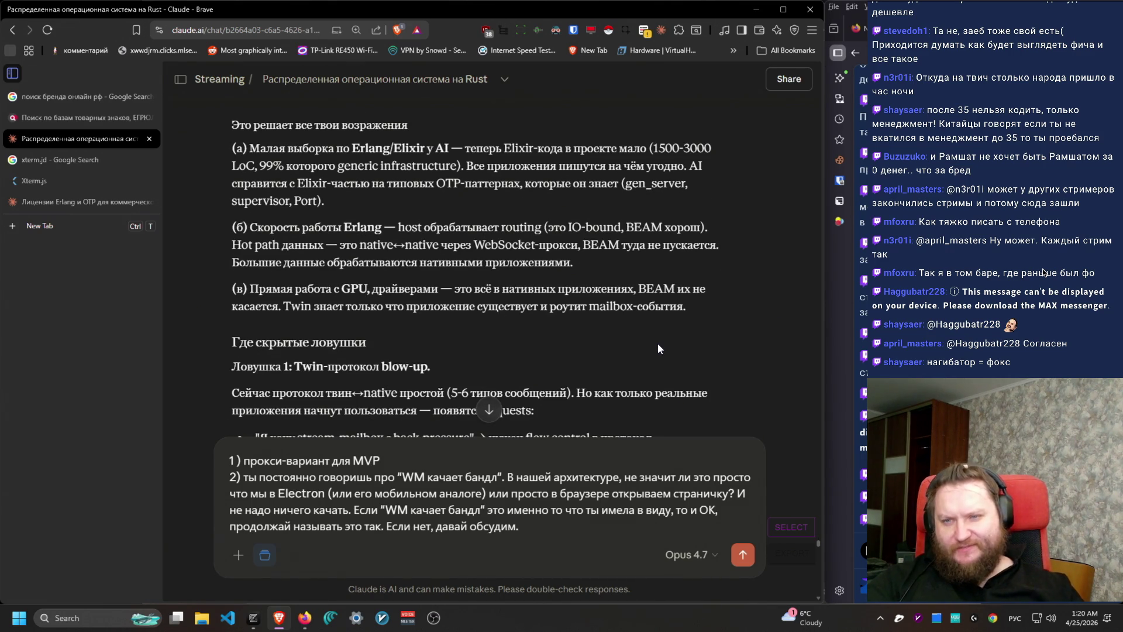
left_click_drag(253, 226, 612, 272)
Step: Read the first hidden pitfall and its fixed, versioned v0.1 protocol solution
scroll(732, 328, "down", 4)
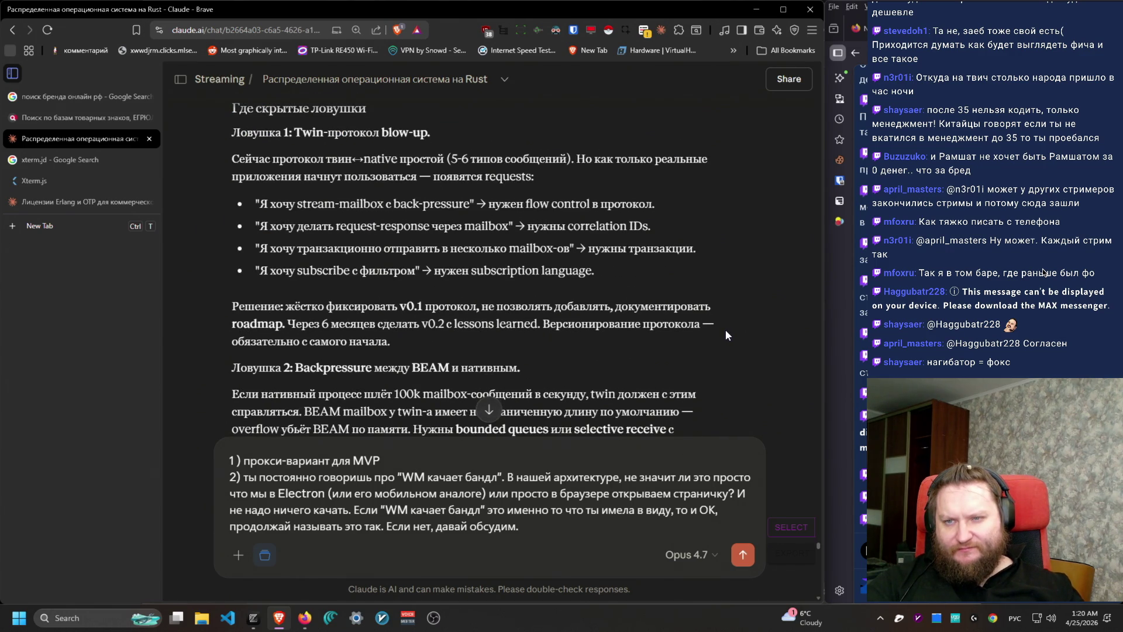
scroll(726, 331, "up", 1)
scroll(726, 331, "down", 1)
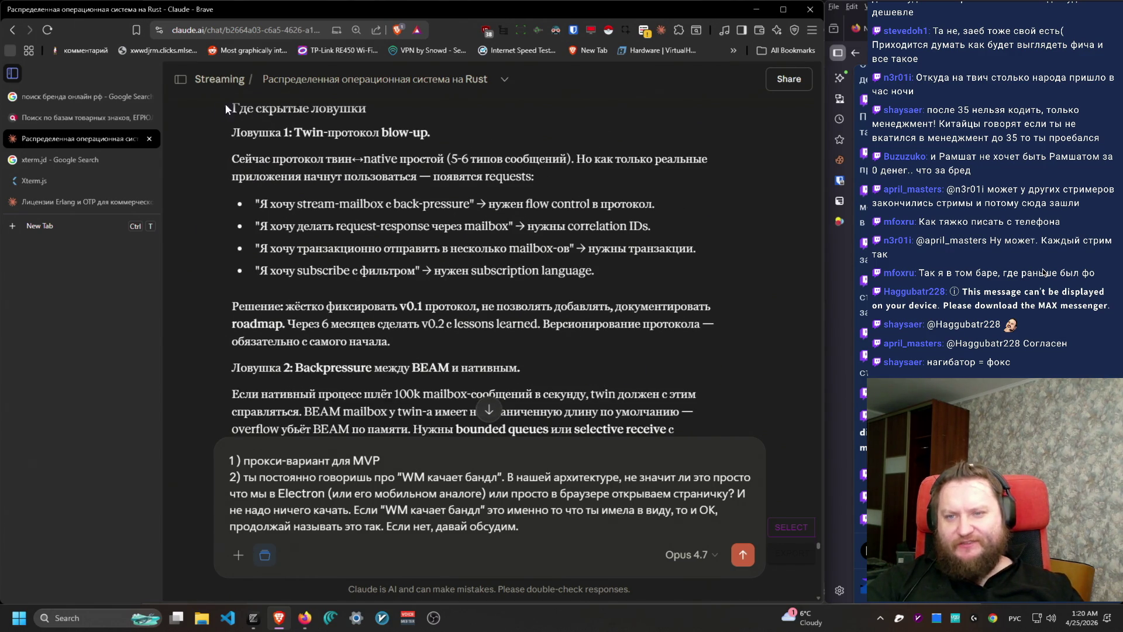
left_click_drag(226, 128, 463, 131)
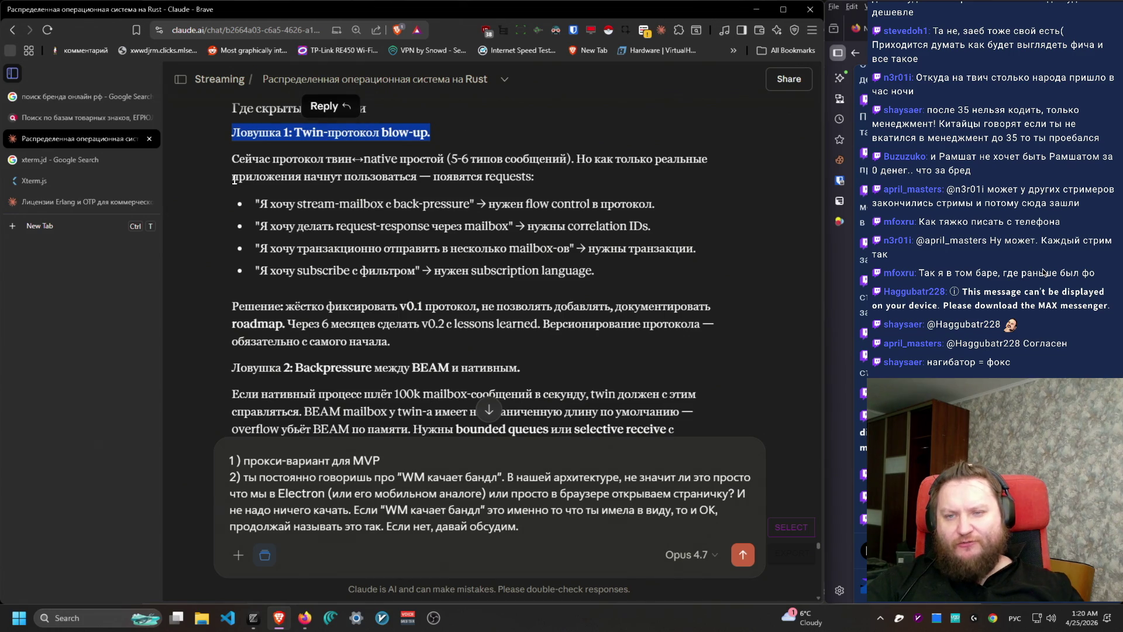
mouse_move(233, 159)
left_mouse_down()
mouse_move(563, 183)
mouse_move(591, 157)
mouse_move(188, 156)
mouse_move(619, 290)
mouse_move(633, 271)
mouse_move(643, 277)
mouse_move(585, 251)
mouse_move(247, 199)
mouse_move(262, 256)
mouse_move(264, 205)
mouse_move(280, 307)
mouse_move(259, 198)
left_mouse_up()
scroll(363, 352, "down", 1)
triple_click(472, 276)
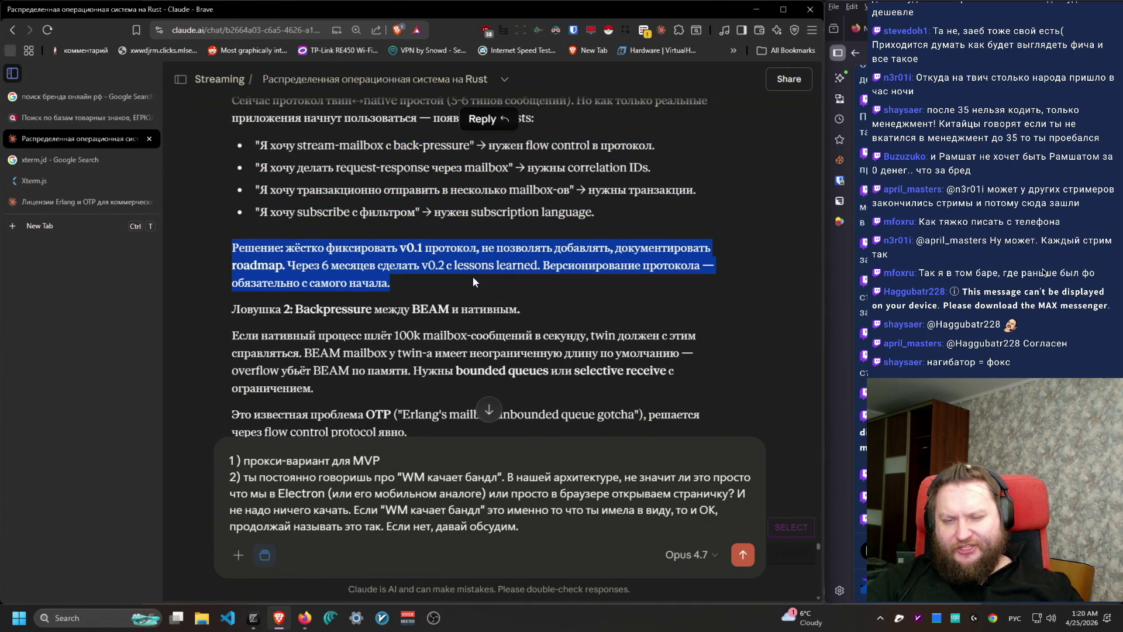
left_click(473, 276)
mouse_move(473, 276)
left_mouse_down()
mouse_move(433, 256)
mouse_move(222, 241)
mouse_move(234, 264)
mouse_move(224, 246)
mouse_move(284, 265)
mouse_move(556, 264)
mouse_move(268, 261)
mouse_move(510, 261)
mouse_move(545, 276)
mouse_move(233, 249)
left_mouse_up()
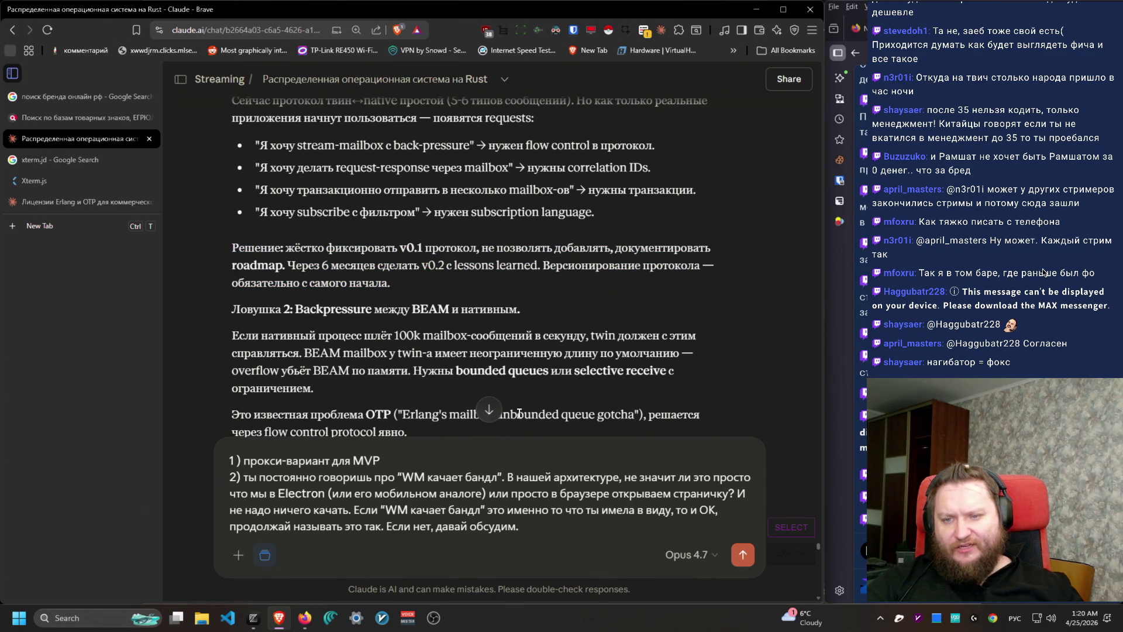
Step: Read the backpressure pitfall about bounded queues, then switch to the Firefox stream chat
scroll(274, 273, "down", 3)
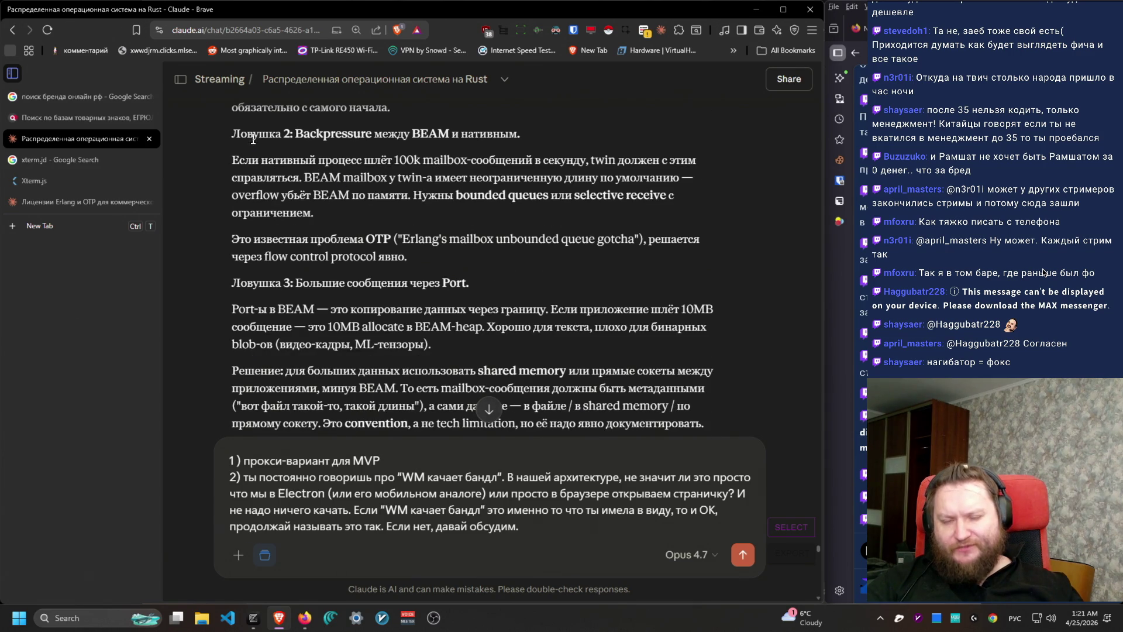
mouse_move(241, 132)
left_mouse_down()
mouse_move(558, 167)
mouse_move(560, 215)
mouse_move(496, 209)
mouse_move(219, 147)
mouse_move(691, 178)
mouse_move(643, 240)
mouse_move(633, 212)
mouse_move(292, 181)
mouse_move(637, 184)
mouse_move(266, 196)
mouse_move(349, 208)
mouse_move(402, 197)
mouse_move(416, 215)
mouse_move(413, 198)
mouse_move(327, 217)
mouse_move(212, 152)
mouse_move(445, 264)
mouse_move(529, 260)
left_mouse_up()
left_click(534, 165)
left_click(633, 212)
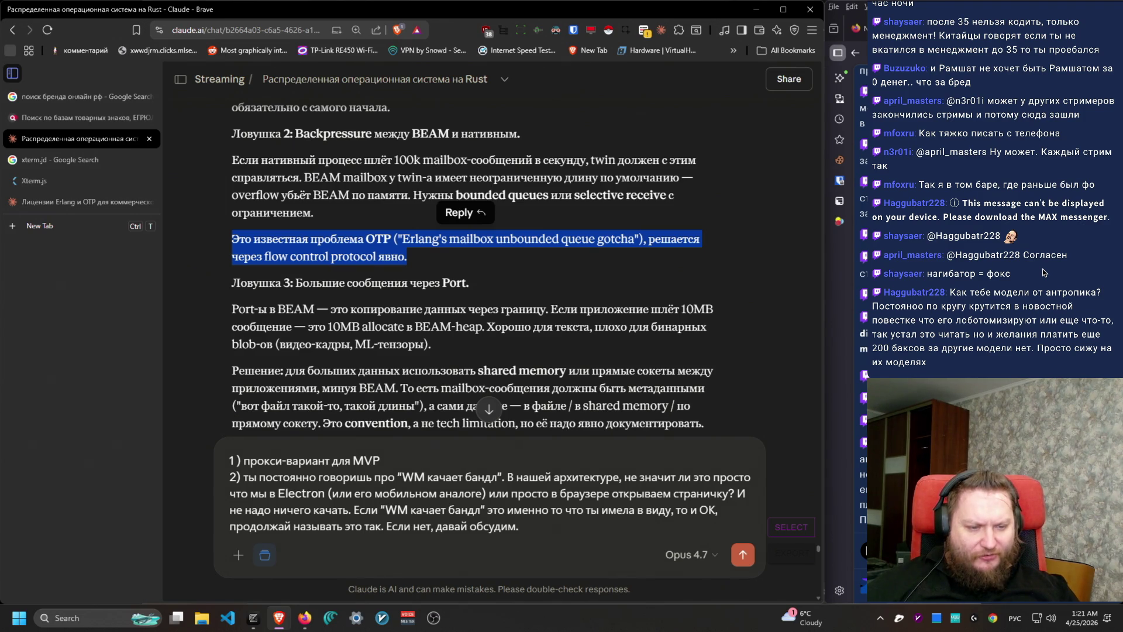
left_click(1044, 273)
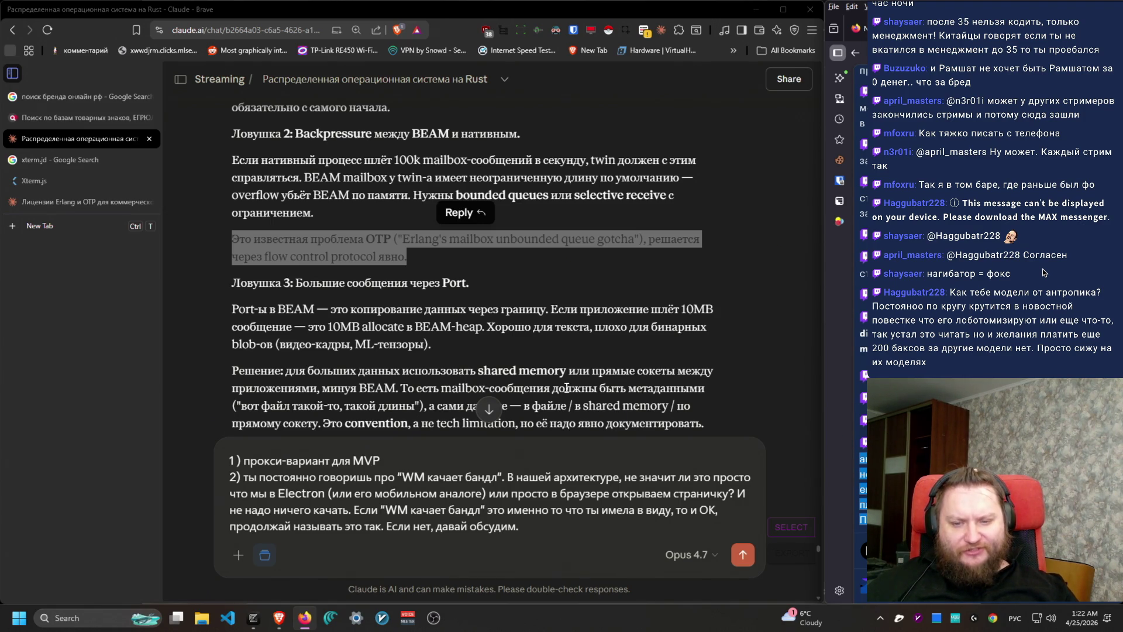
Step: Scroll the reply to 'Ловушка 4: Cross-platform Ports' and check the Firefox stream chat
scroll(660, 396, "down", 1)
scroll(659, 398, "down", 1)
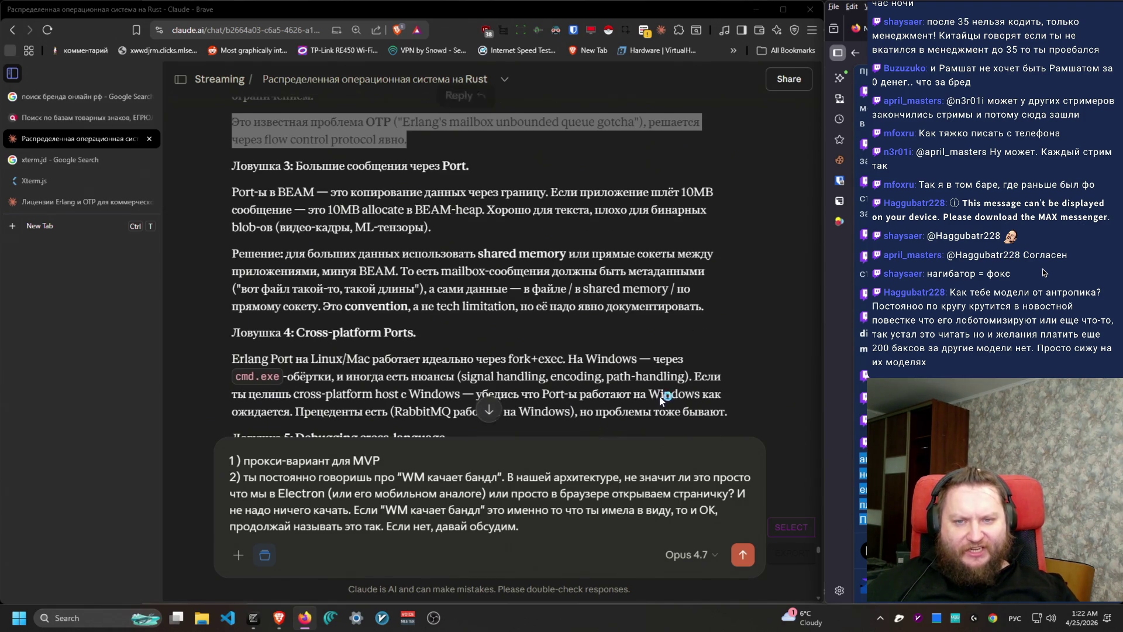
left_click(642, 398)
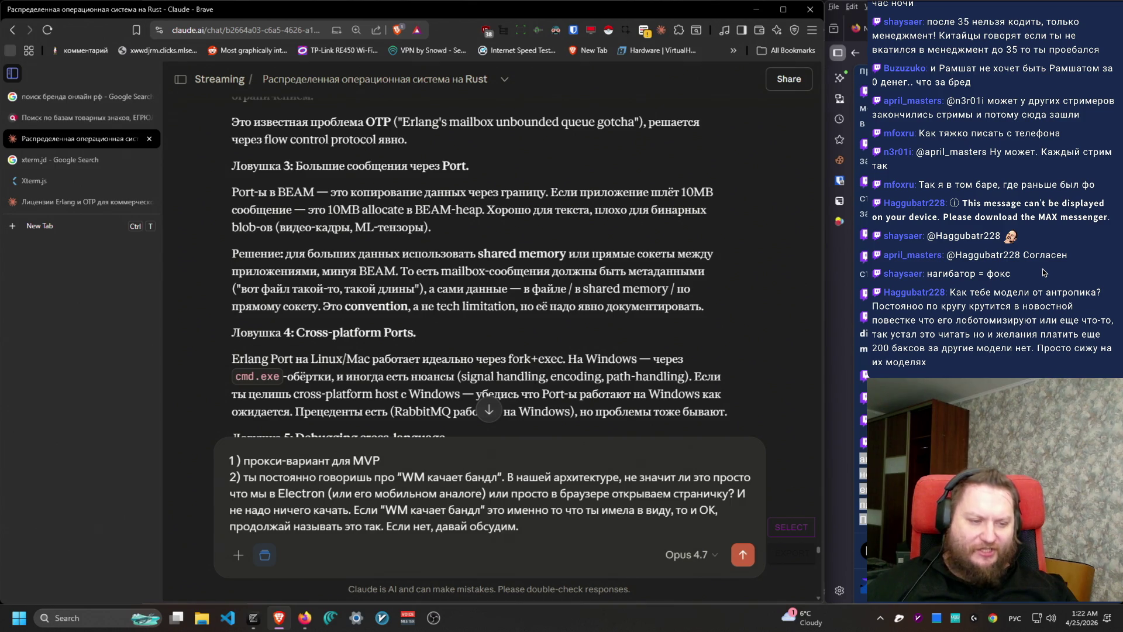
left_click(1044, 273)
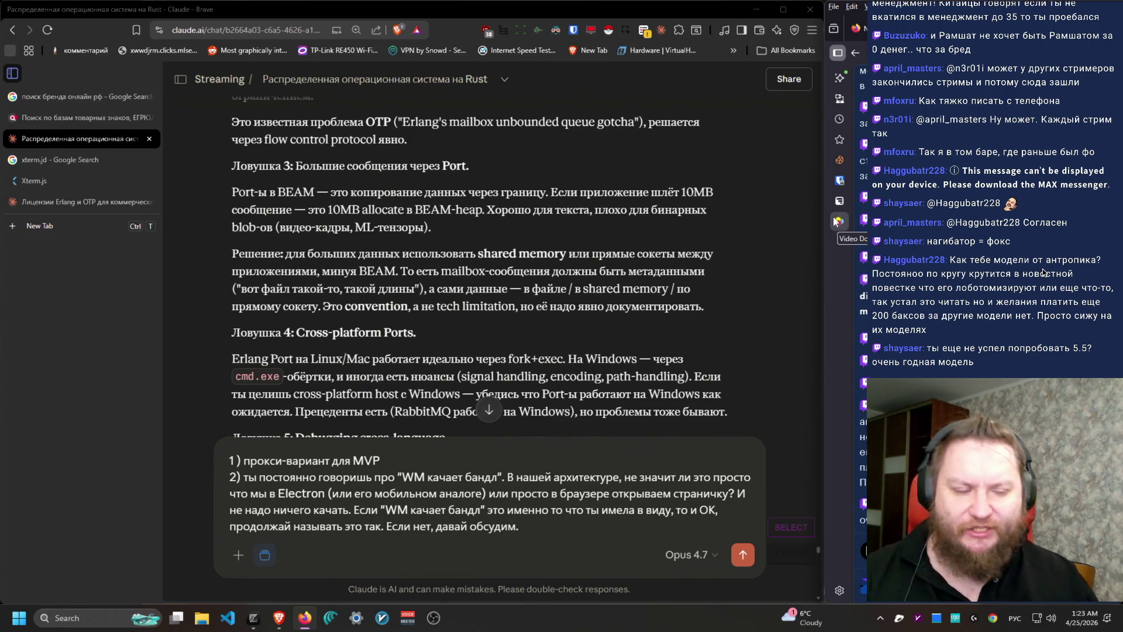
scroll(608, 339, "down", 1)
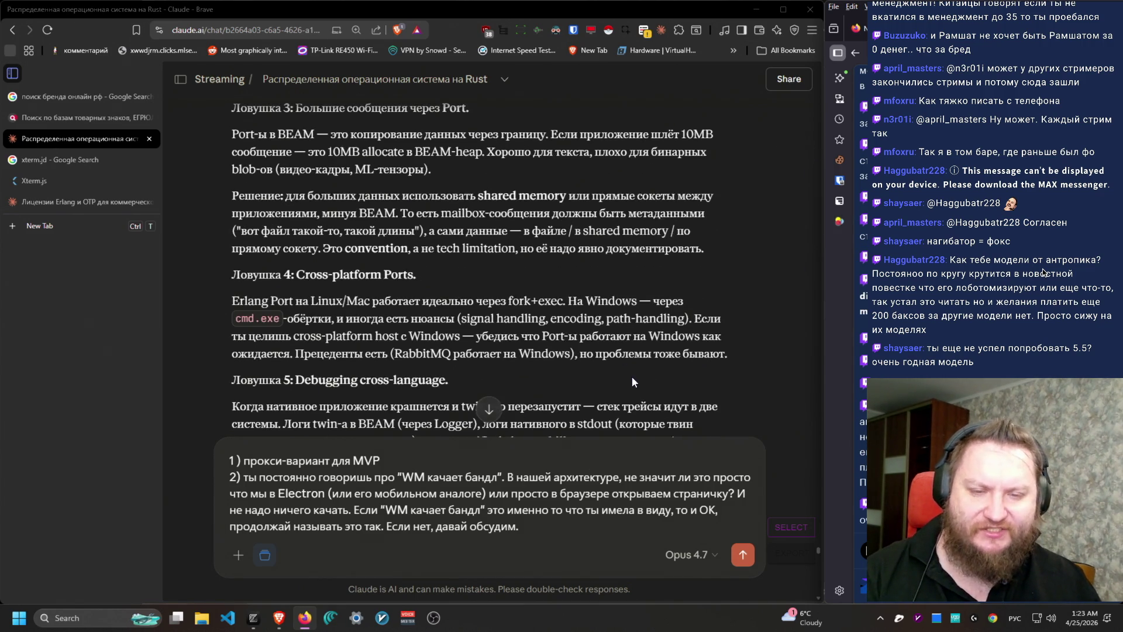
scroll(632, 383, "up", 1)
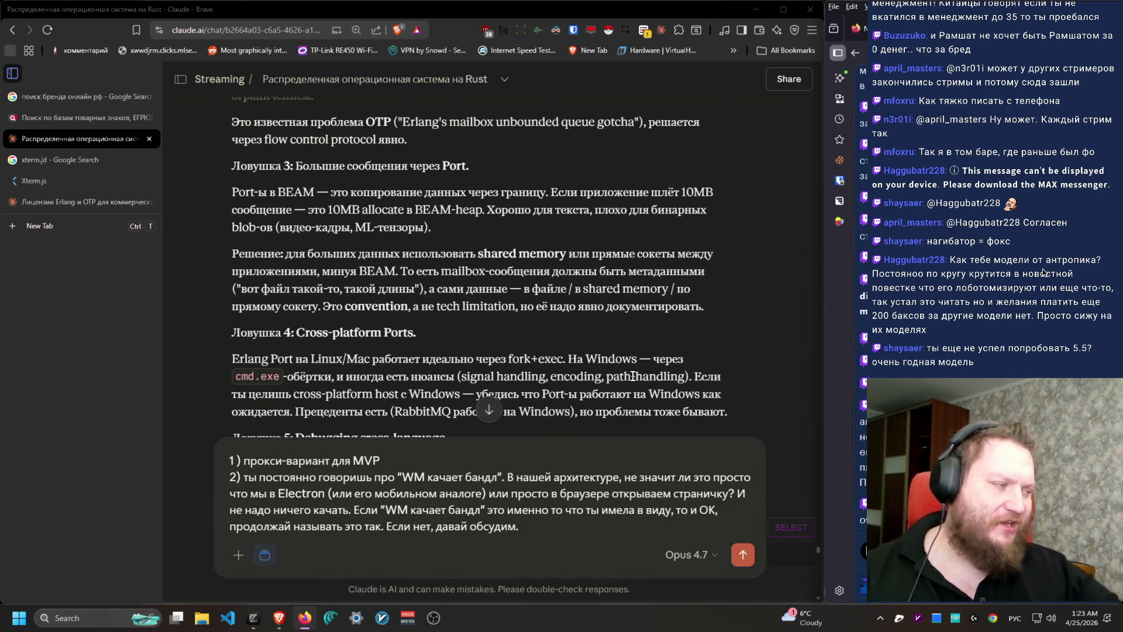
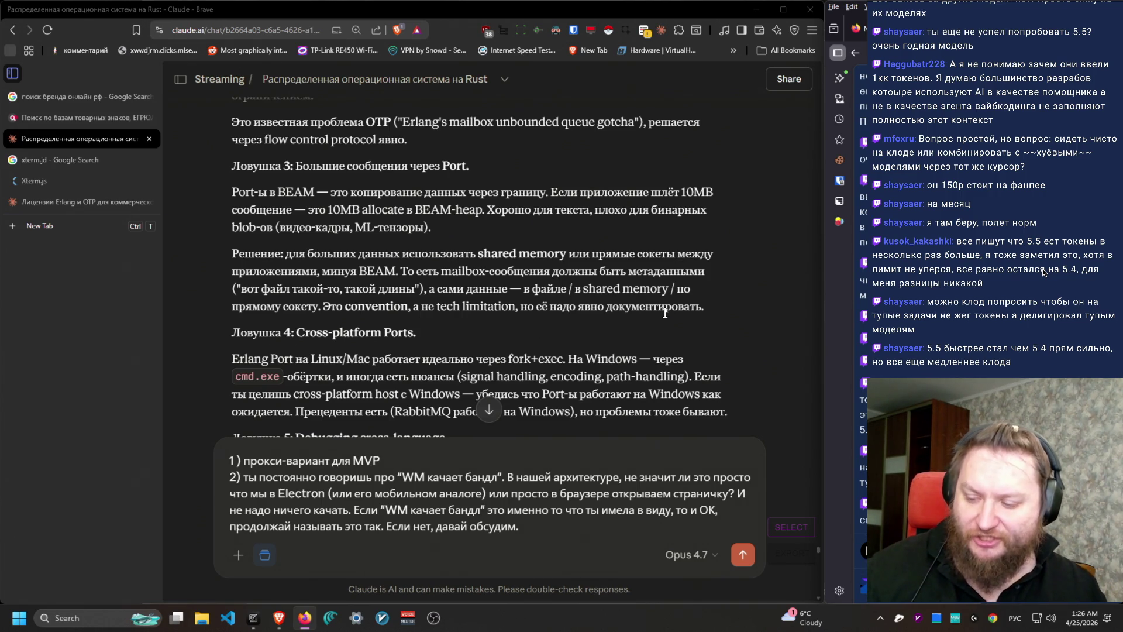
Step: Leave the two-point Claude reply unsent and open Windows Start search with English input
left_click(591, 522)
left_click(863, 520)
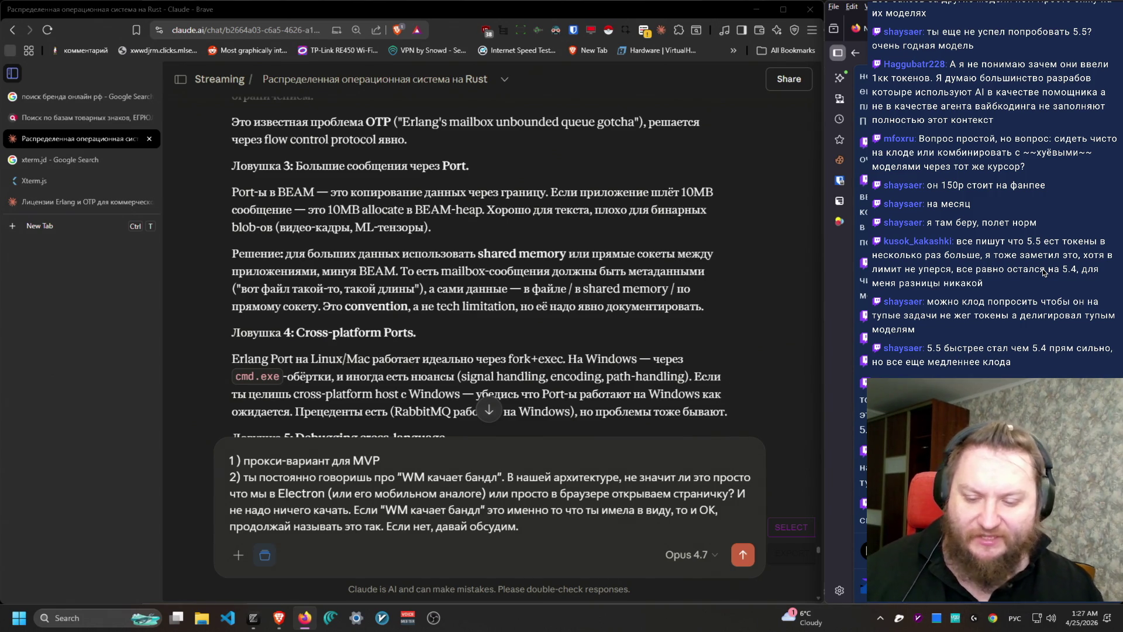
key("super")
key("alt+shift")
Step: Launch LM Studio by searching 'lm' and reposition its window
type("lm")
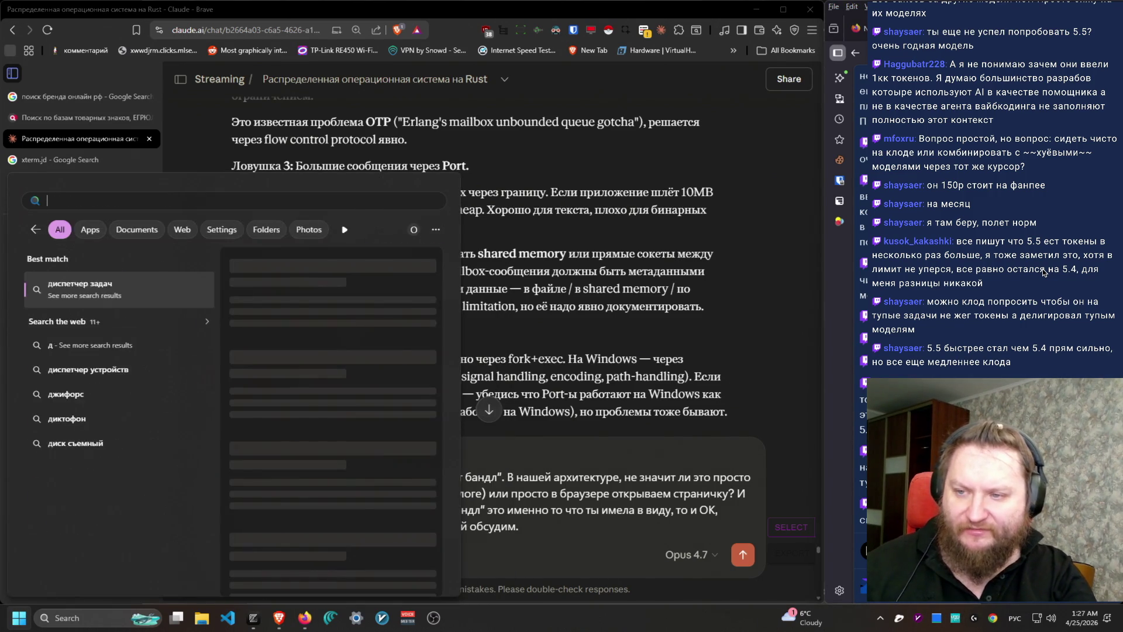
key("Return")
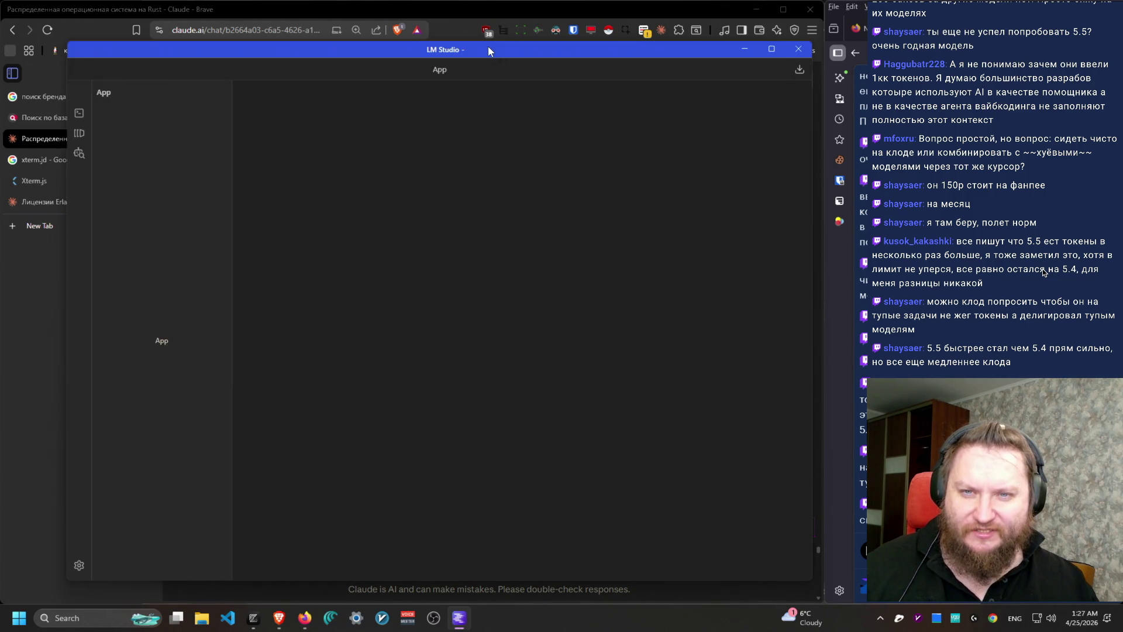
left_click_drag(488, 47, 540, 47)
Step: Load Glm 4.7 Flash with default settings and start a new empty chat
left_click(491, 69)
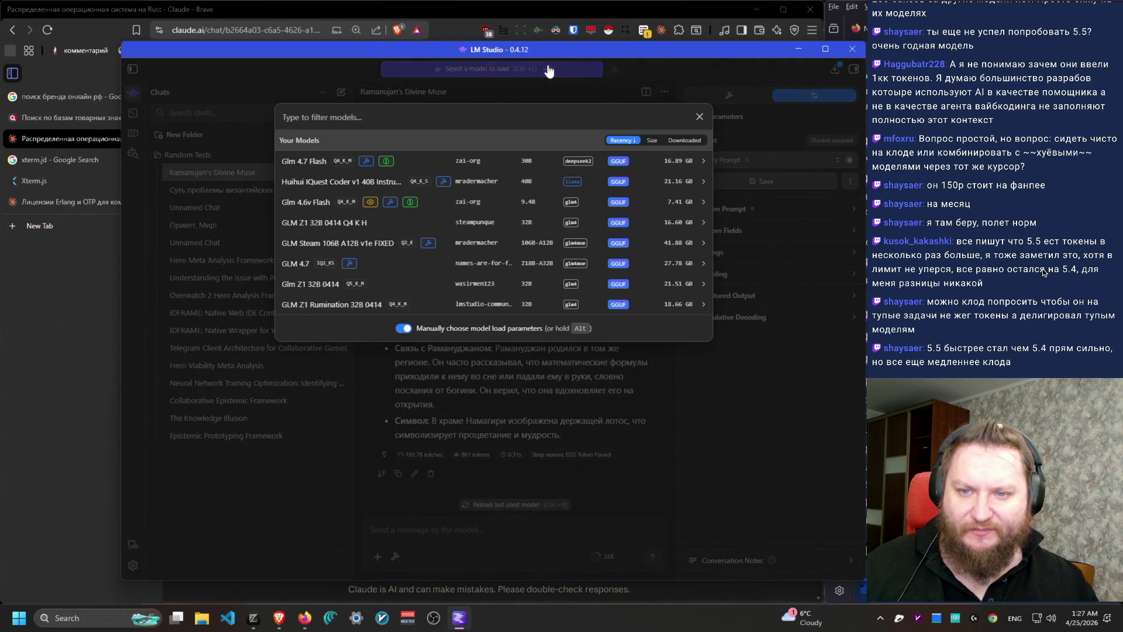
left_click(303, 161)
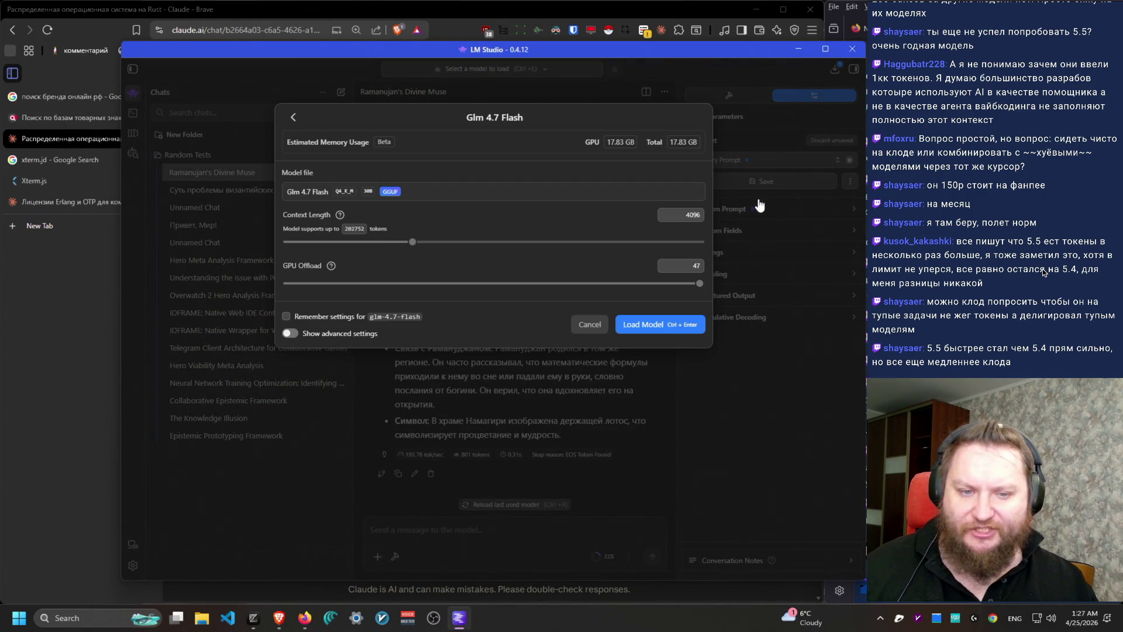
left_click(662, 327)
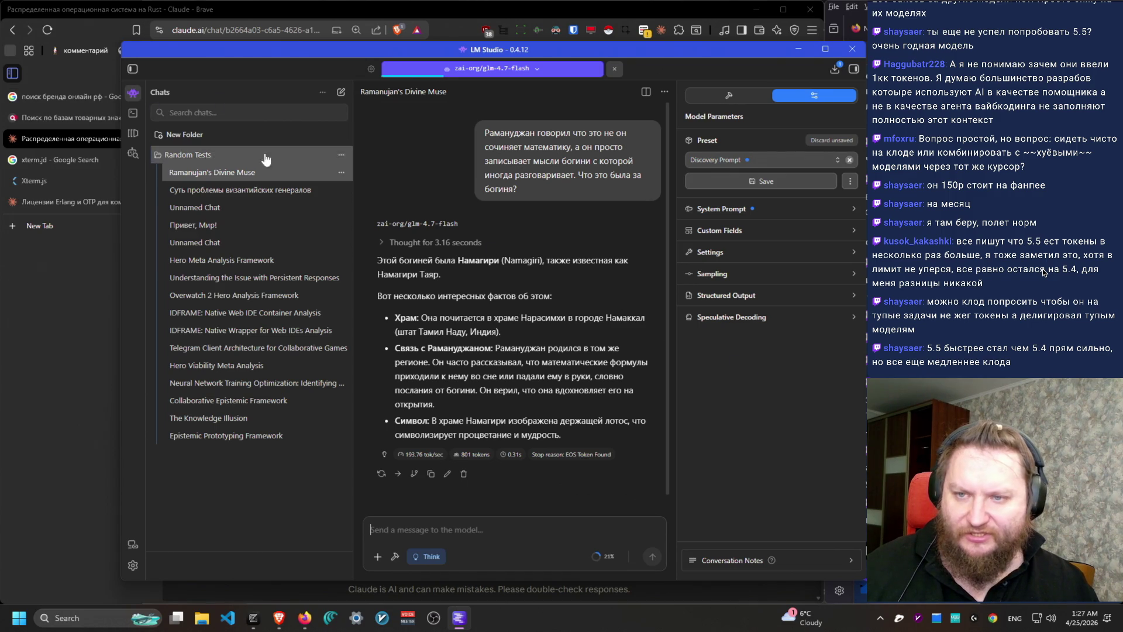
left_click(342, 95)
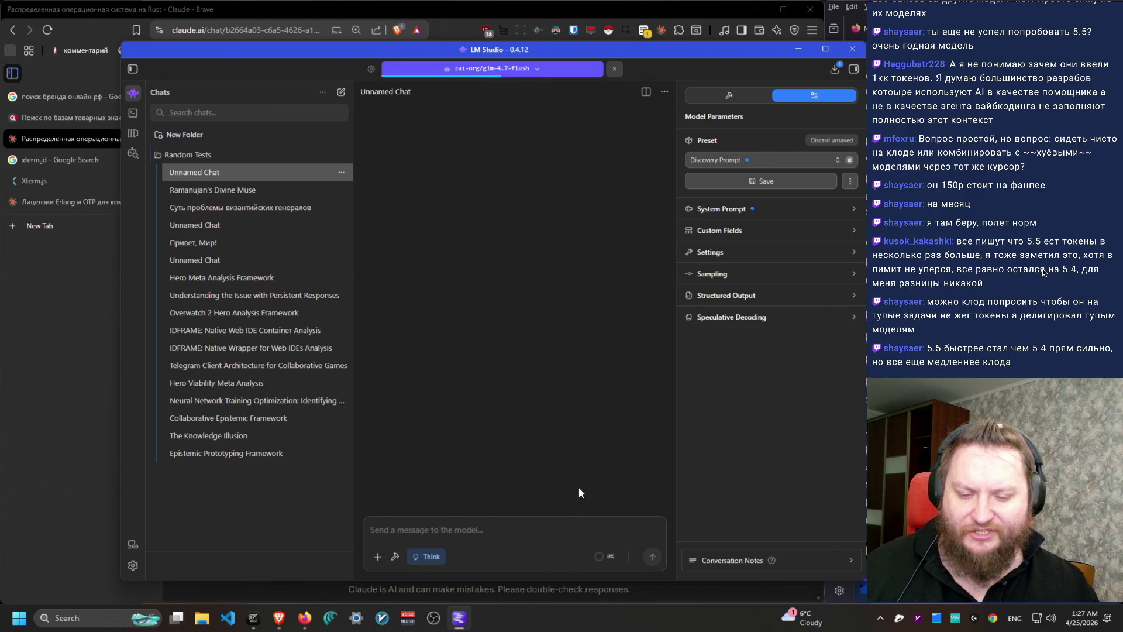
Step: Ask in Russian for three interesting Roman Empire facts, then stop the looping answer
key("alt+shift")
type("Нап")
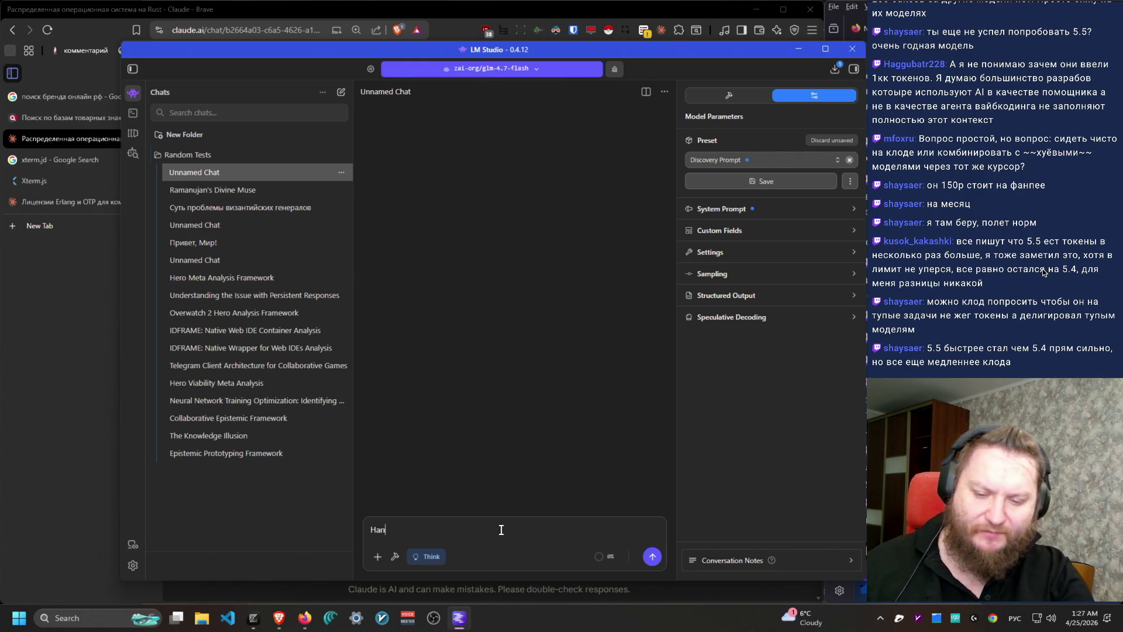
type("иши мне три интере")
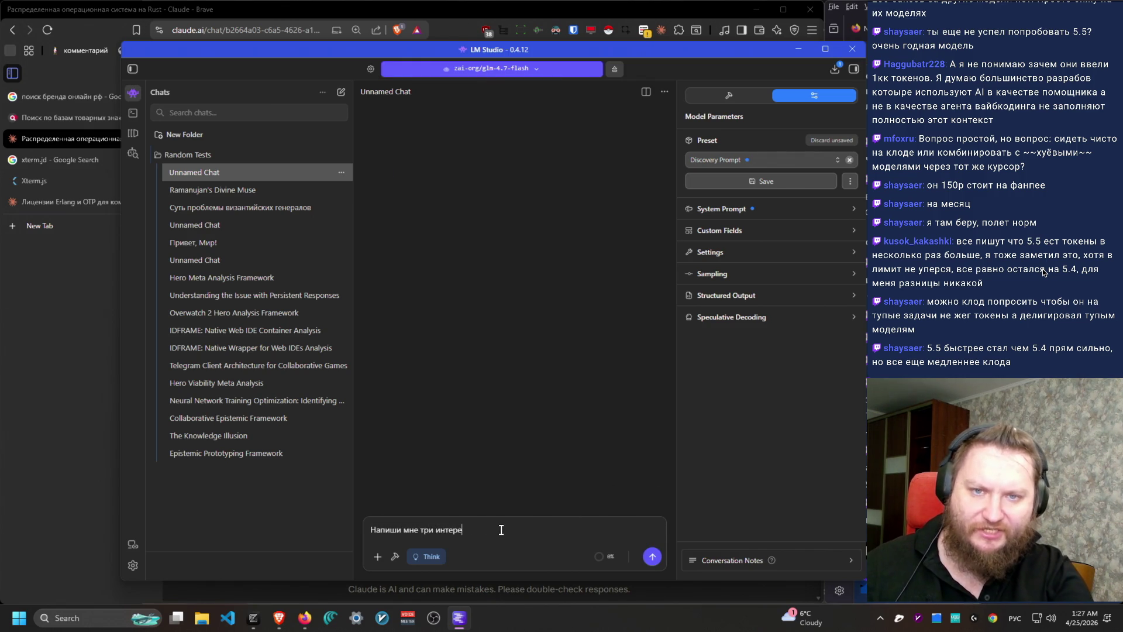
type("сных факта про римскую империю")
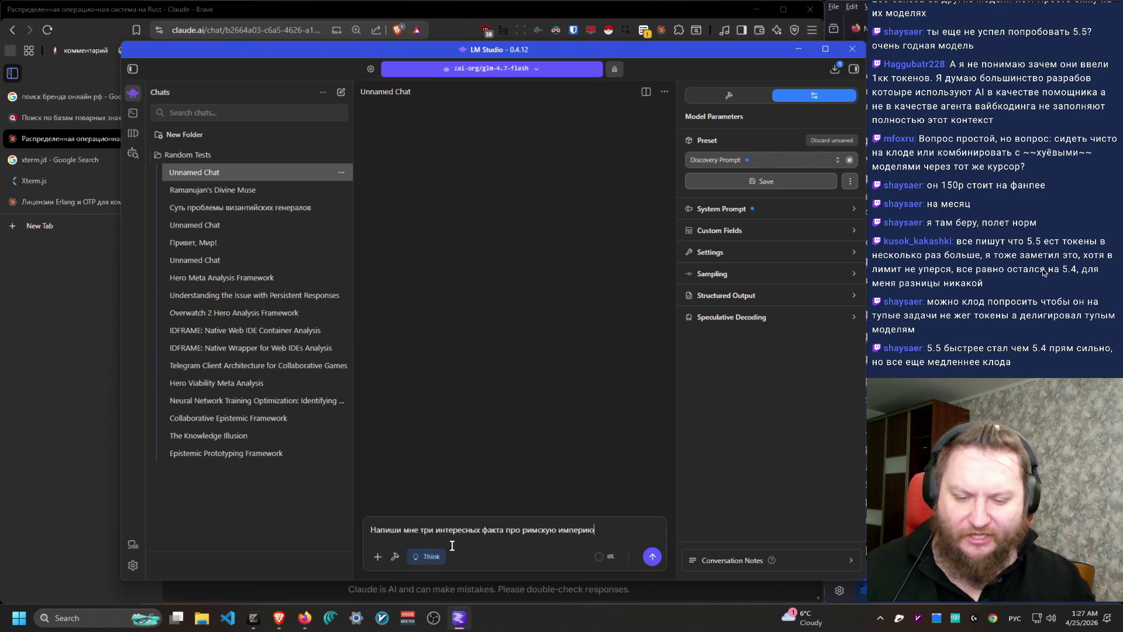
left_click(657, 562)
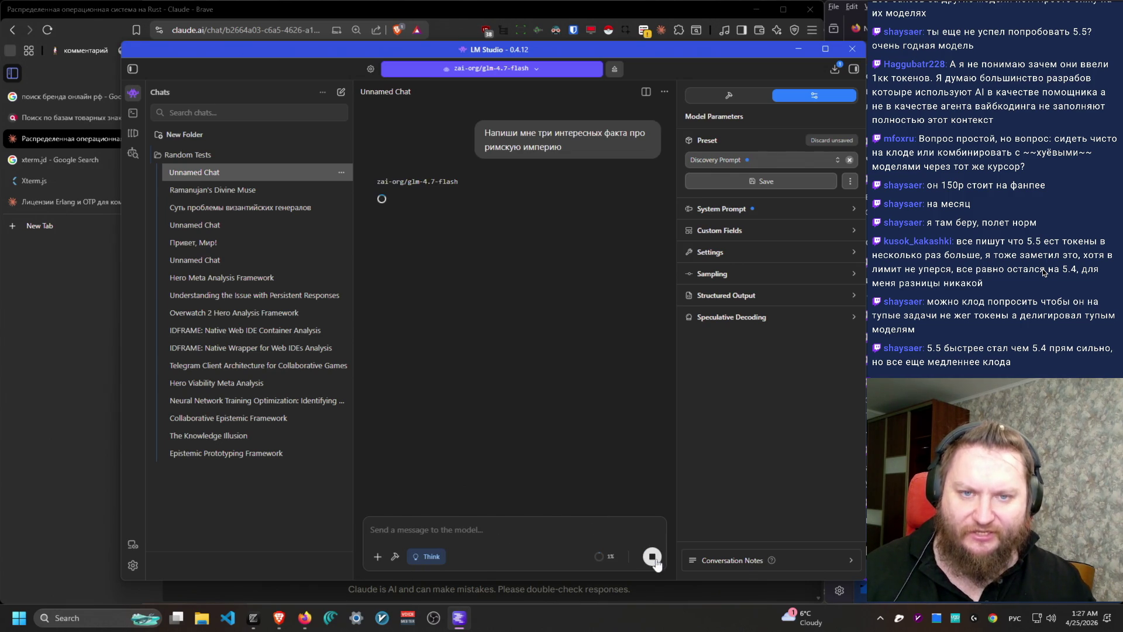
left_click(543, 234)
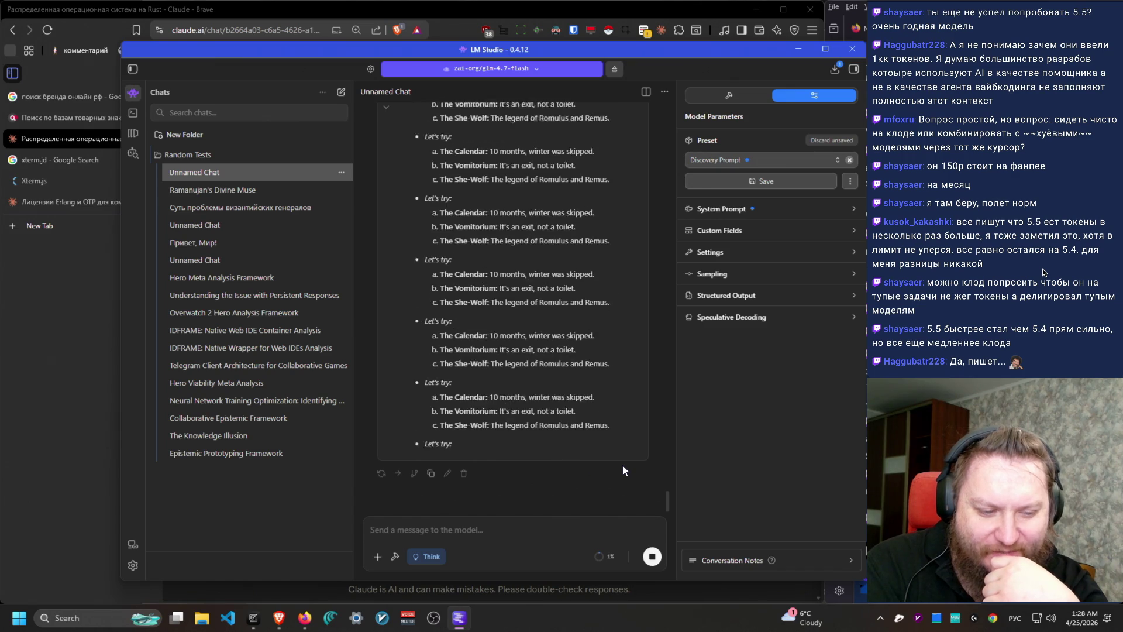
left_click(652, 556)
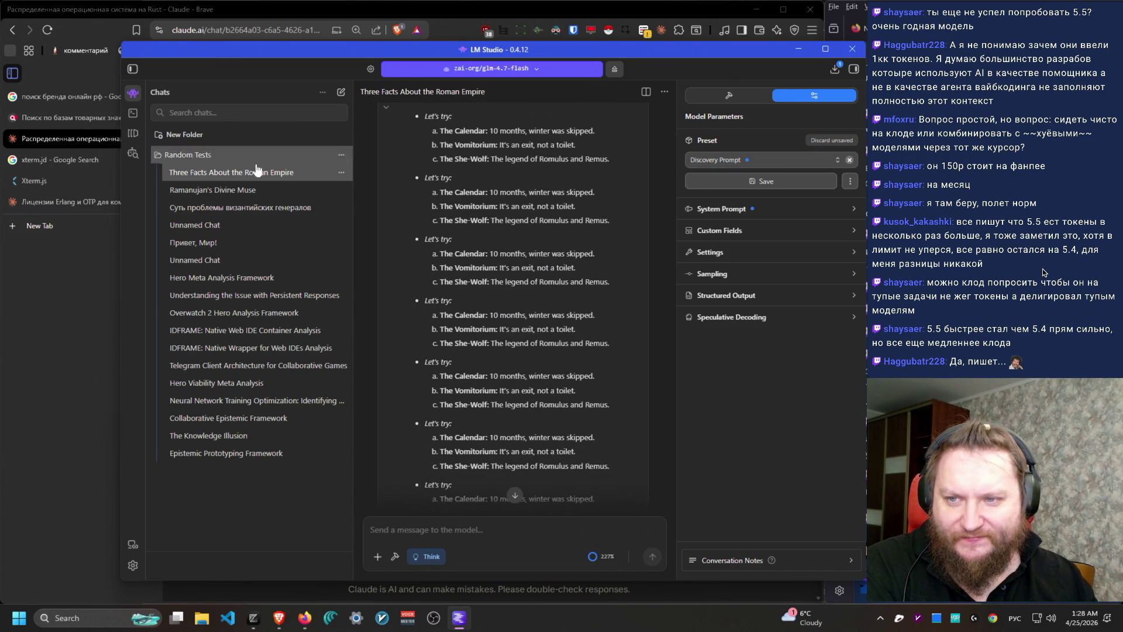
left_click(341, 92)
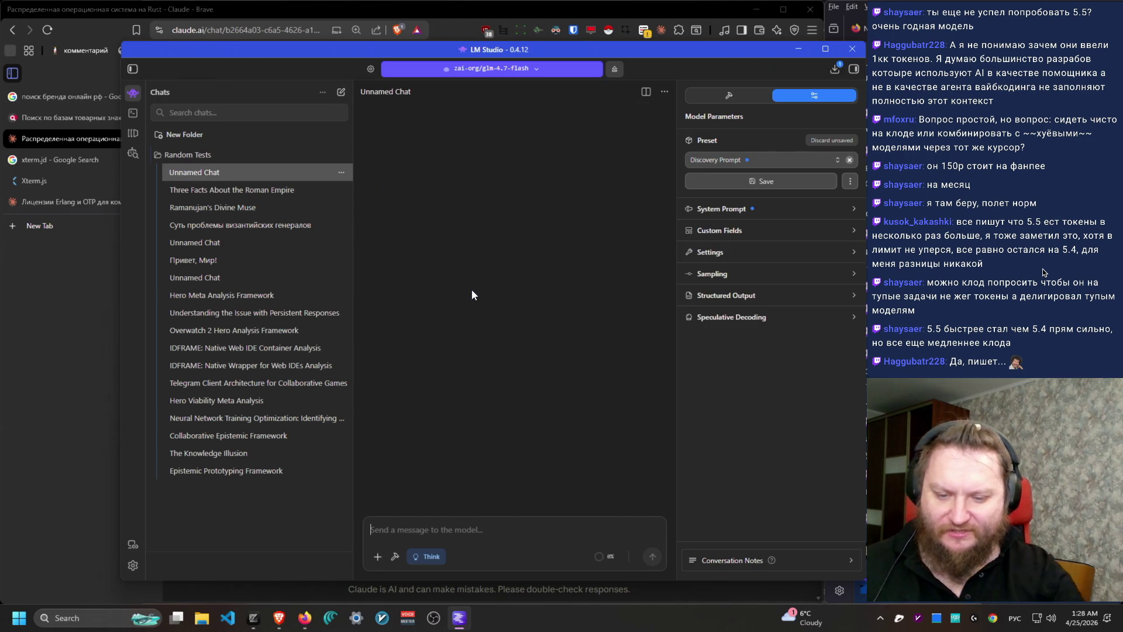
Step: Resend the Roman Empire facts prompt with the Discovery Prompt preset cleared, watching its reasoning
type("H")
type("и три интересных факта про римскую")
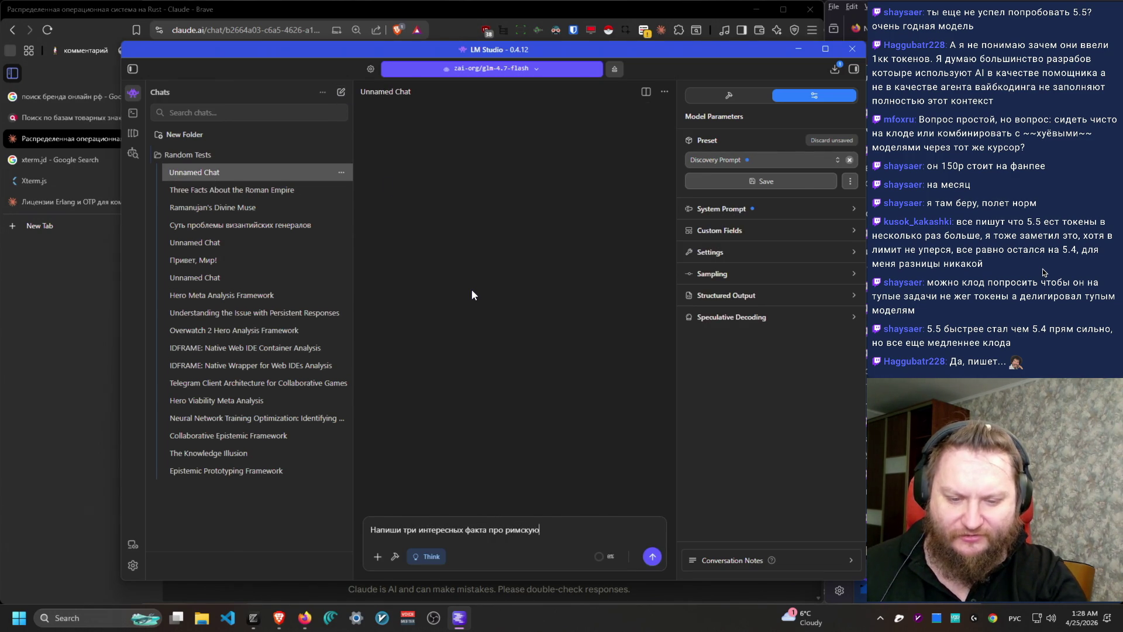
type("рию")
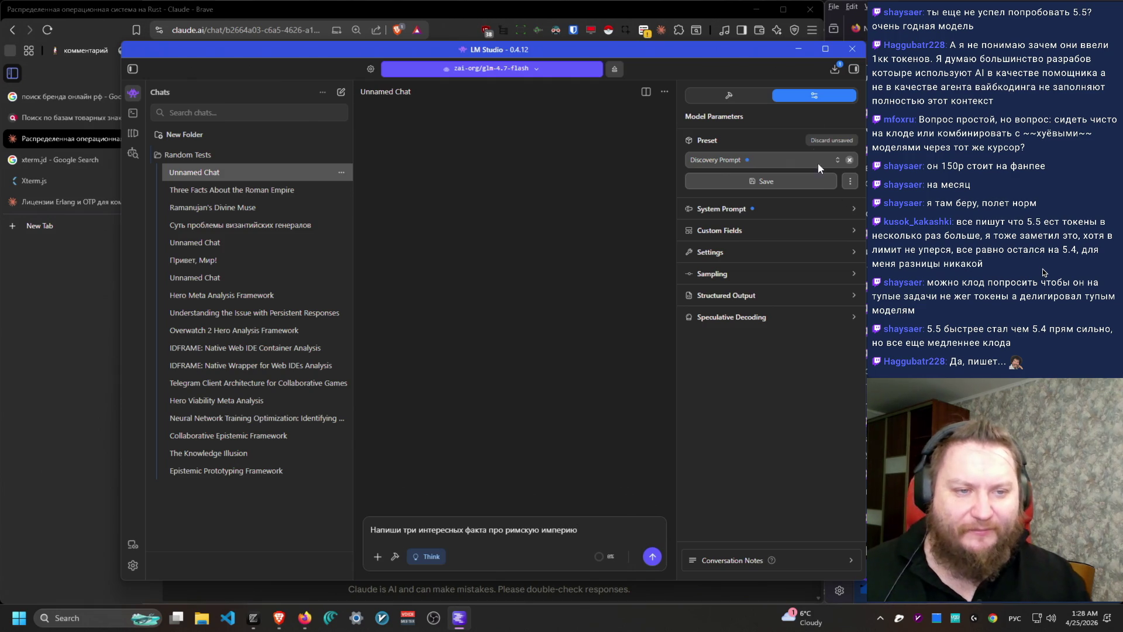
left_click(804, 164)
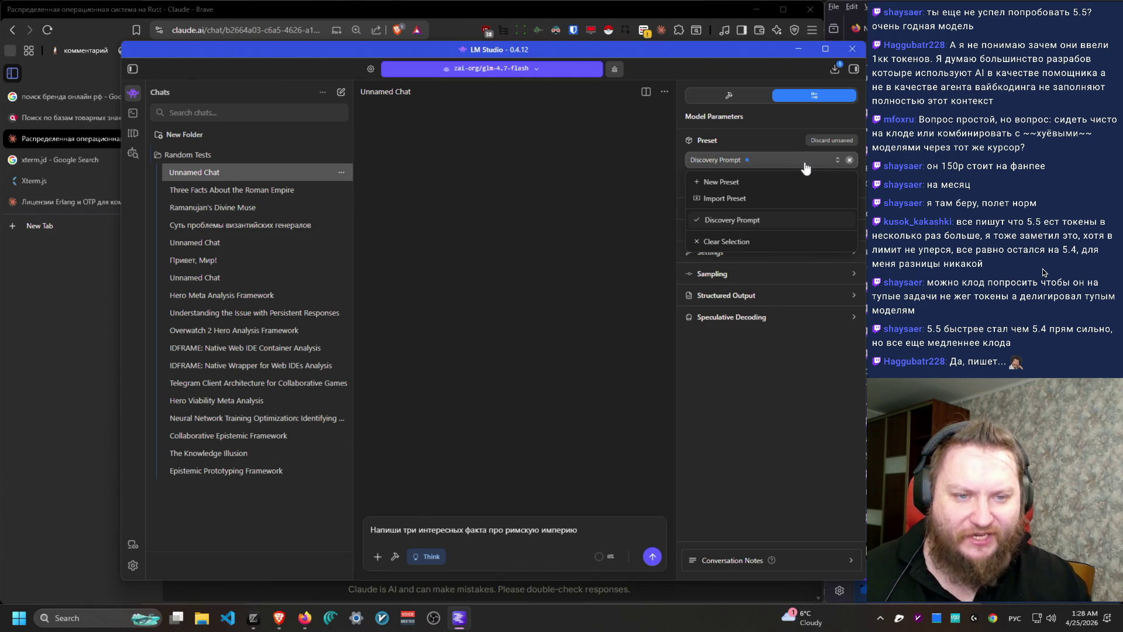
left_click(849, 161)
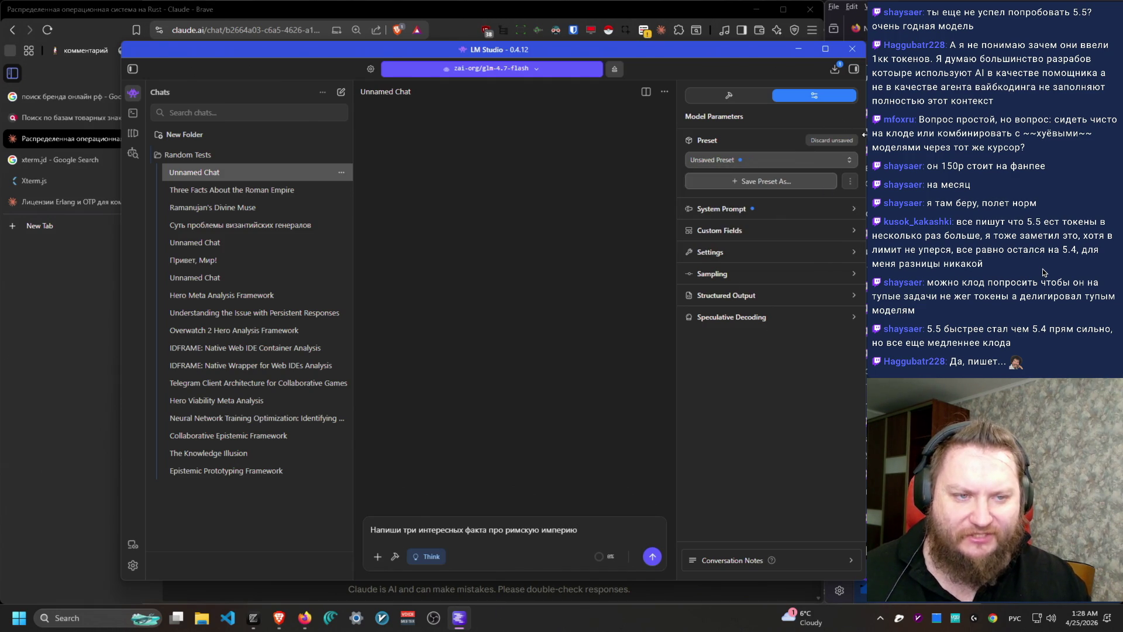
left_click(648, 561)
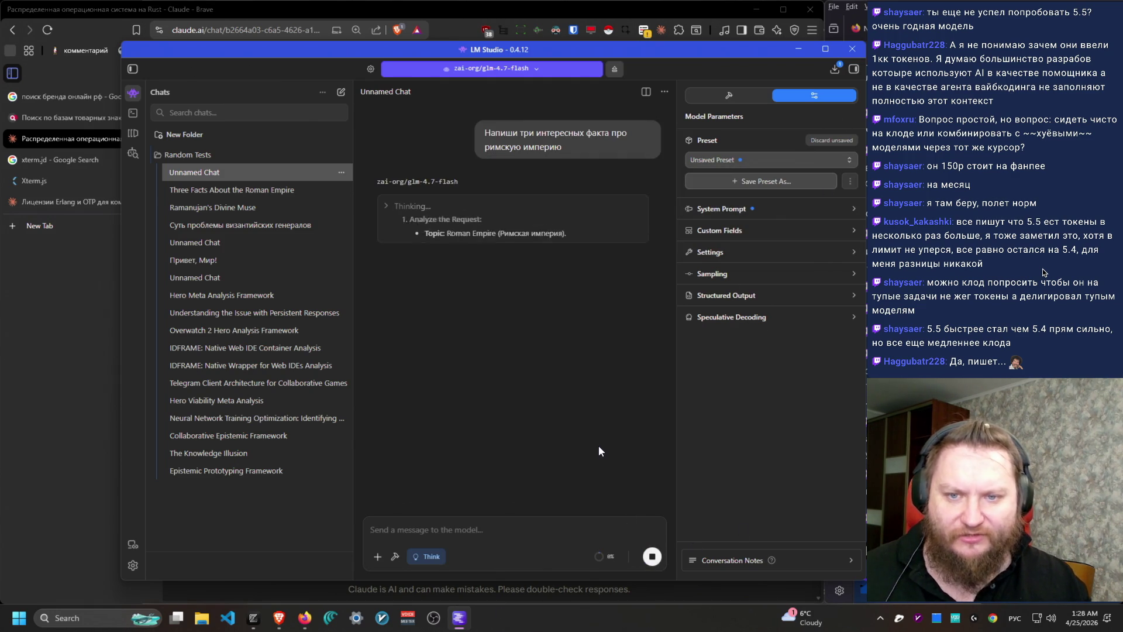
left_click(547, 249)
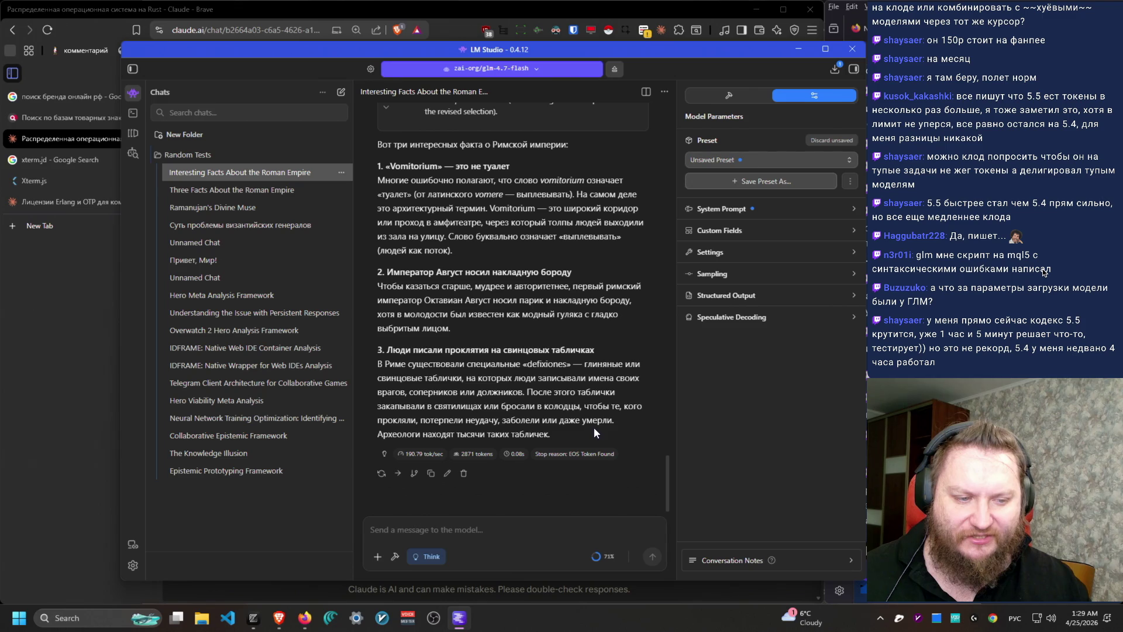
mouse_move(862, 466)
left_mouse_down()
mouse_move(826, 474)
mouse_move(854, 475)
left_mouse_up()
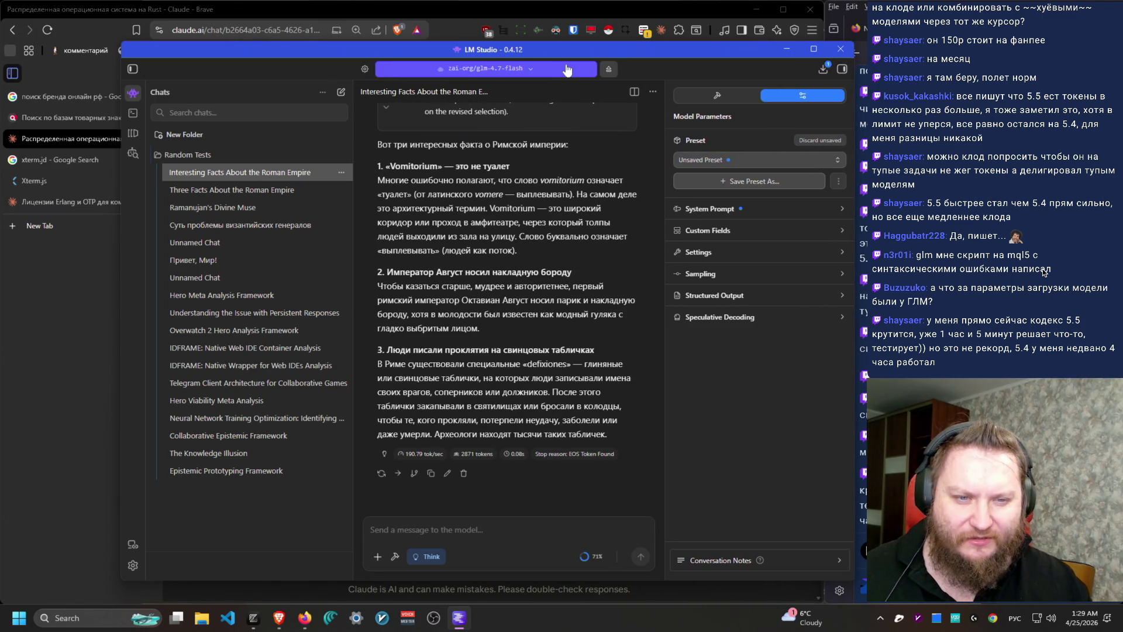
Step: Inspect the model picker and expand the generation settings such as temperature
left_click(566, 69)
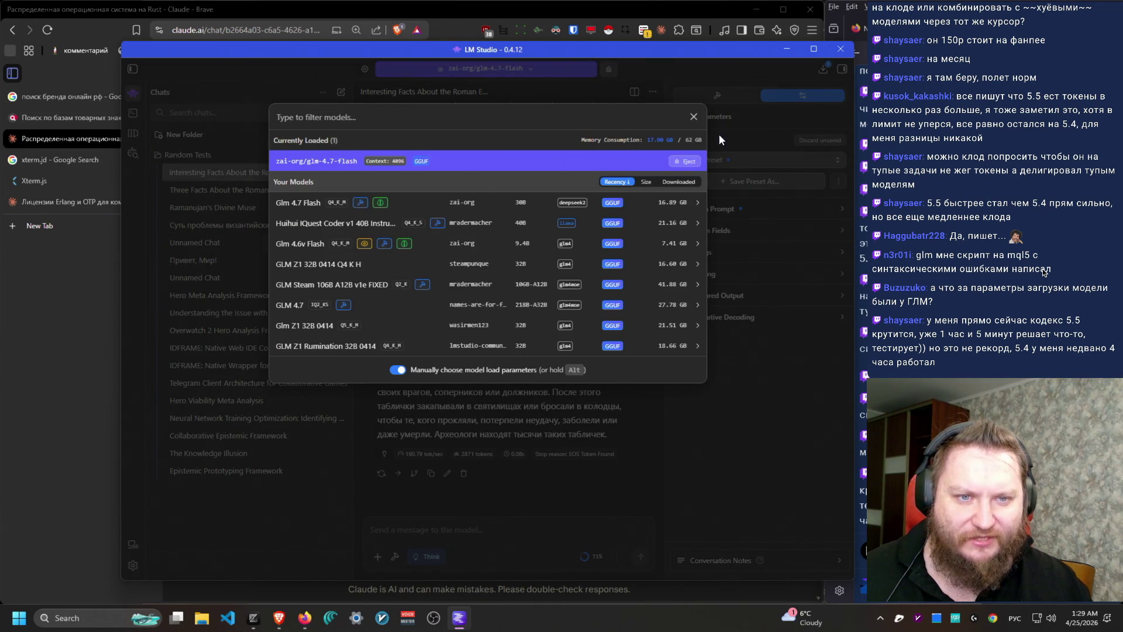
left_click(692, 117)
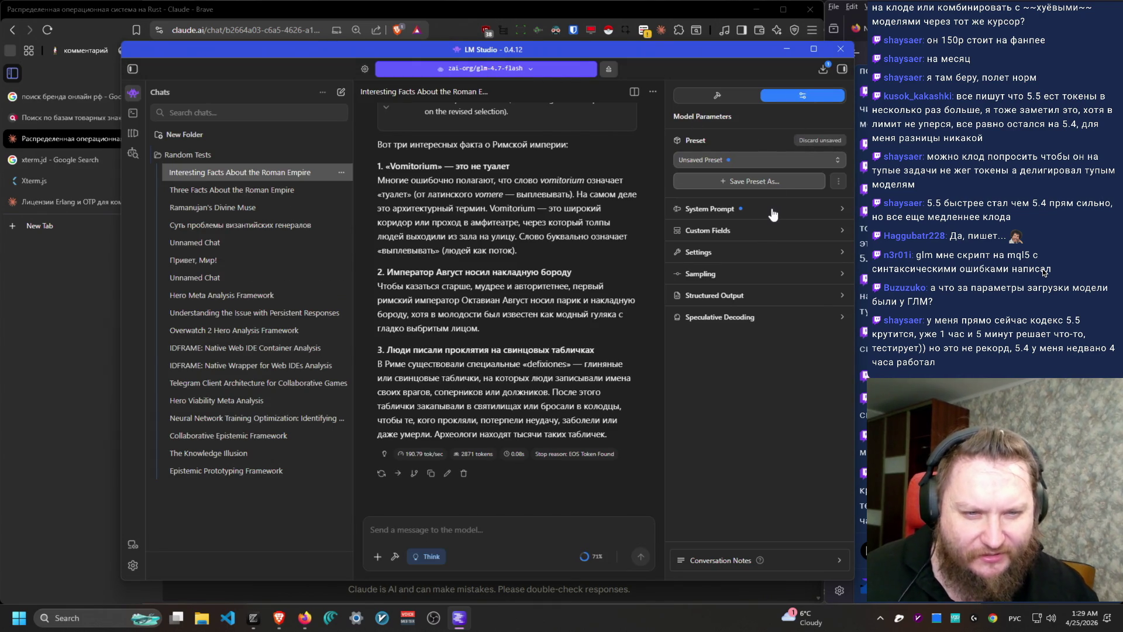
left_click(756, 258)
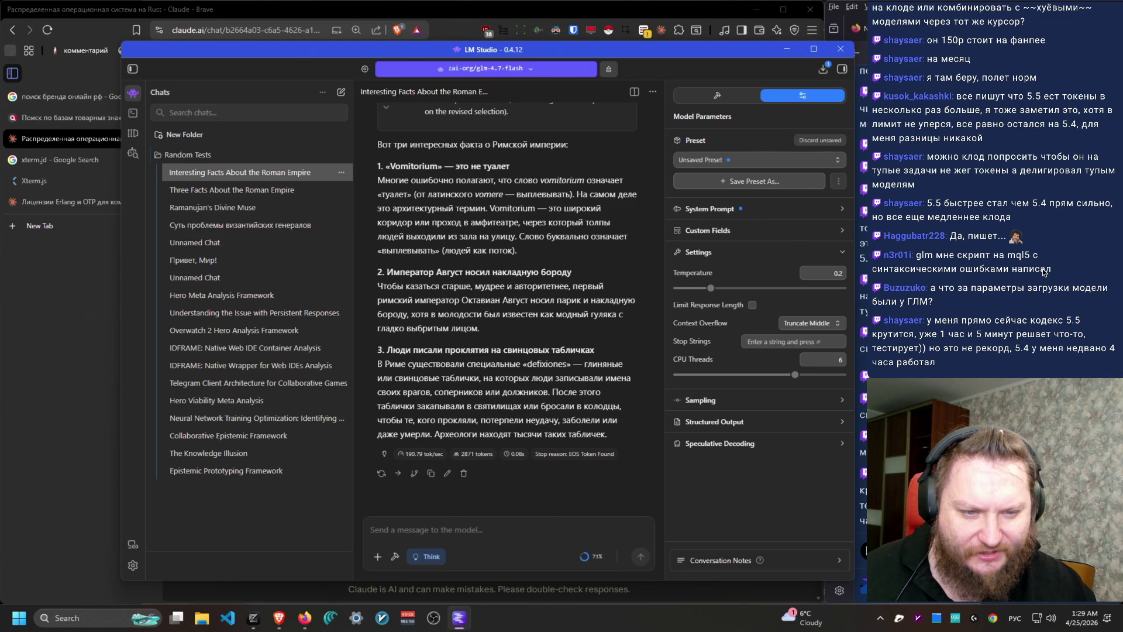
Step: Reload Glm 4.7 Flash with context length raised to the 202752 maximum
left_click(609, 69)
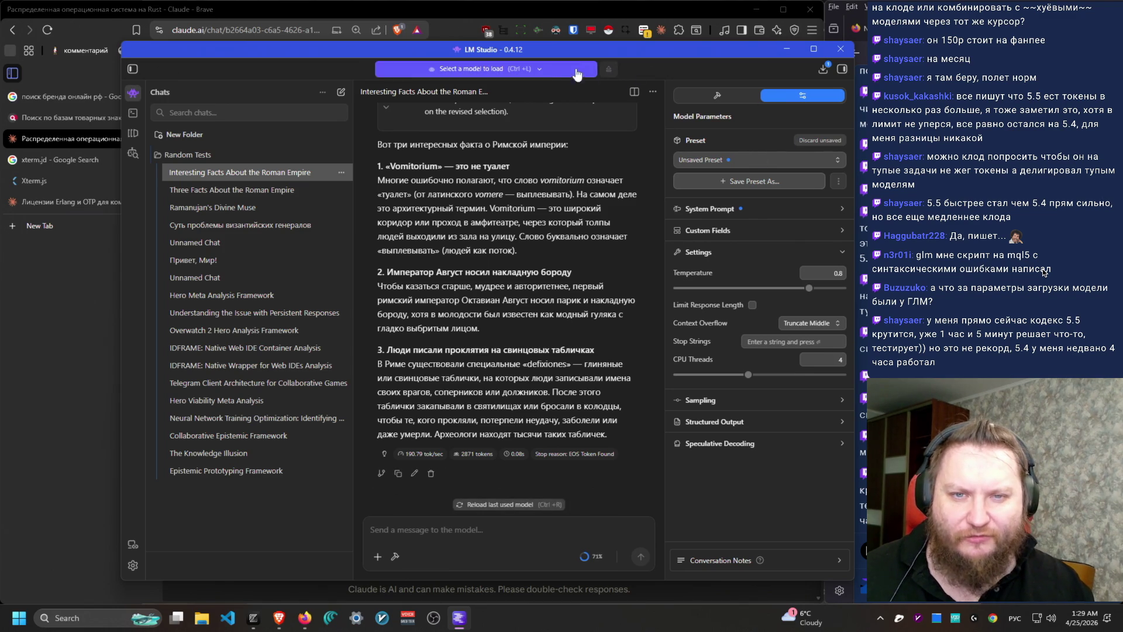
left_click(586, 73)
left_click(498, 159)
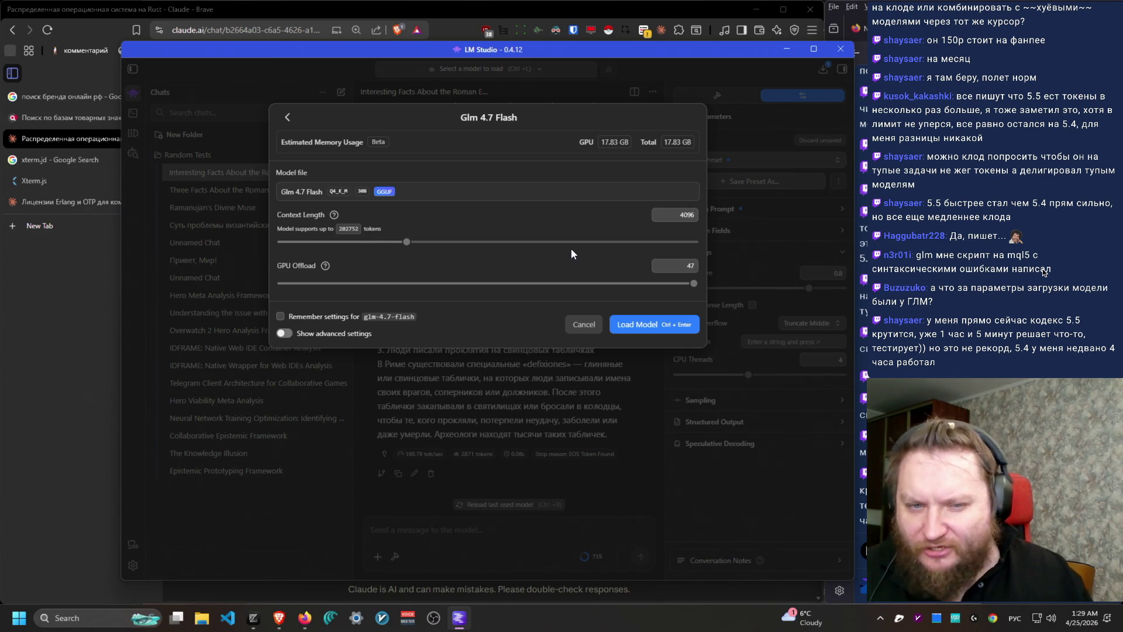
left_click_drag(404, 243, 840, 248)
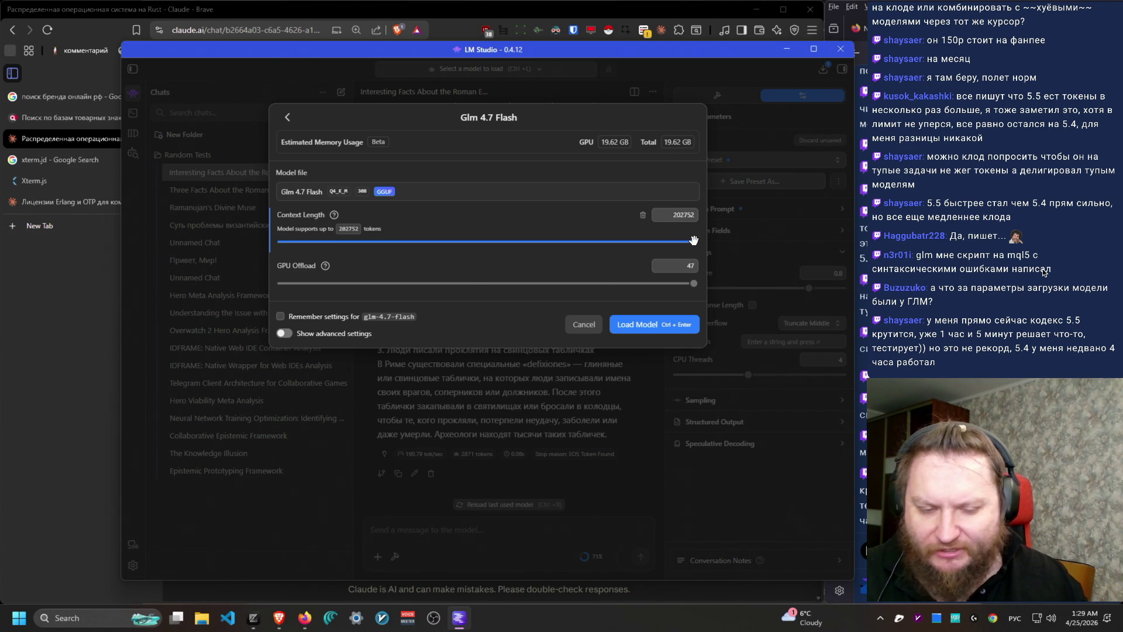
mouse_move(694, 241)
left_mouse_down()
mouse_move(398, 246)
mouse_move(724, 244)
left_mouse_up()
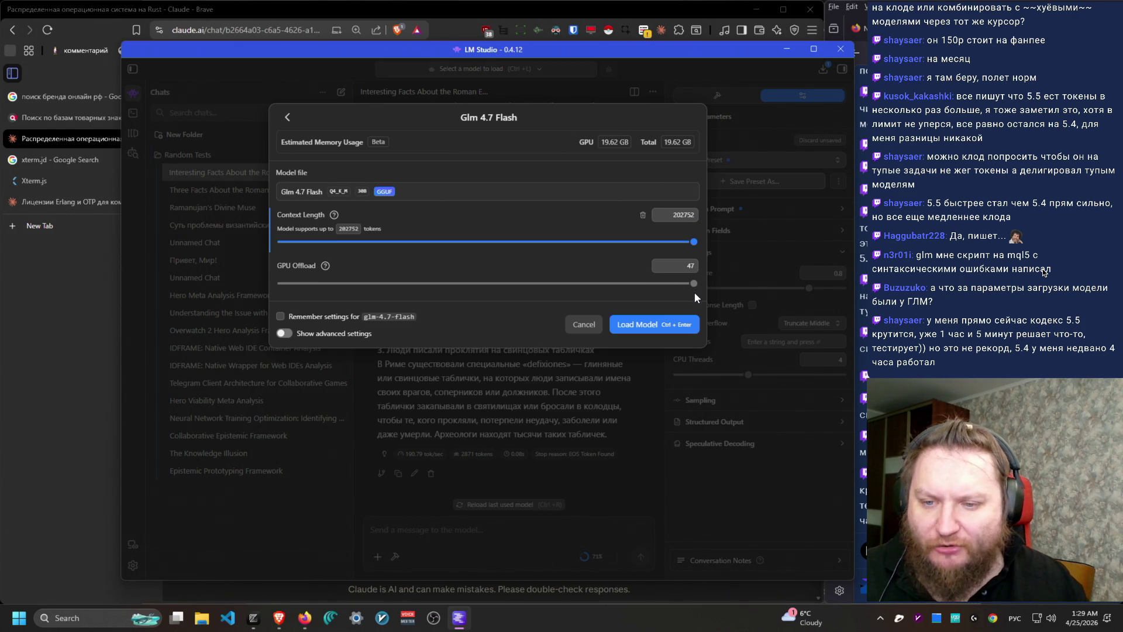
left_click(676, 334)
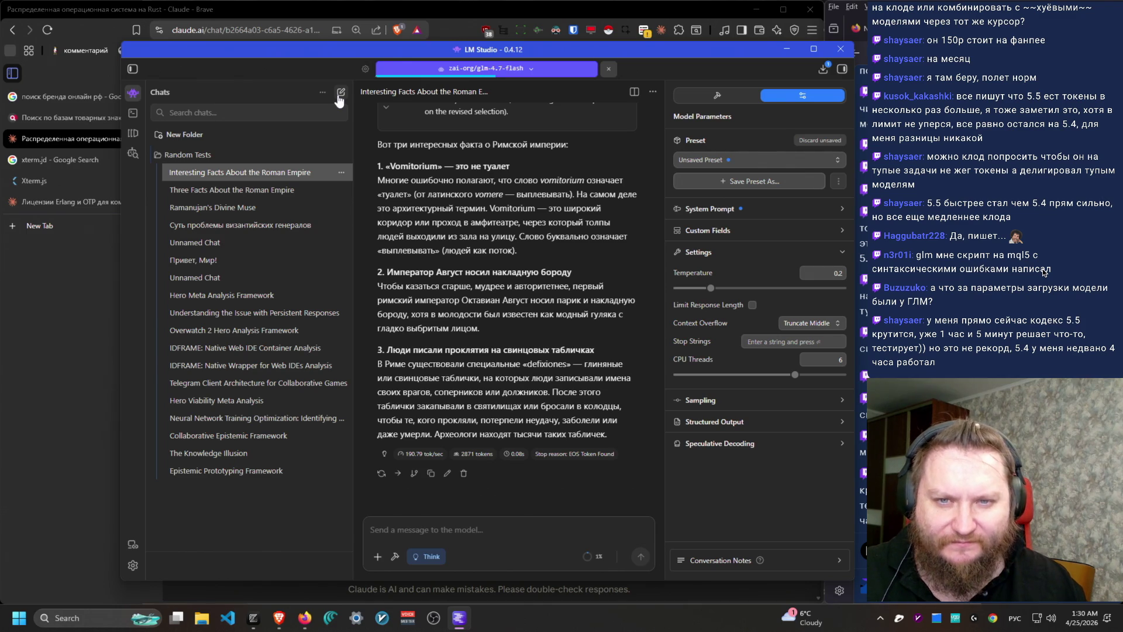
Step: Copy the Roman Empire prompt and send it again in a new empty chat
scroll(465, 455, "up", 7)
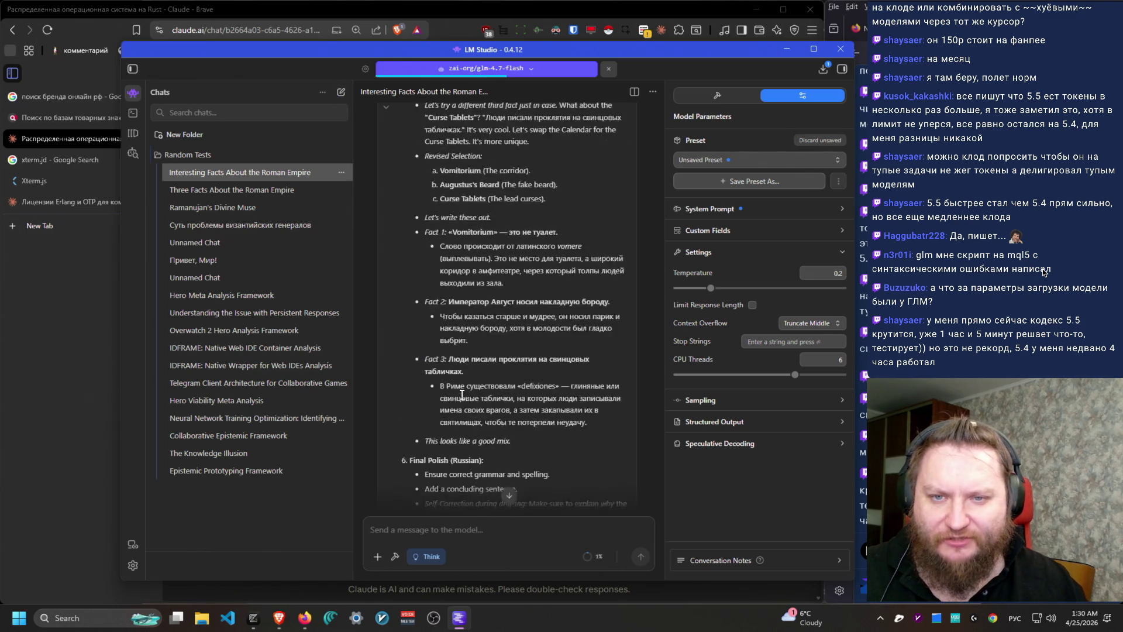
scroll(465, 454, "up", 10)
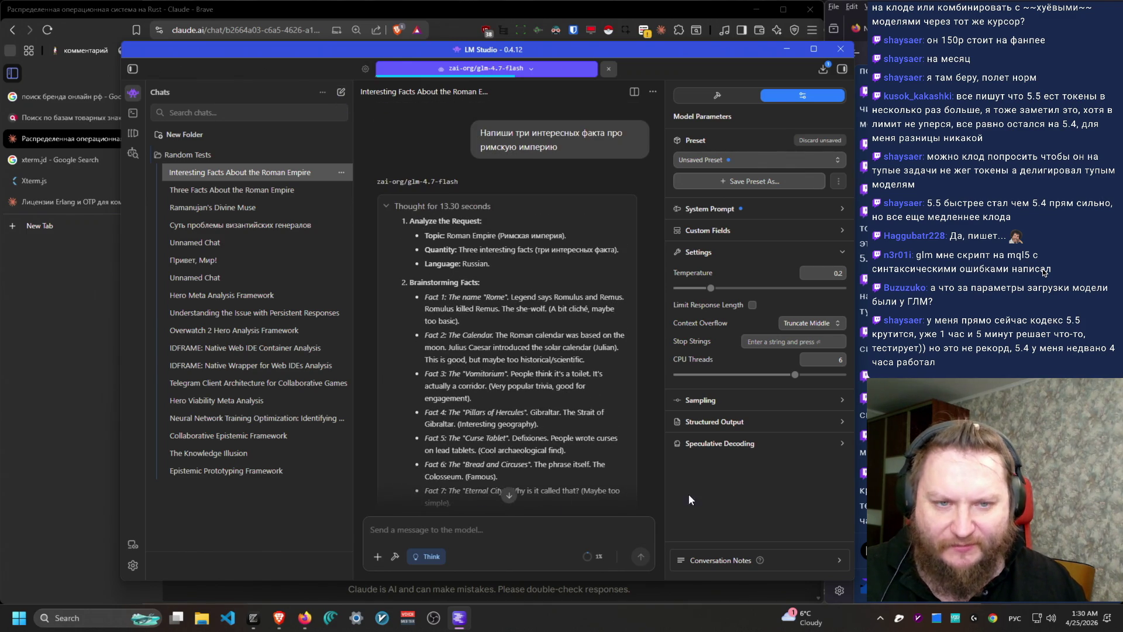
left_click_drag(559, 146, 468, 132)
key("ctrl+c")
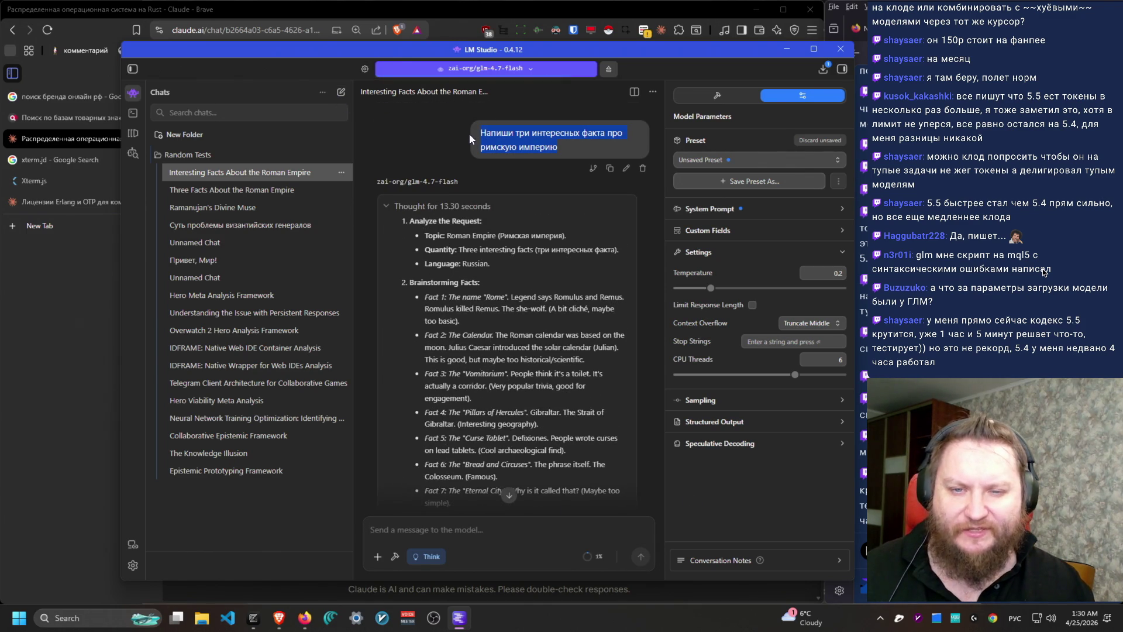
left_click(342, 91)
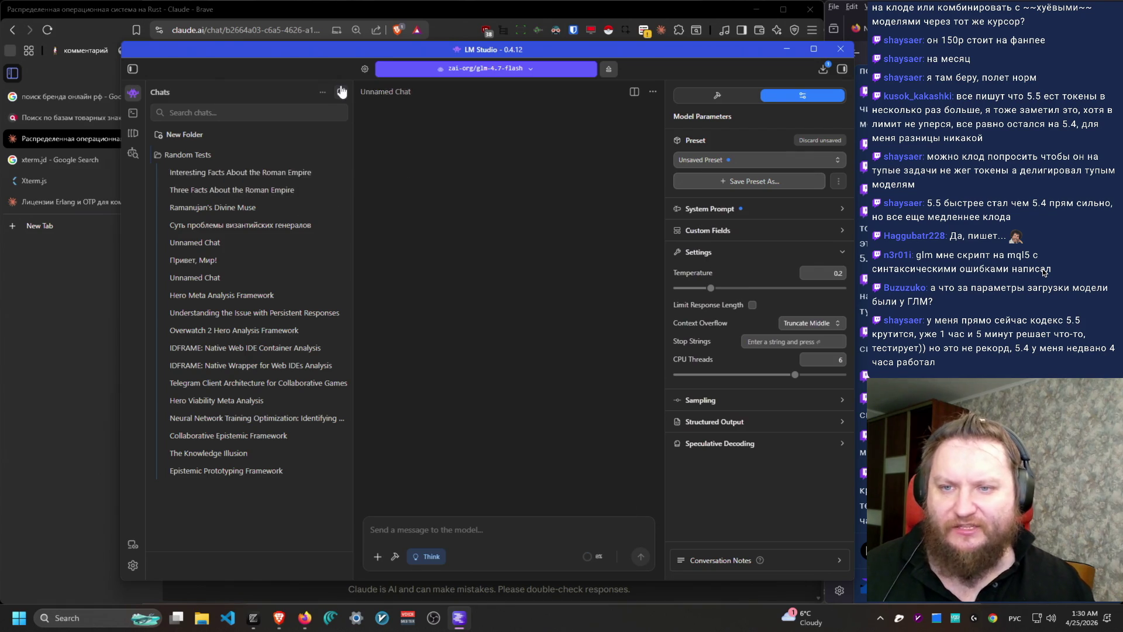
key("ctrl+v")
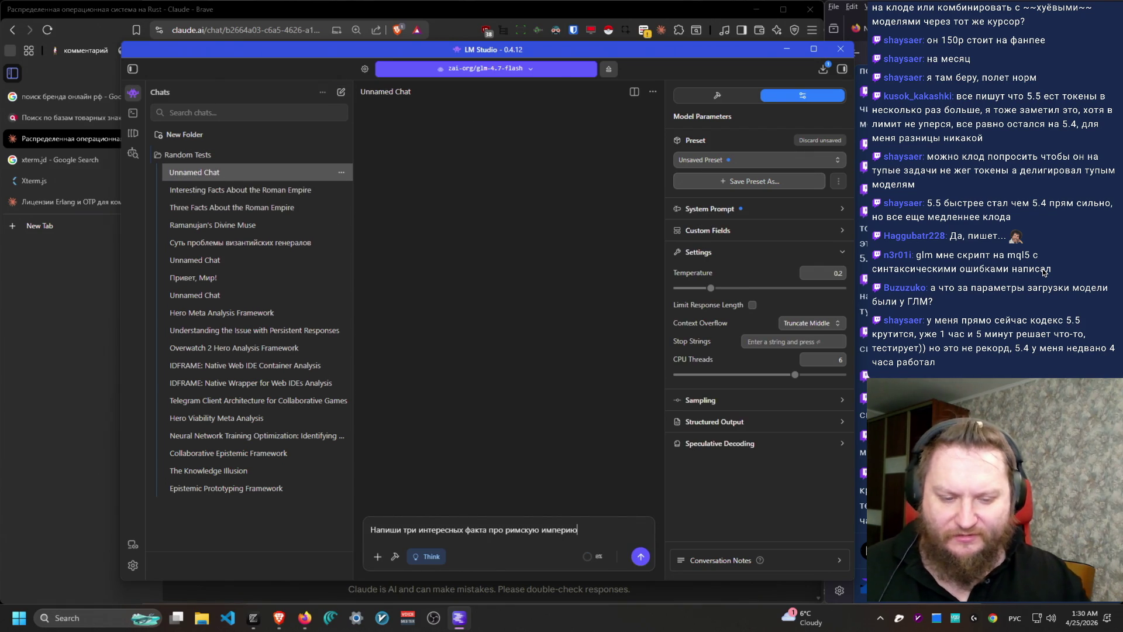
left_click(641, 557)
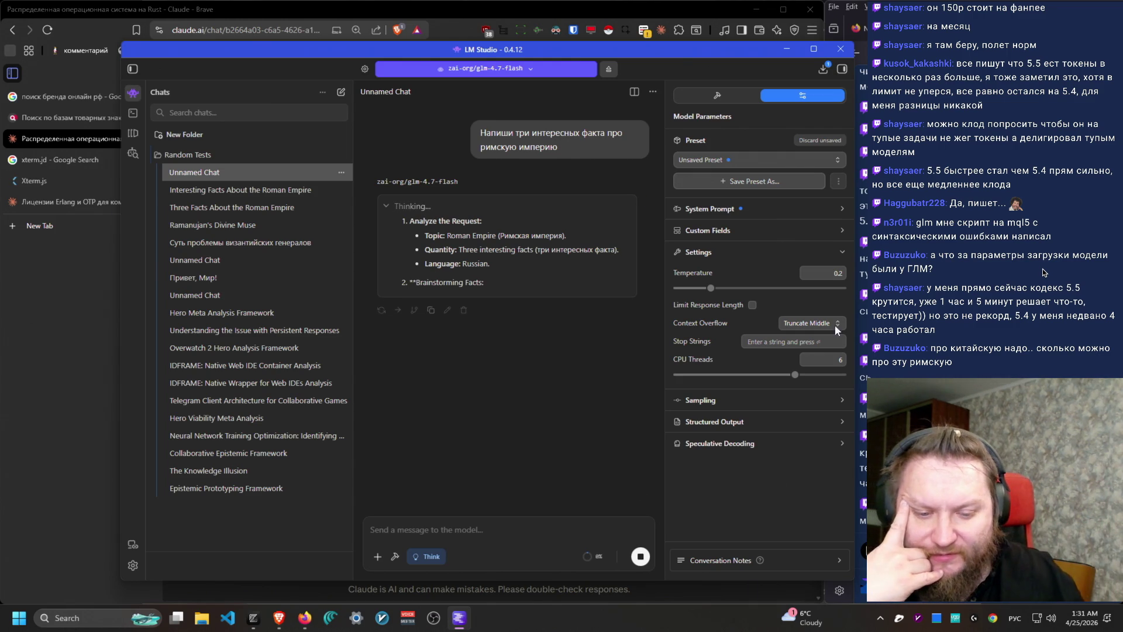
Step: Stop the unfinished reply and reload Glm 4.7 Flash with a larger context length
left_click(640, 558)
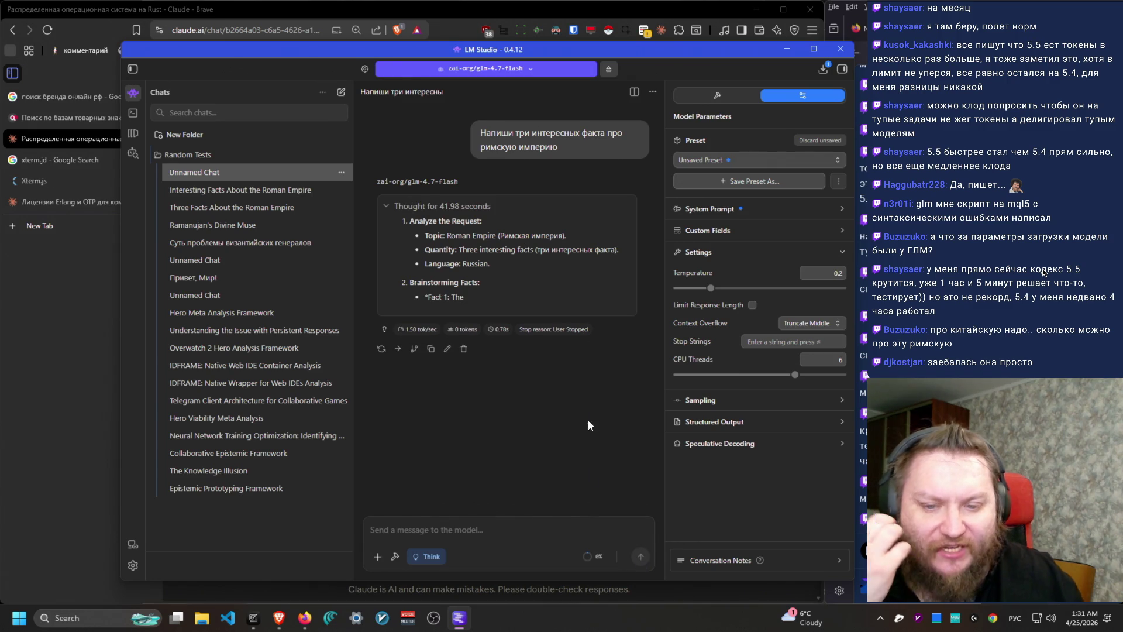
left_click(616, 69)
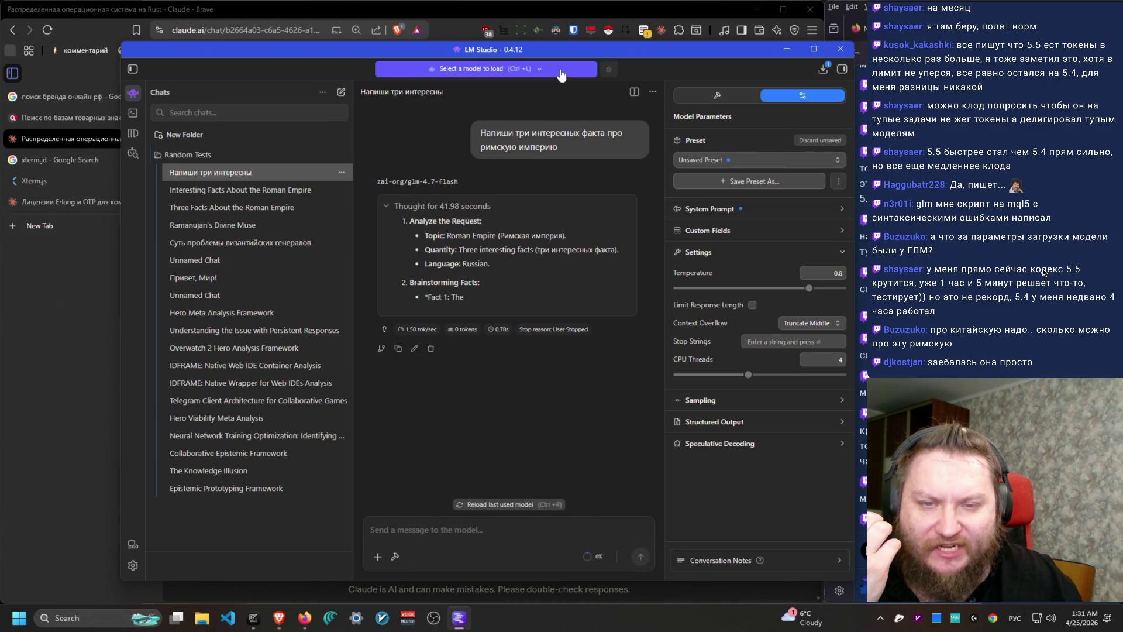
left_click(555, 70)
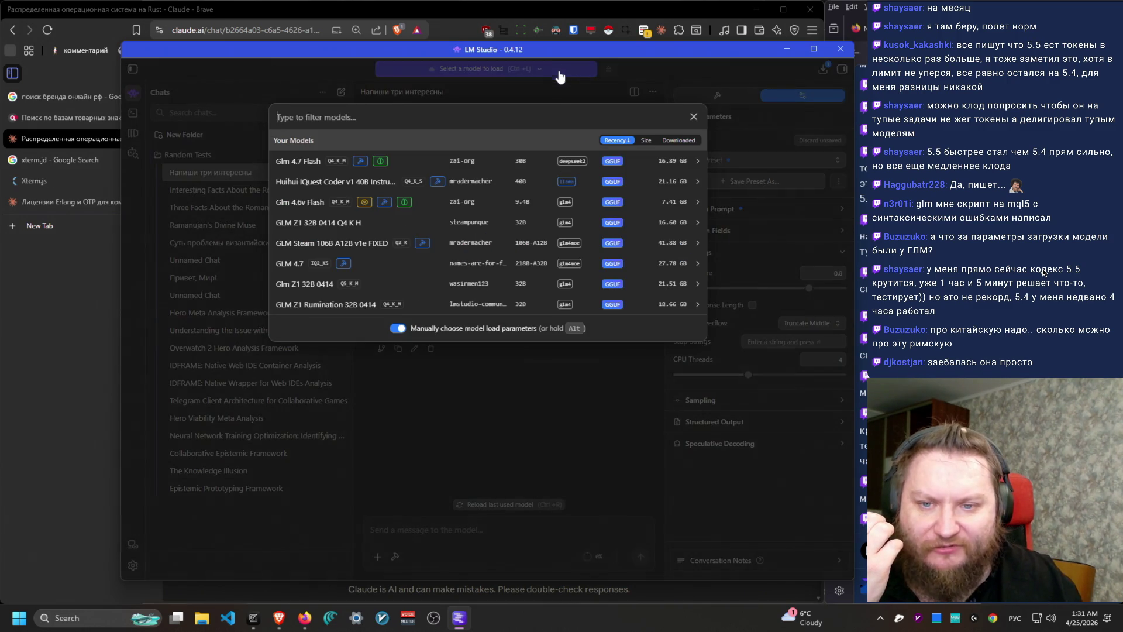
left_click(422, 161)
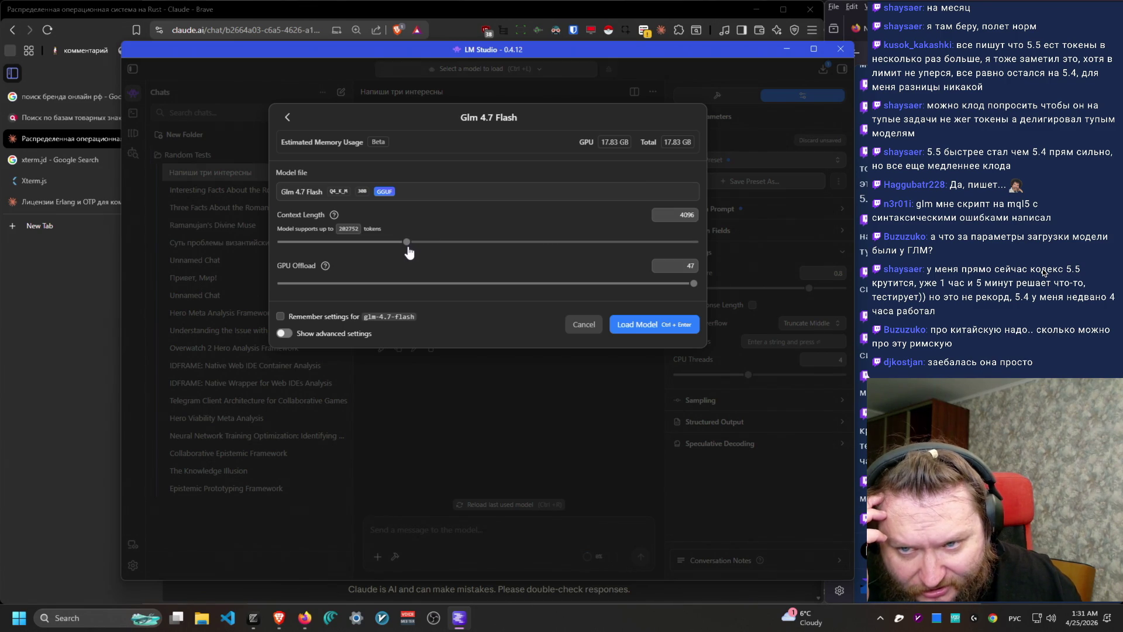
left_click_drag(407, 251, 455, 254)
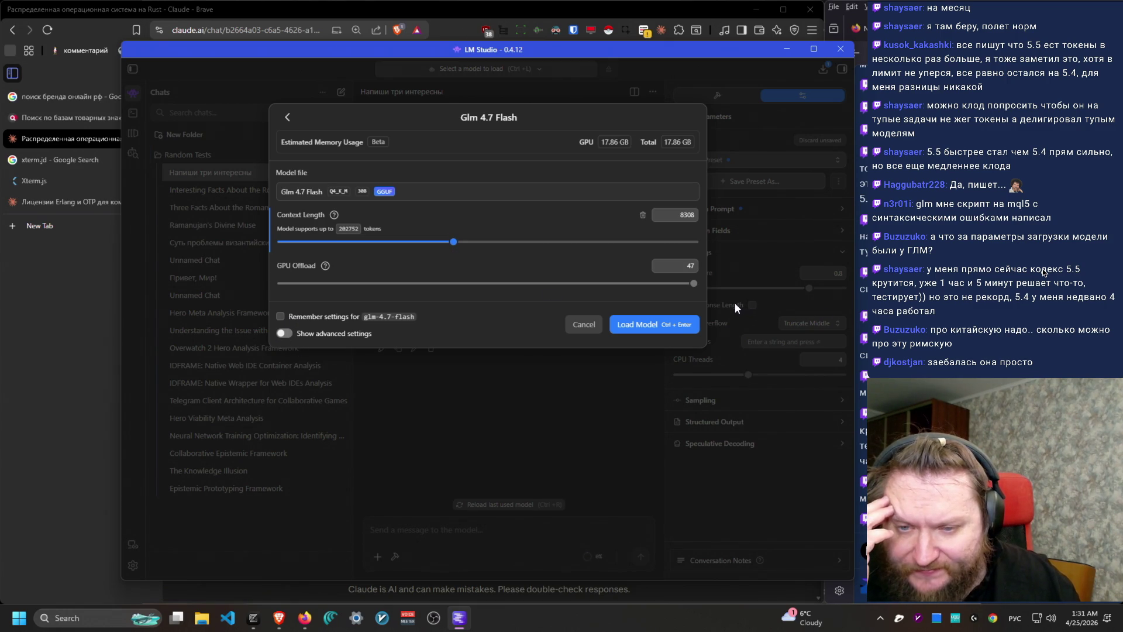
left_click(674, 325)
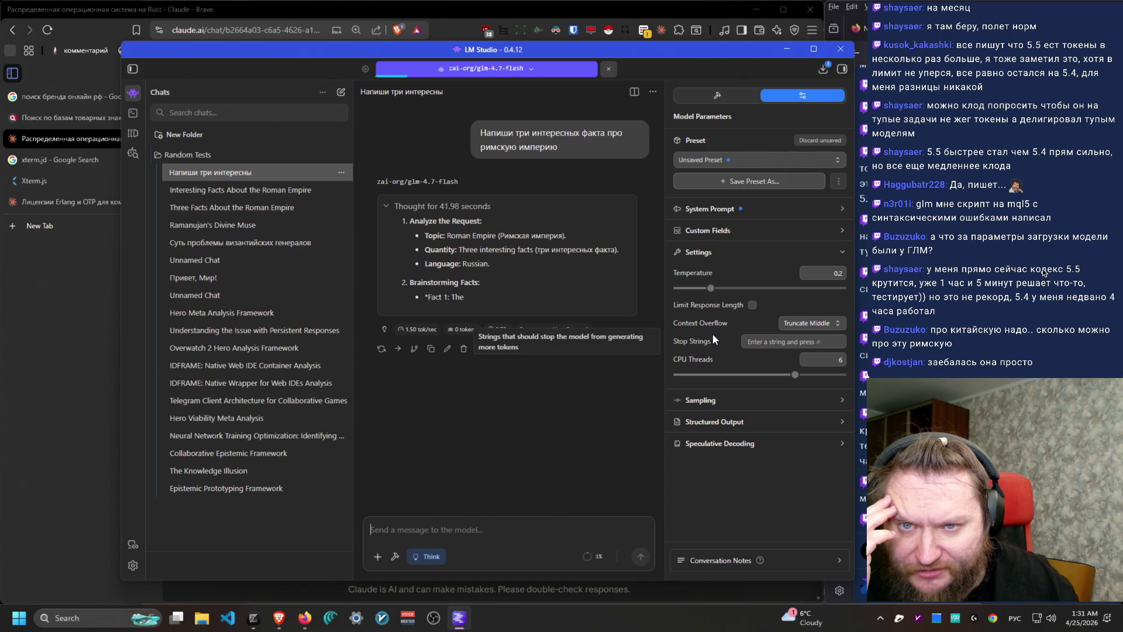
Step: In a new chat, ask for three interesting Chinese empire facts and read the reasoning
left_click(342, 95)
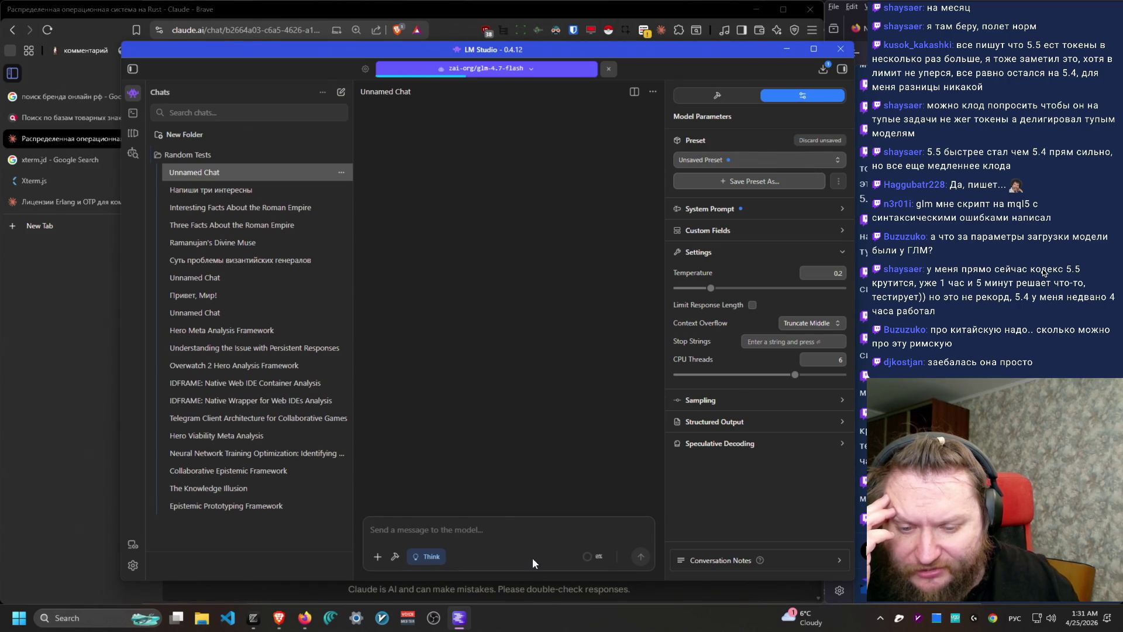
type("Напиши ")
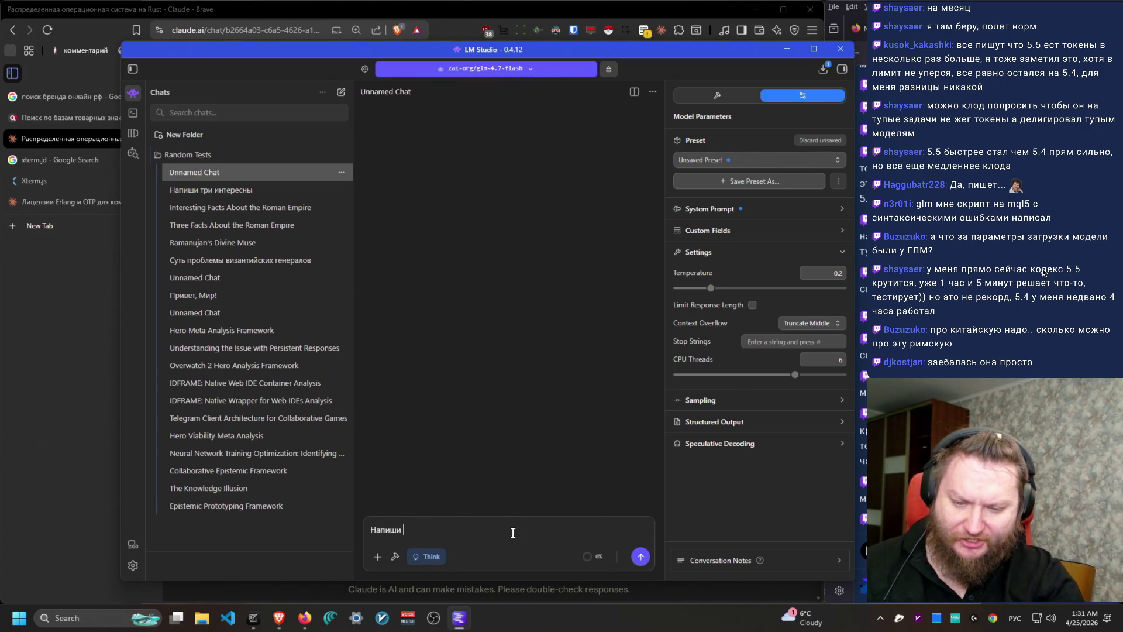
type("три интересных ф")
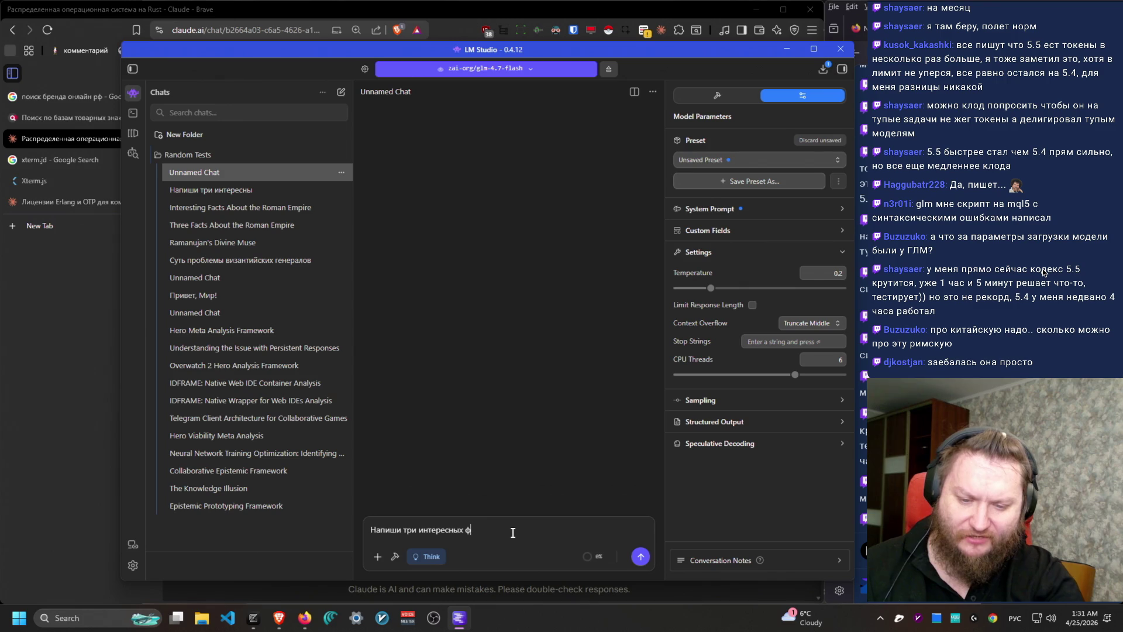
type("акта про китайскую империю")
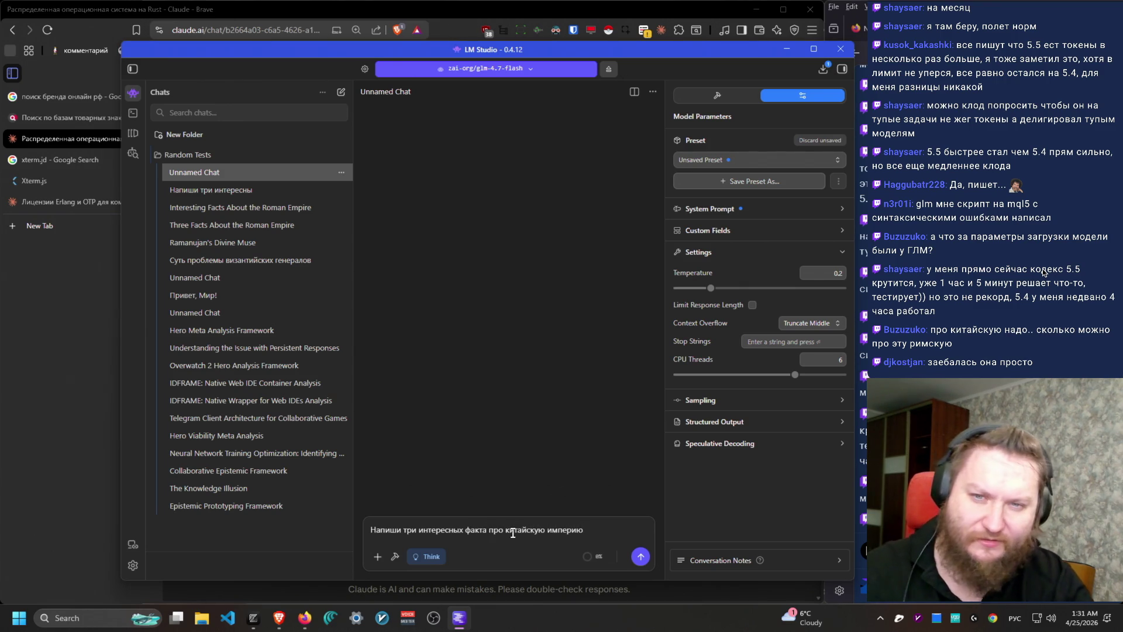
key("Return")
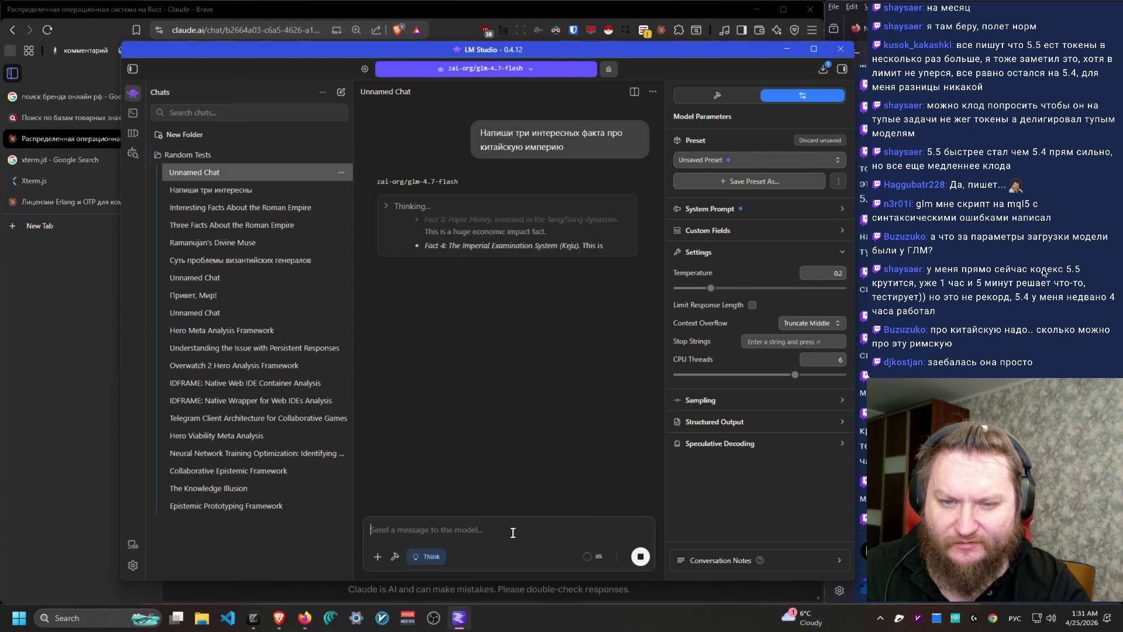
left_click(499, 243)
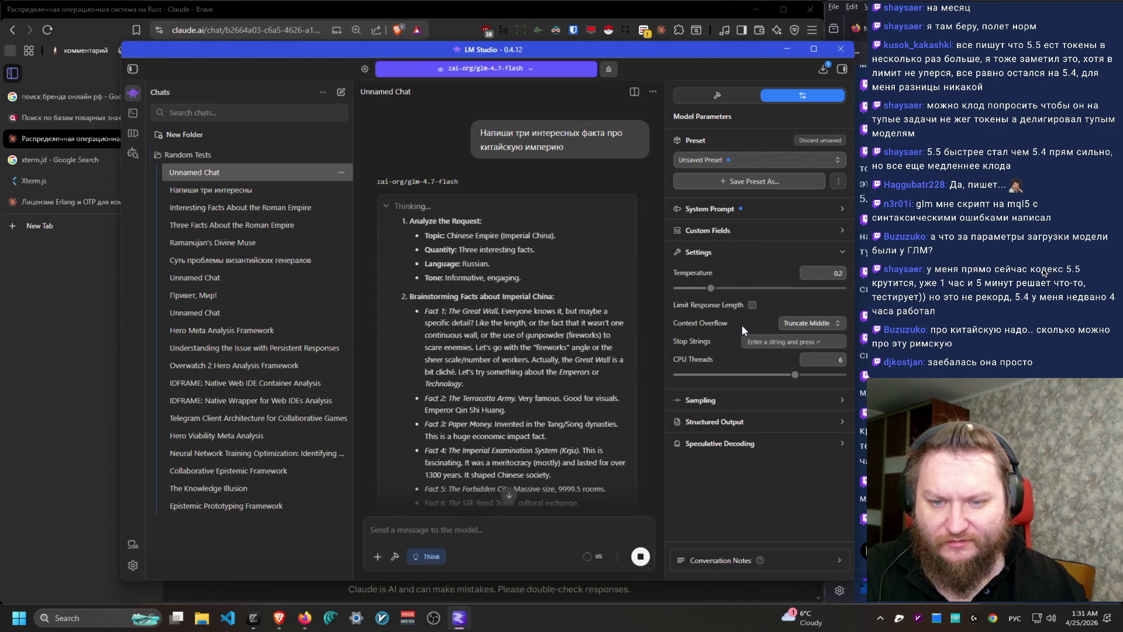
scroll(607, 468, "down", 10)
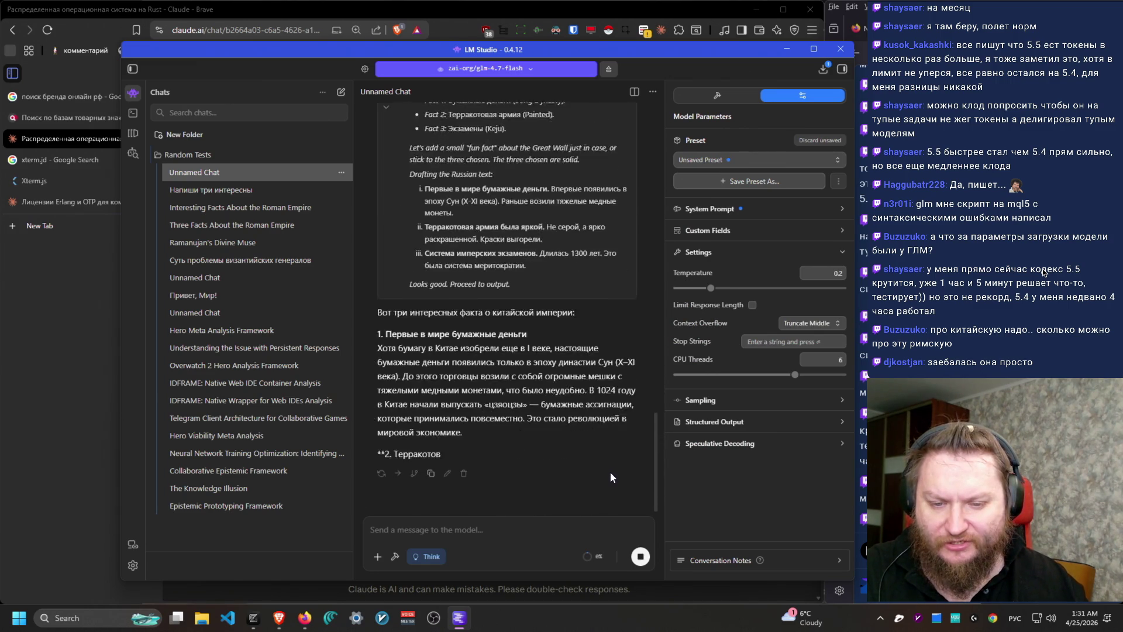
scroll(611, 468, "up", 5)
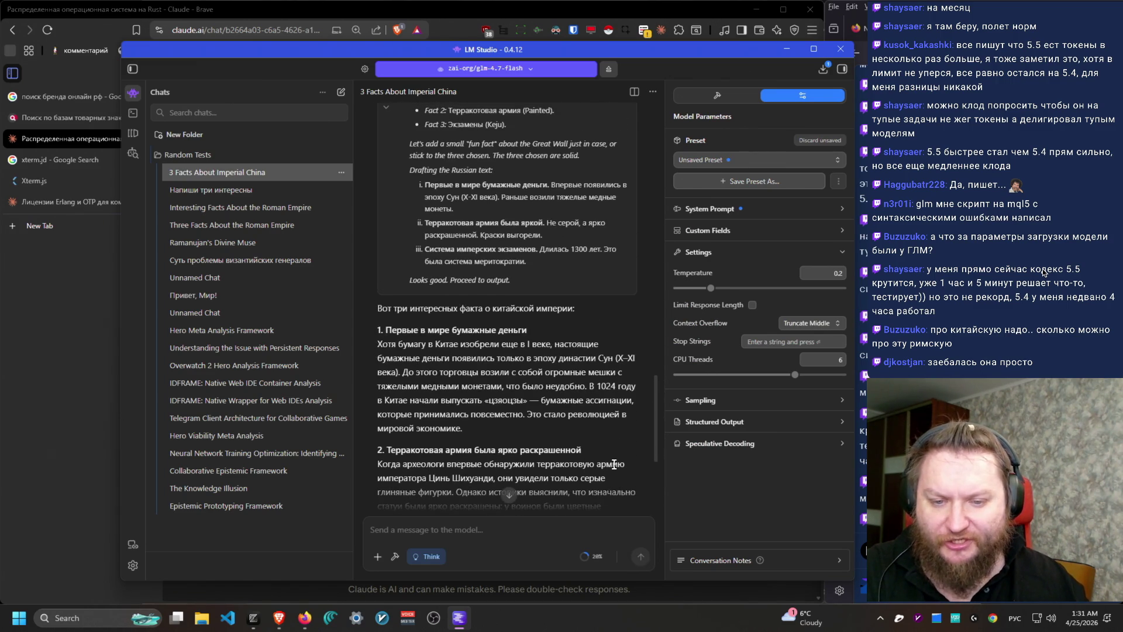
scroll(614, 463, "up", 1)
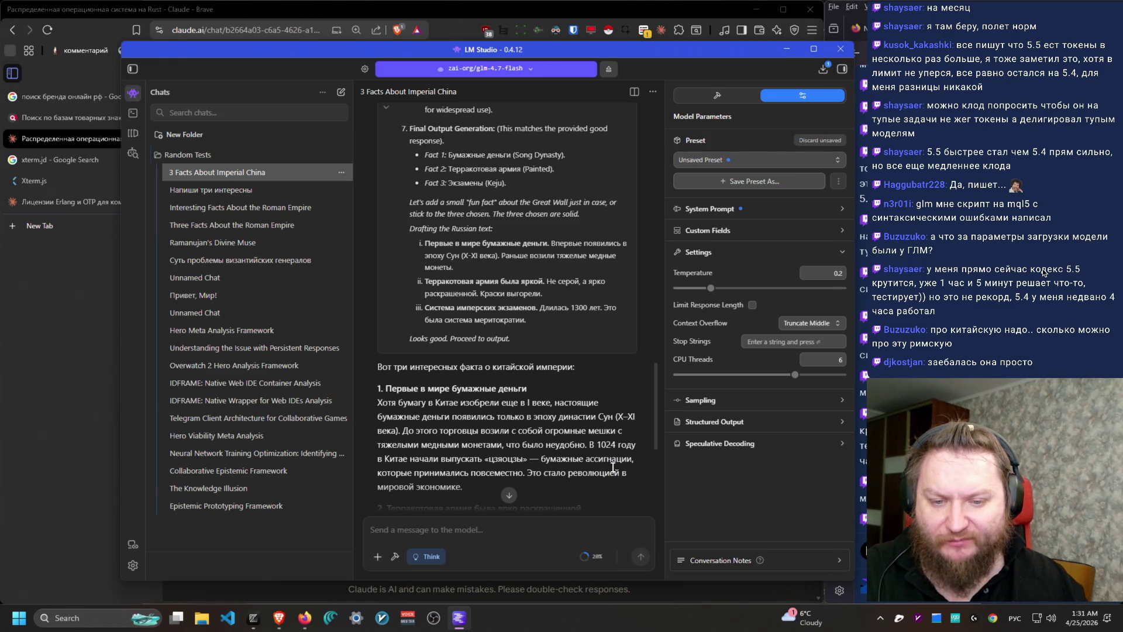
scroll(613, 468, "down", 6)
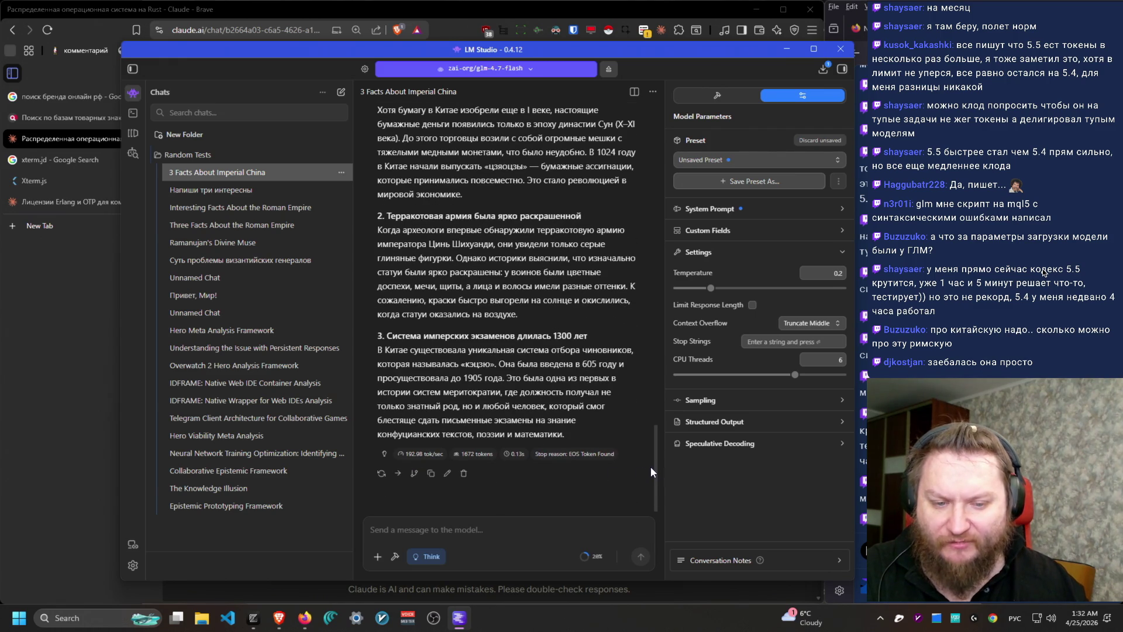
scroll(653, 476, "up", 1)
scroll(659, 471, "up", 1)
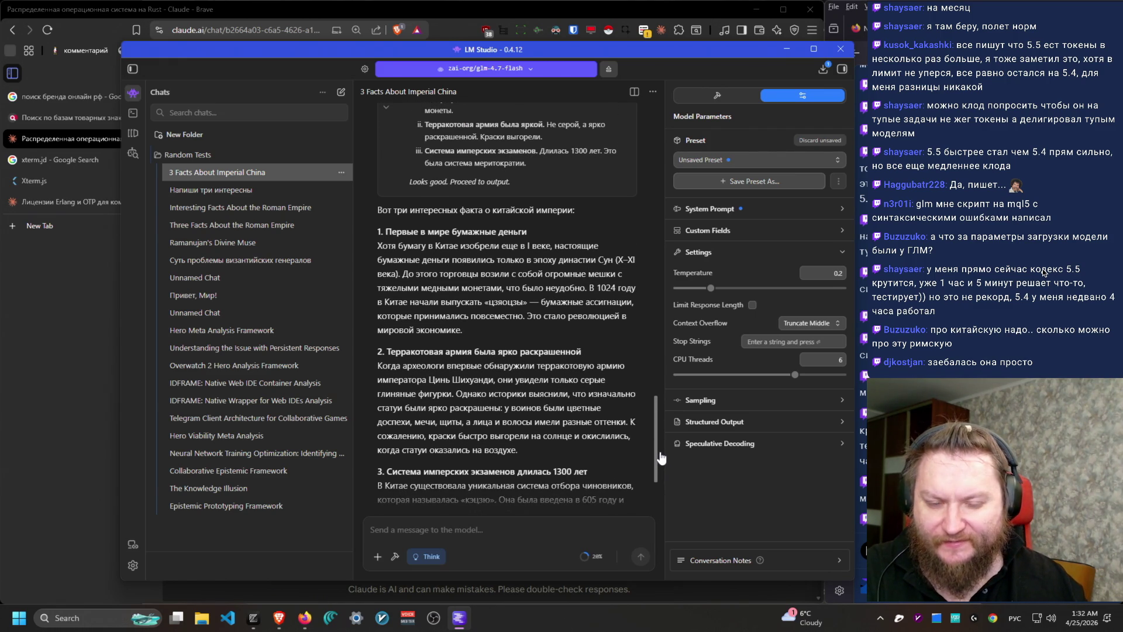
scroll(665, 467, "up", 1)
scroll(670, 479, "down", 2)
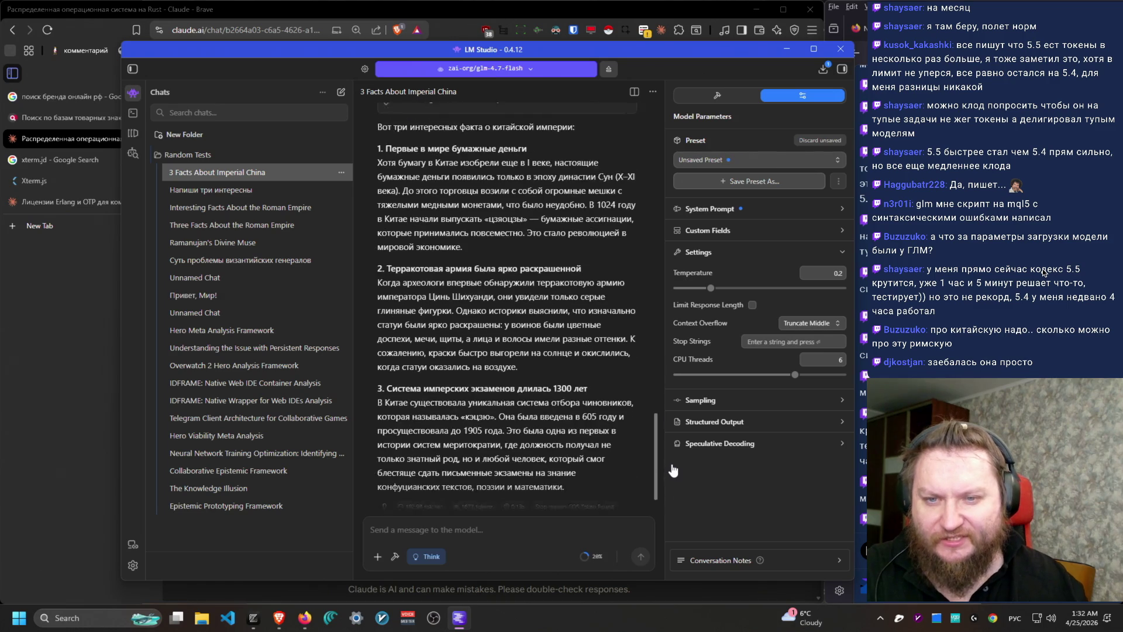
scroll(669, 477, "down", 1)
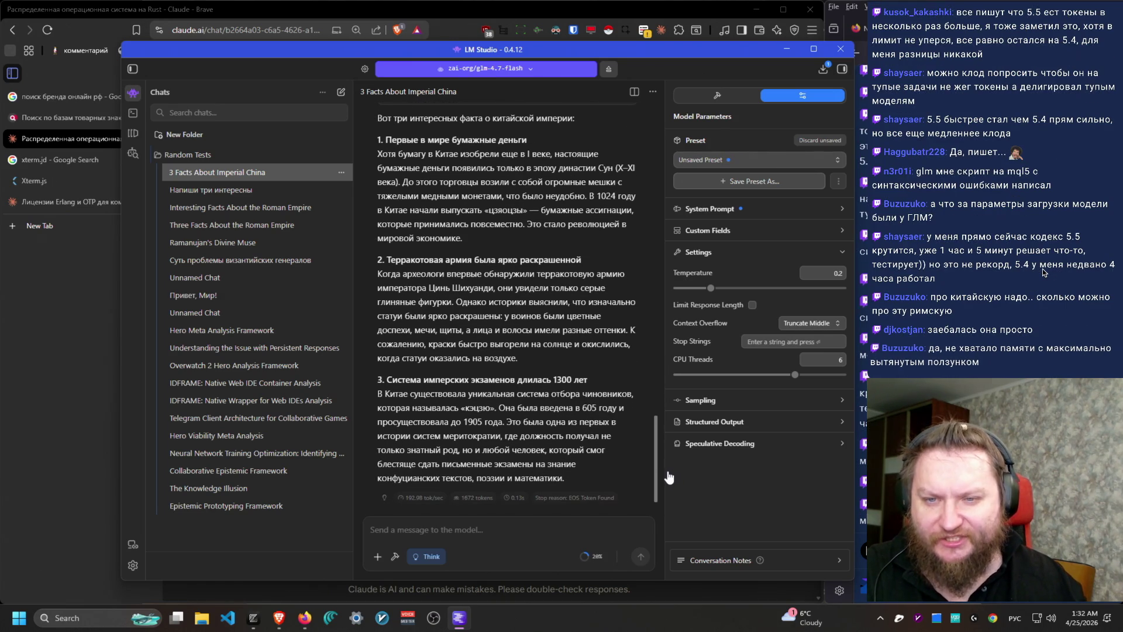
mouse_move(377, 146)
left_mouse_down()
mouse_move(520, 151)
mouse_move(564, 174)
mouse_move(635, 161)
mouse_move(413, 175)
mouse_move(581, 174)
mouse_move(527, 252)
mouse_move(632, 182)
mouse_move(585, 189)
mouse_move(644, 191)
mouse_move(631, 218)
mouse_move(492, 221)
mouse_move(509, 253)
mouse_move(559, 227)
mouse_move(562, 248)
mouse_move(646, 208)
mouse_move(634, 232)
left_mouse_up()
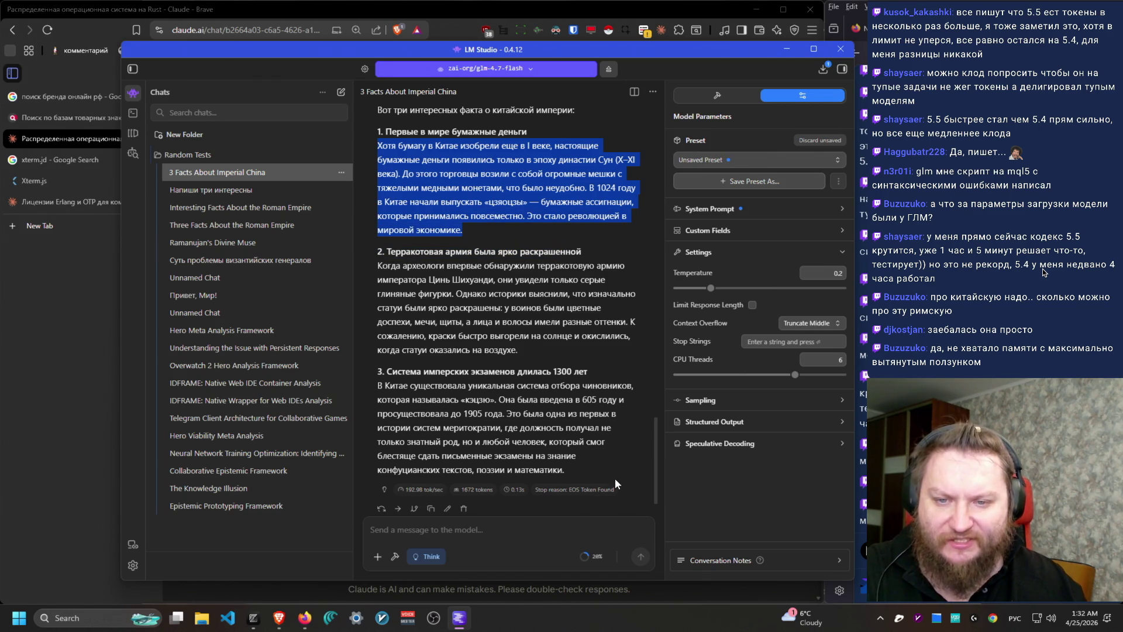
scroll(537, 462, "down", 1)
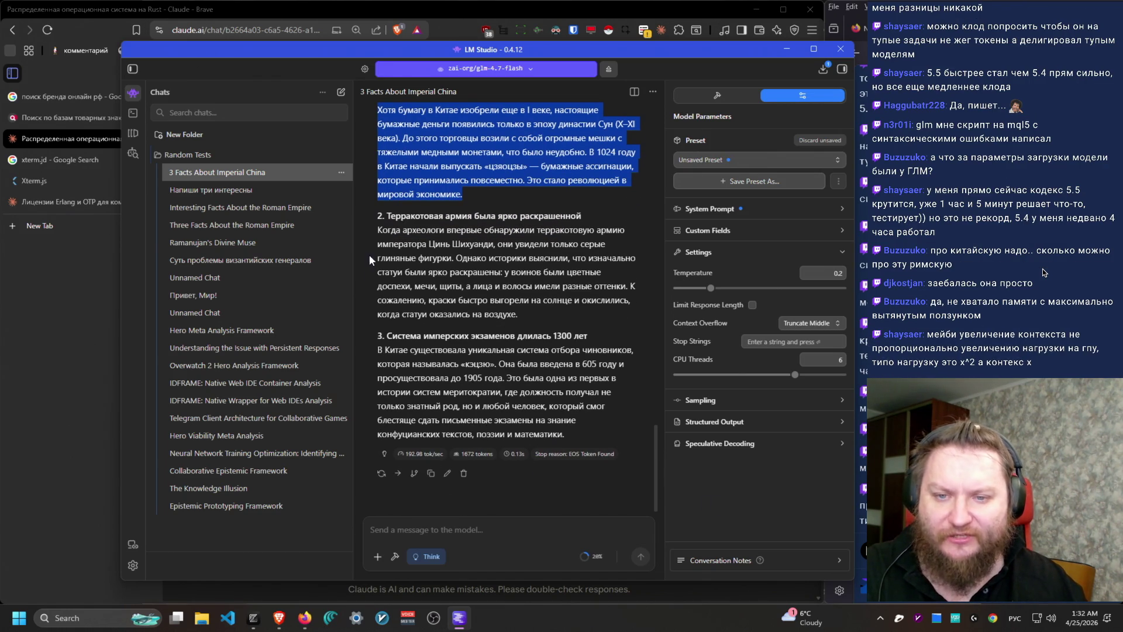
left_click_drag(383, 215, 591, 218)
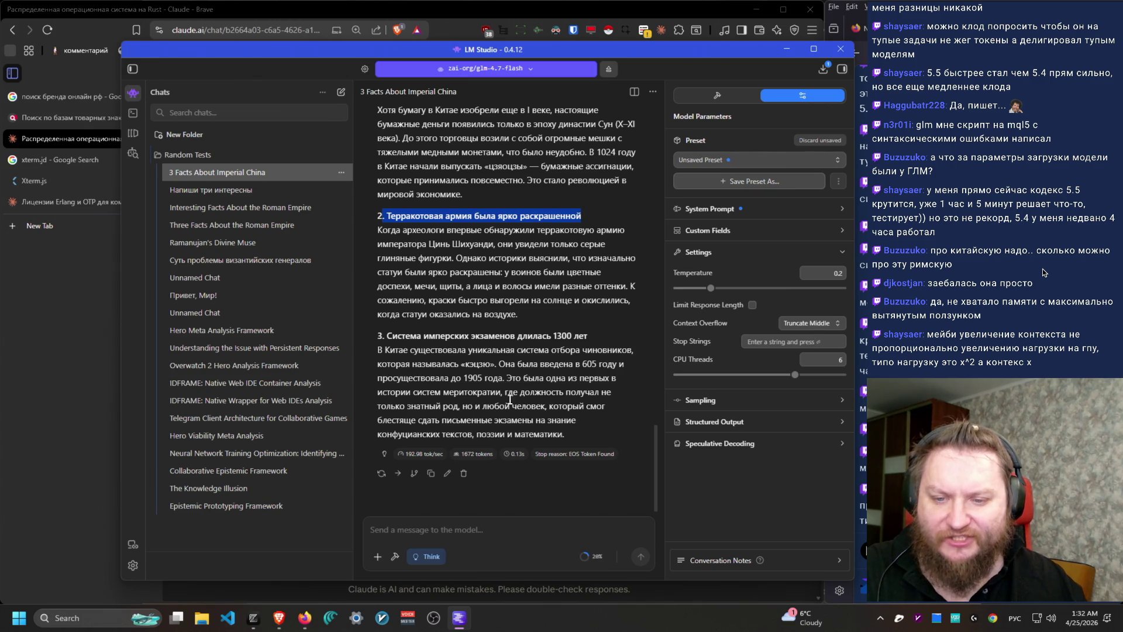
left_click_drag(377, 335, 597, 342)
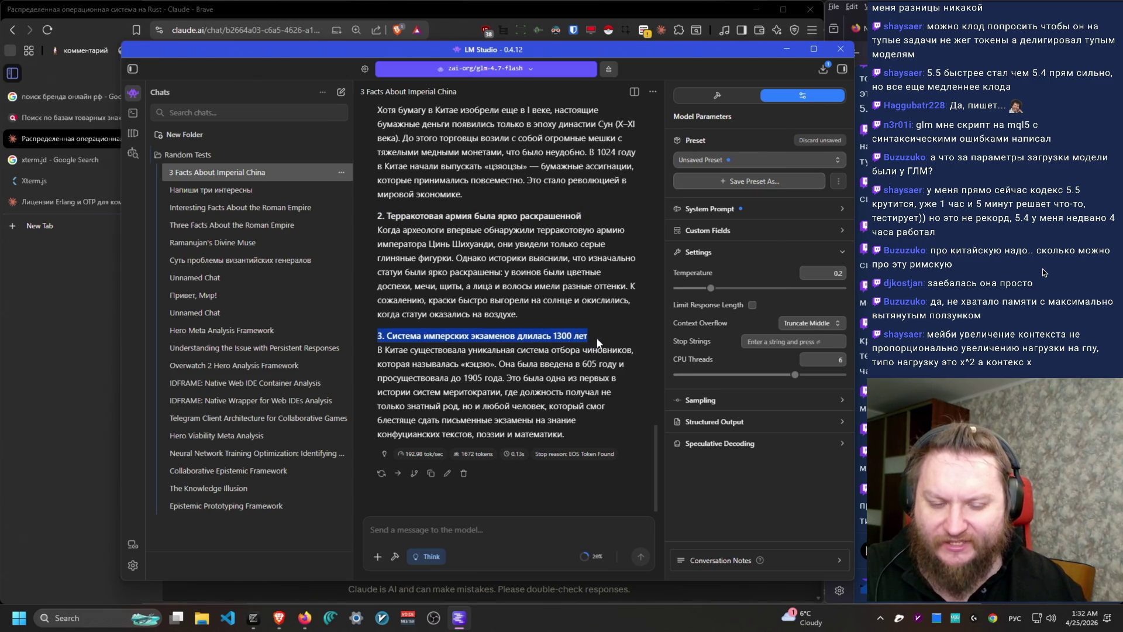
left_click(559, 379)
mouse_move(379, 360)
left_mouse_down()
mouse_move(581, 416)
mouse_move(573, 442)
left_mouse_up()
left_click(581, 440)
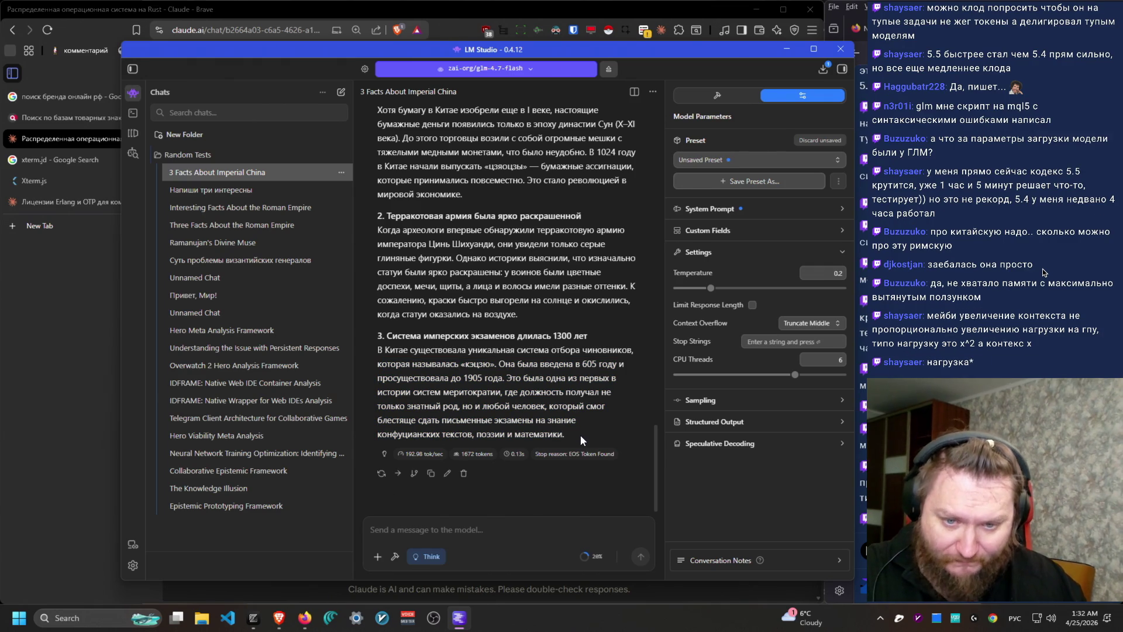
left_click_drag(498, 364, 634, 370)
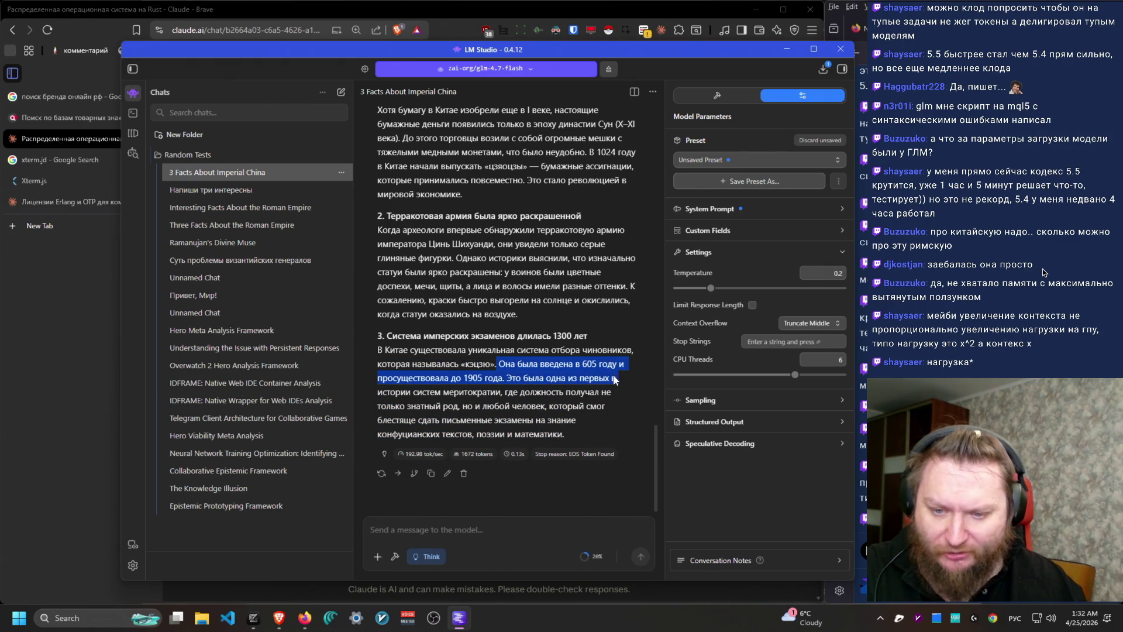
left_click(471, 388)
mouse_move(464, 380)
left_mouse_down()
mouse_move(635, 386)
mouse_move(593, 405)
mouse_move(509, 391)
mouse_move(616, 405)
mouse_move(614, 388)
mouse_move(489, 422)
mouse_move(597, 413)
mouse_move(587, 432)
left_mouse_up()
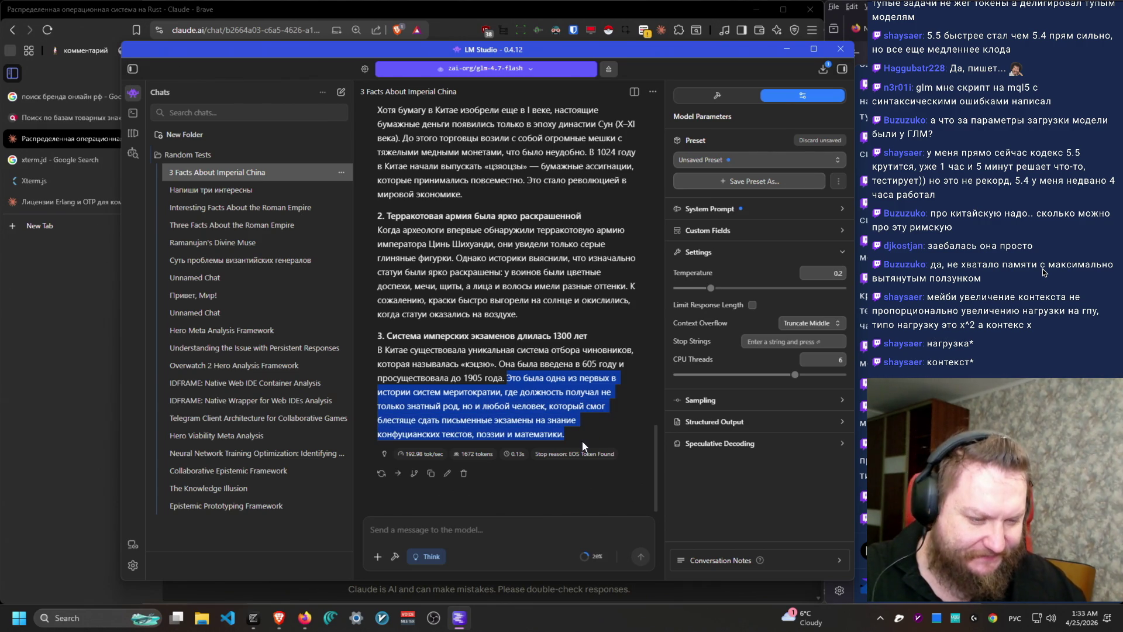
left_click(587, 432)
key("alt+Tab")
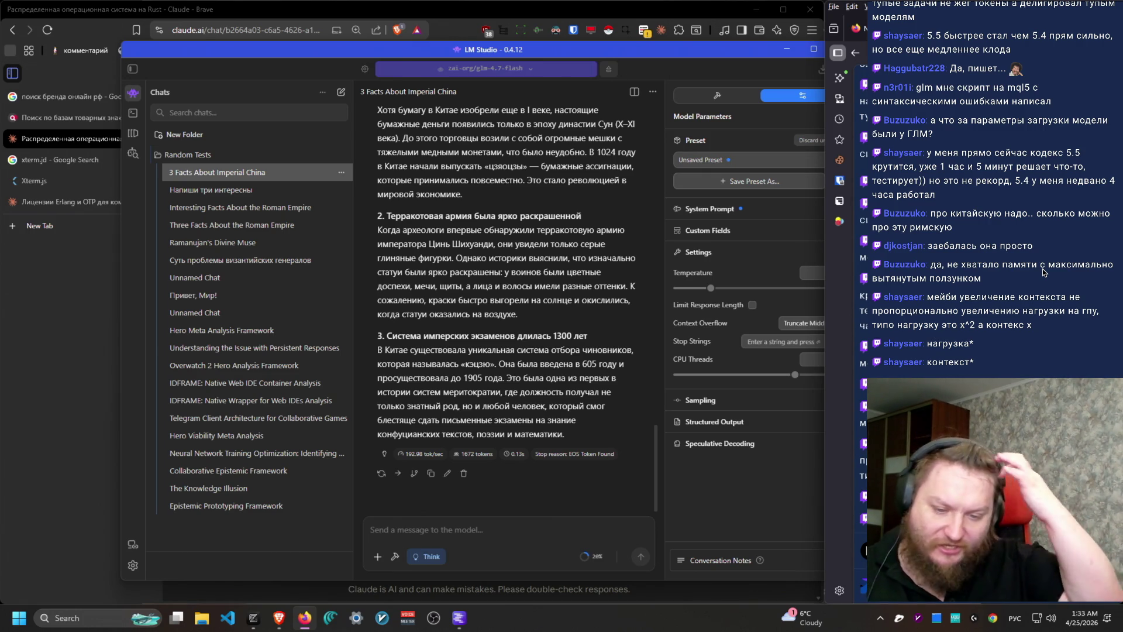
left_click(134, 567)
left_click(132, 565)
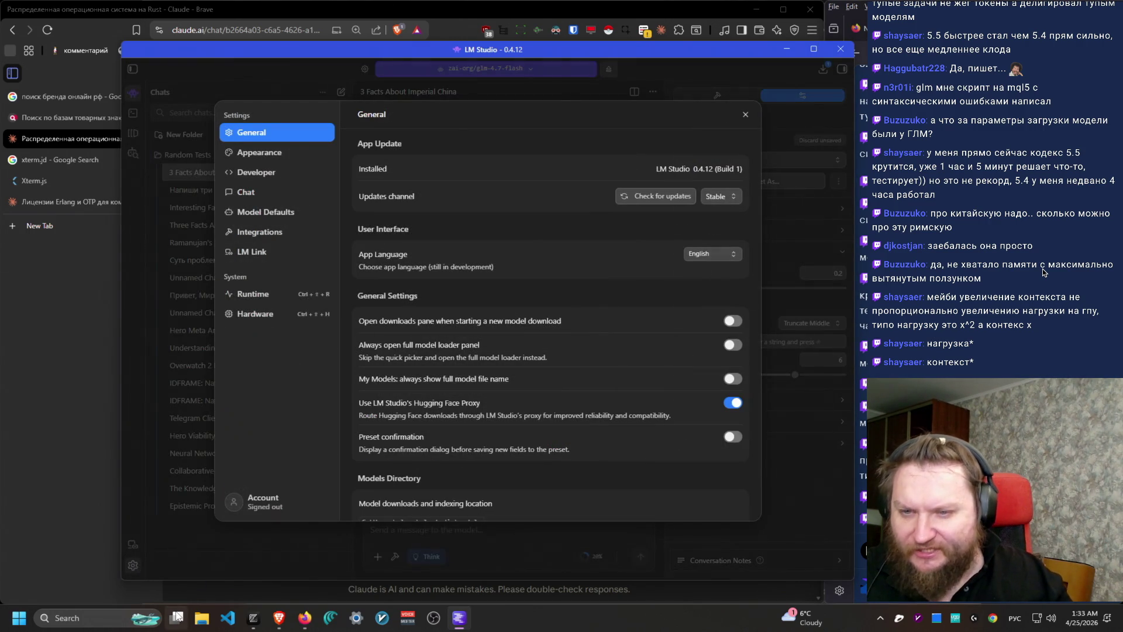
left_click(269, 316)
left_click(267, 295)
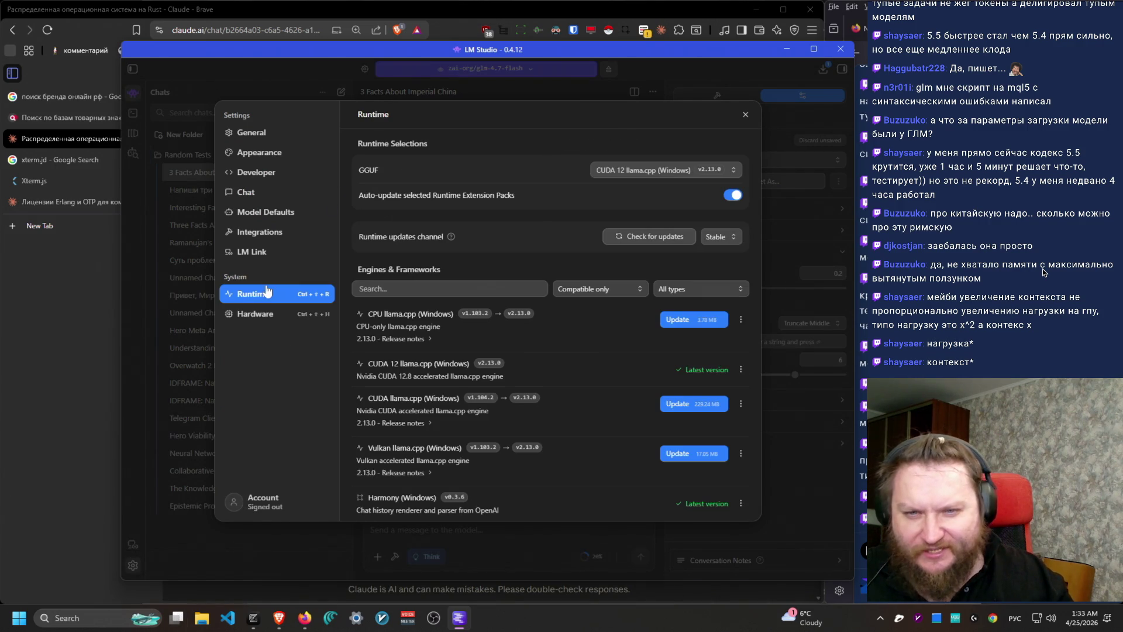
scroll(560, 435, "down", 1)
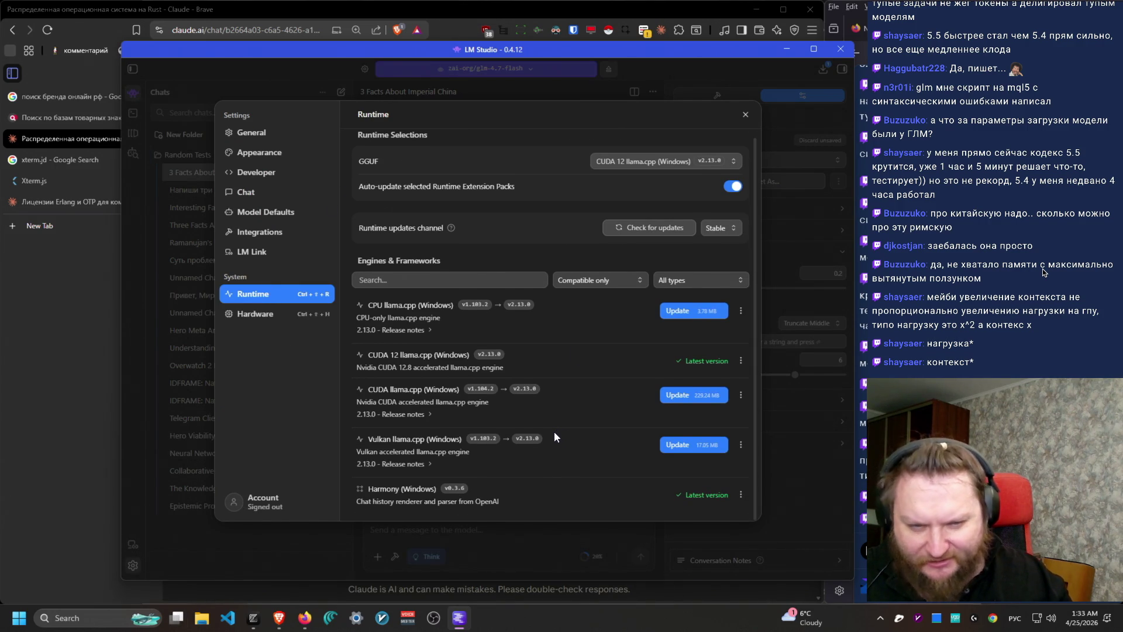
left_click_drag(369, 358, 457, 364)
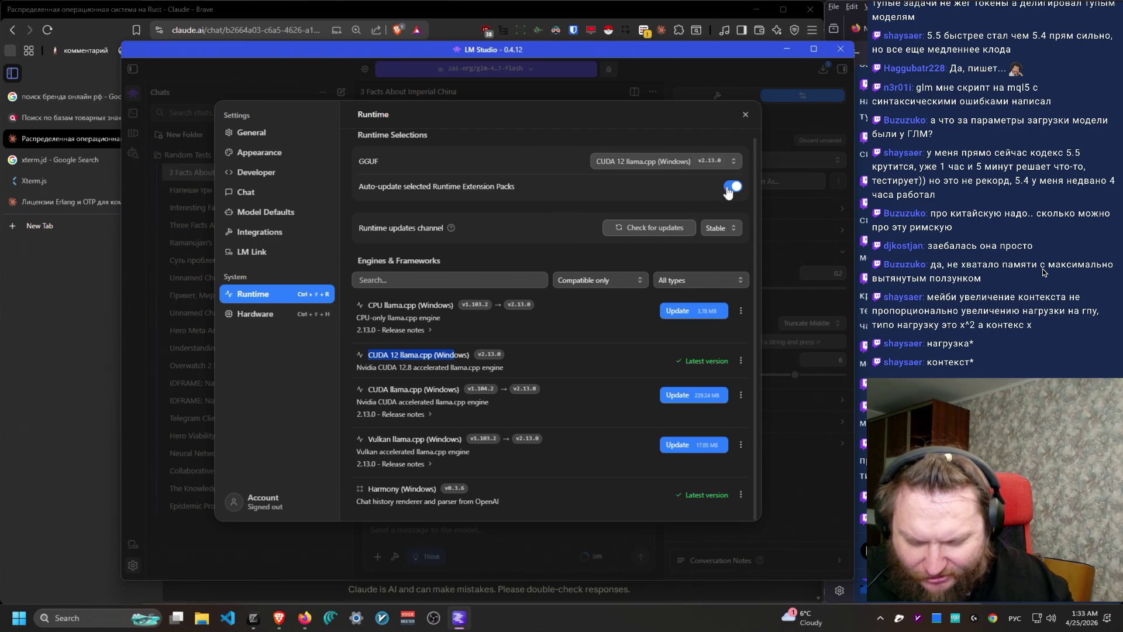
left_click_drag(547, 513, 347, 507)
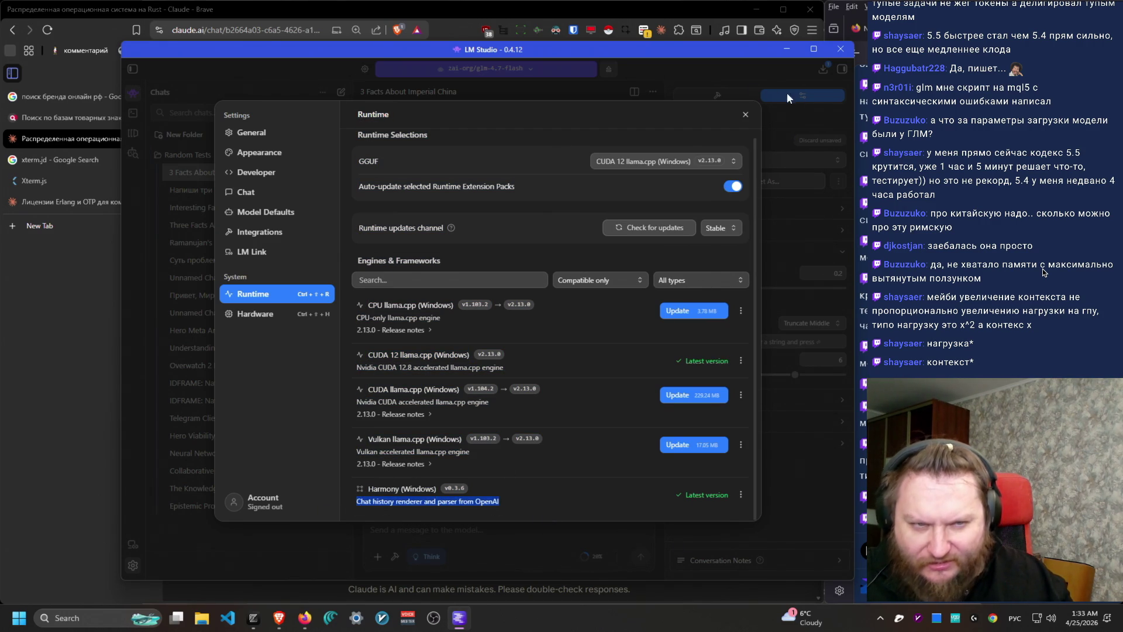
left_click(745, 114)
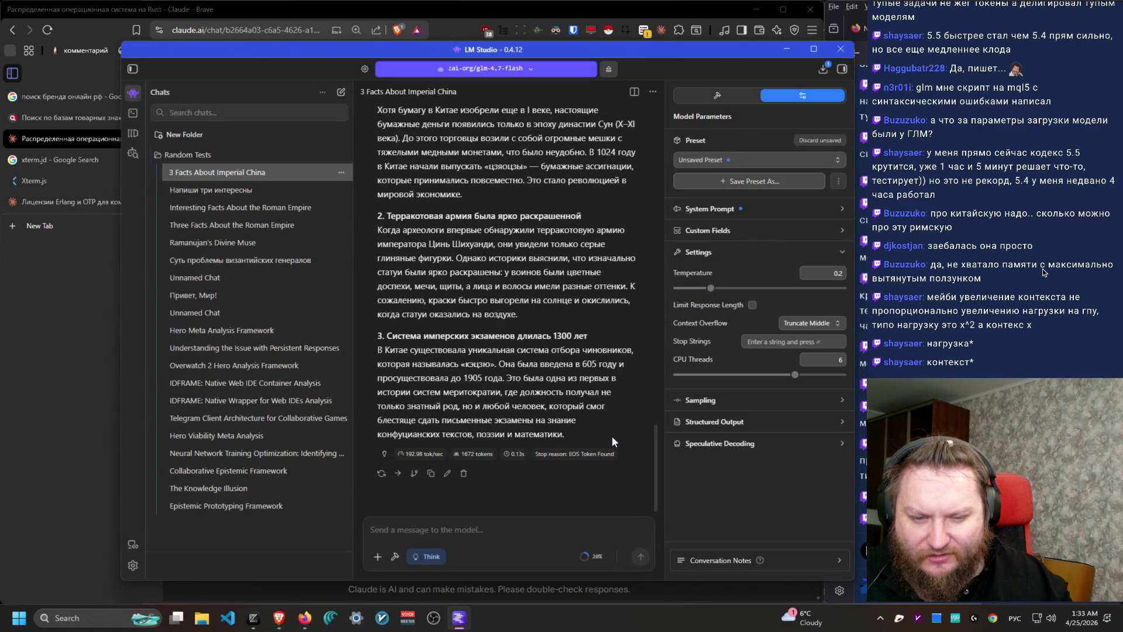
scroll(623, 449, "up", 1)
scroll(622, 449, "down", 1)
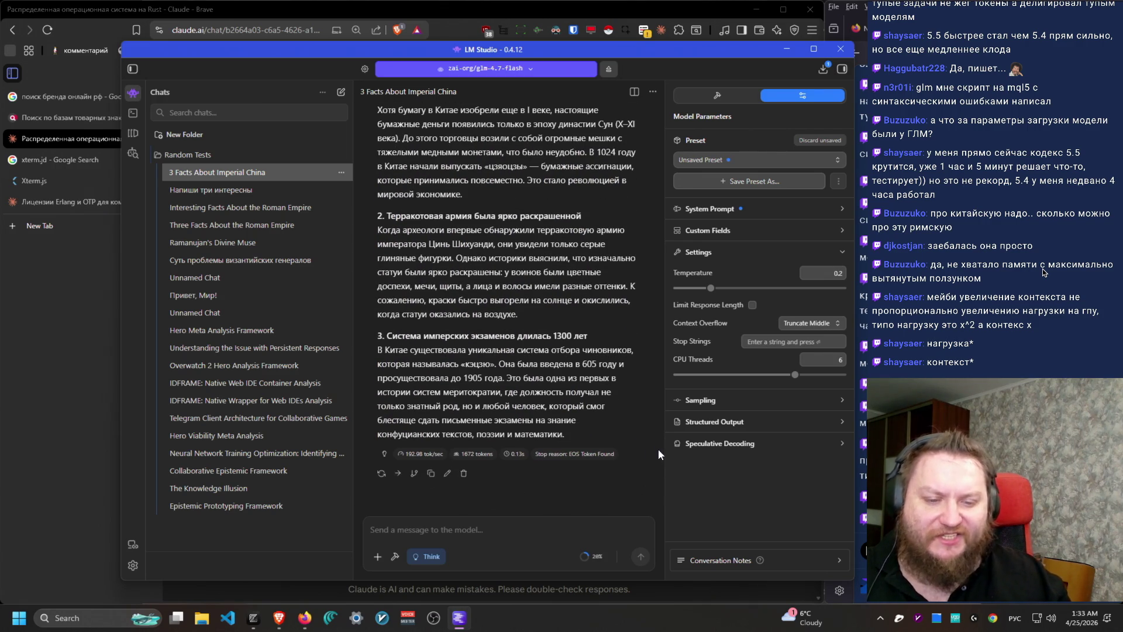
scroll(658, 444, "up", 1)
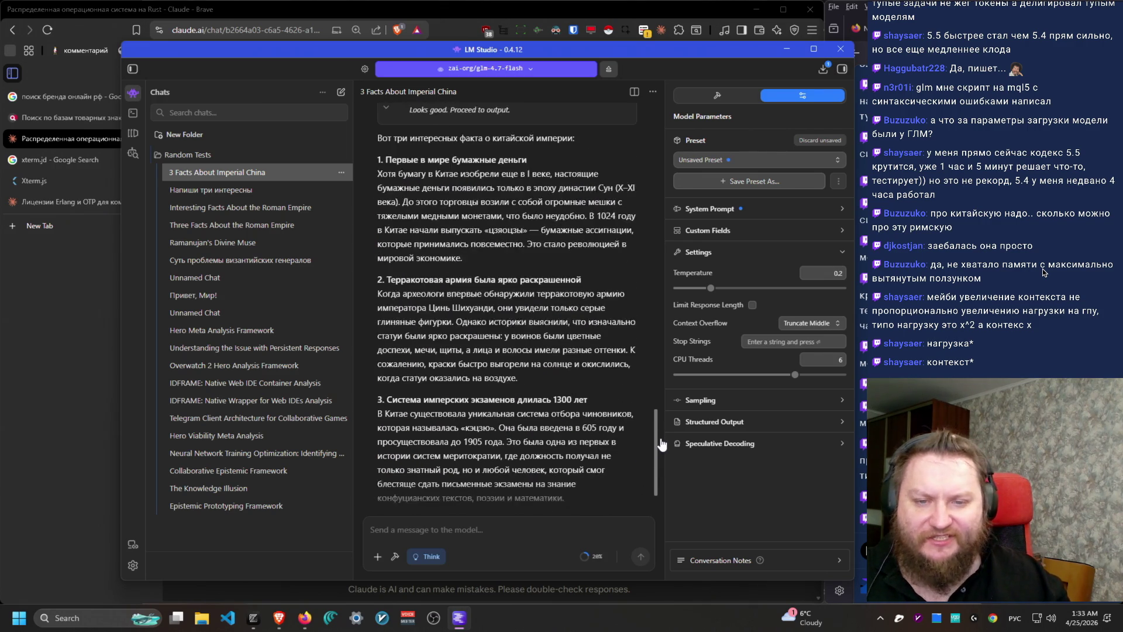
scroll(660, 441, "down", 1)
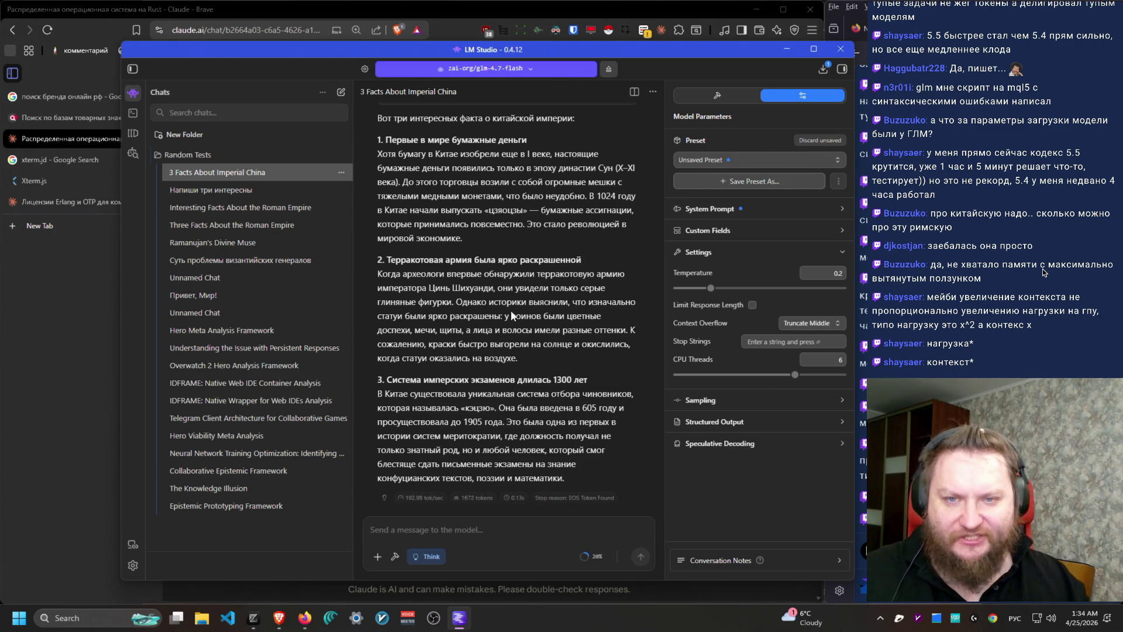
Step: Reload Glm 4.7 Flash with context length raised from 4096 to 17738
left_click(609, 69)
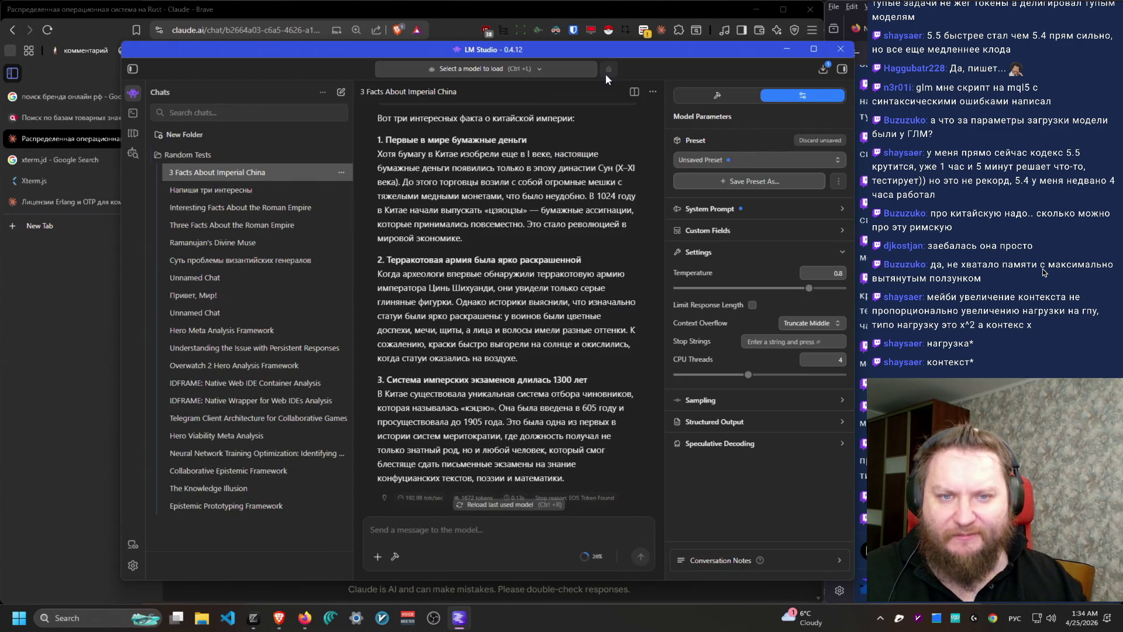
left_click(569, 74)
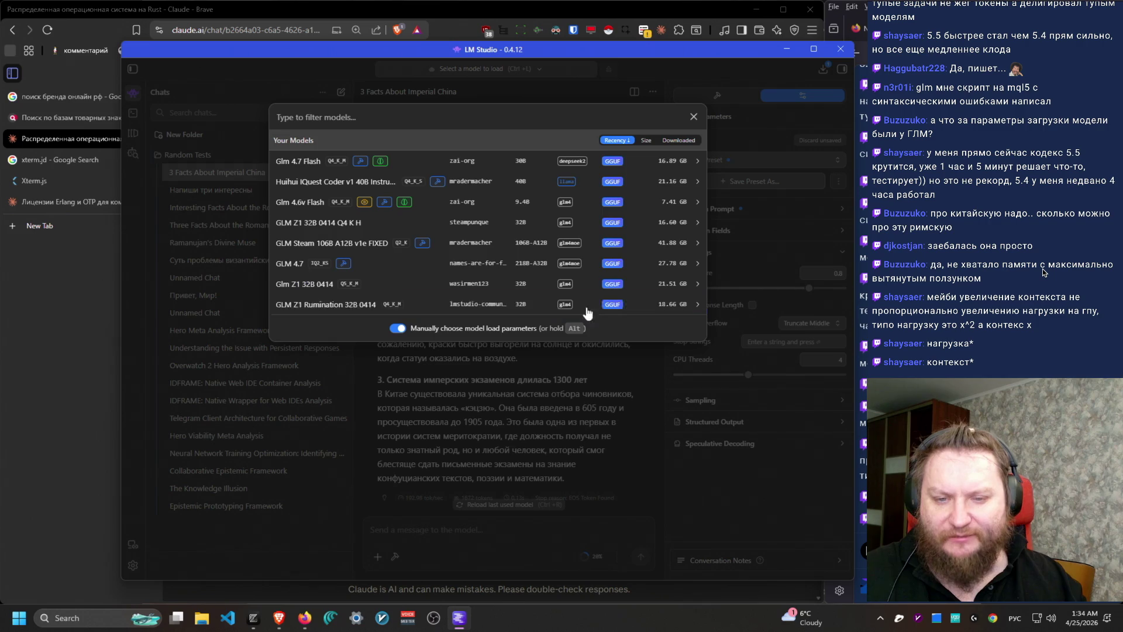
left_click(526, 160)
left_click_drag(399, 247, 519, 250)
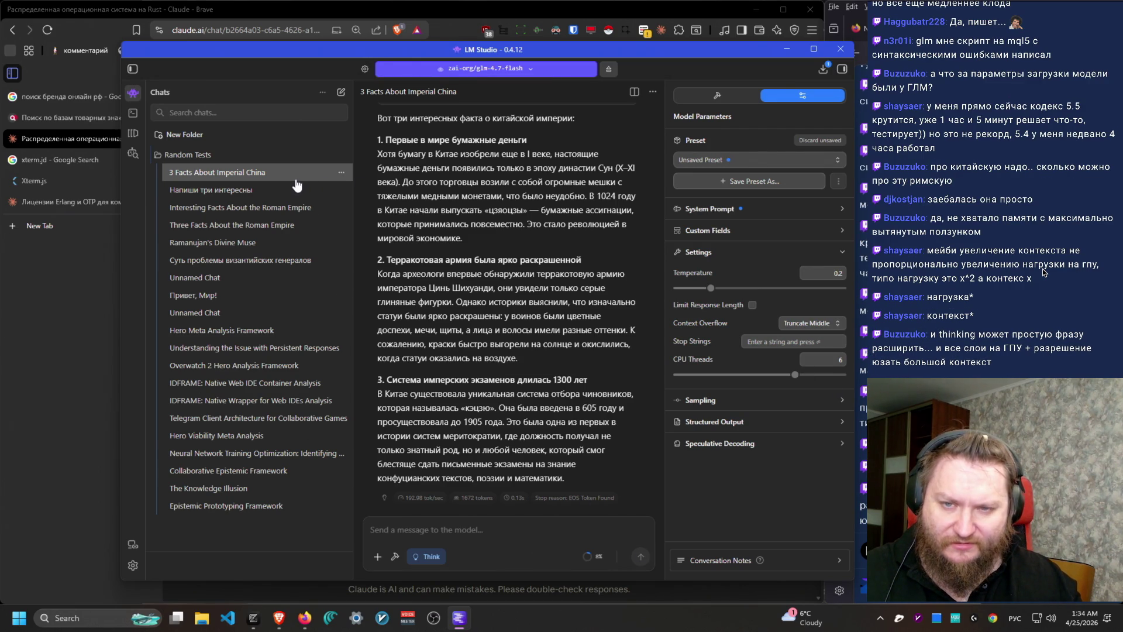
Step: Select the original imperial China prompt text for reuse
scroll(581, 352, "up", 10)
scroll(594, 401, "up", 5)
left_click_drag(606, 155, 508, 133)
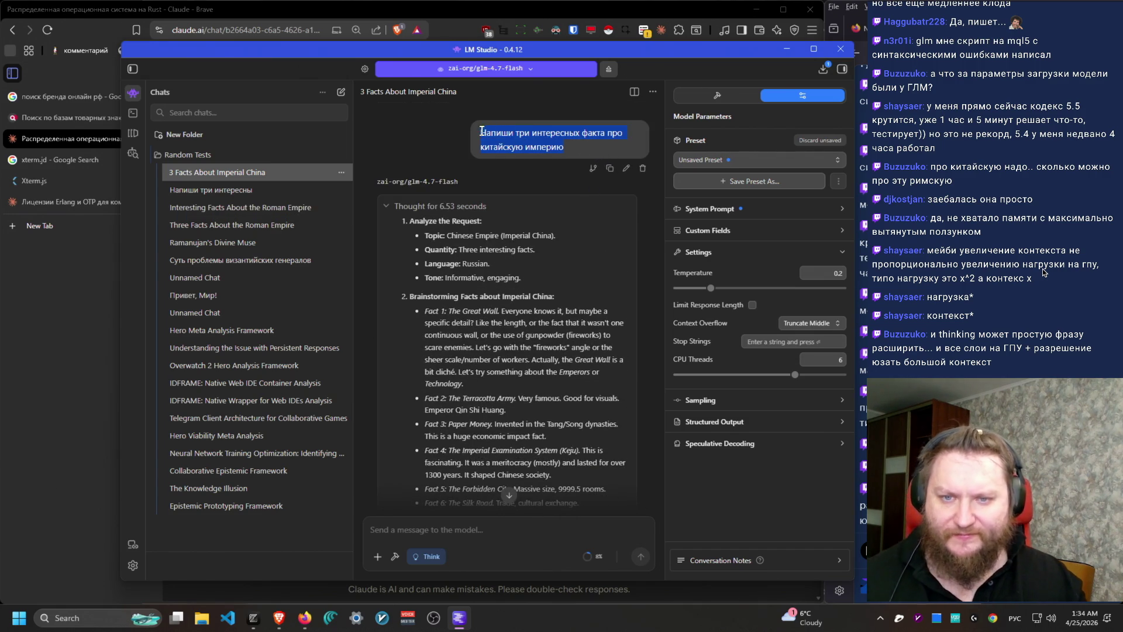
Step: Paste the Chinese empire facts prompt into a new chat, send it, and expand the thinking
left_click(341, 93)
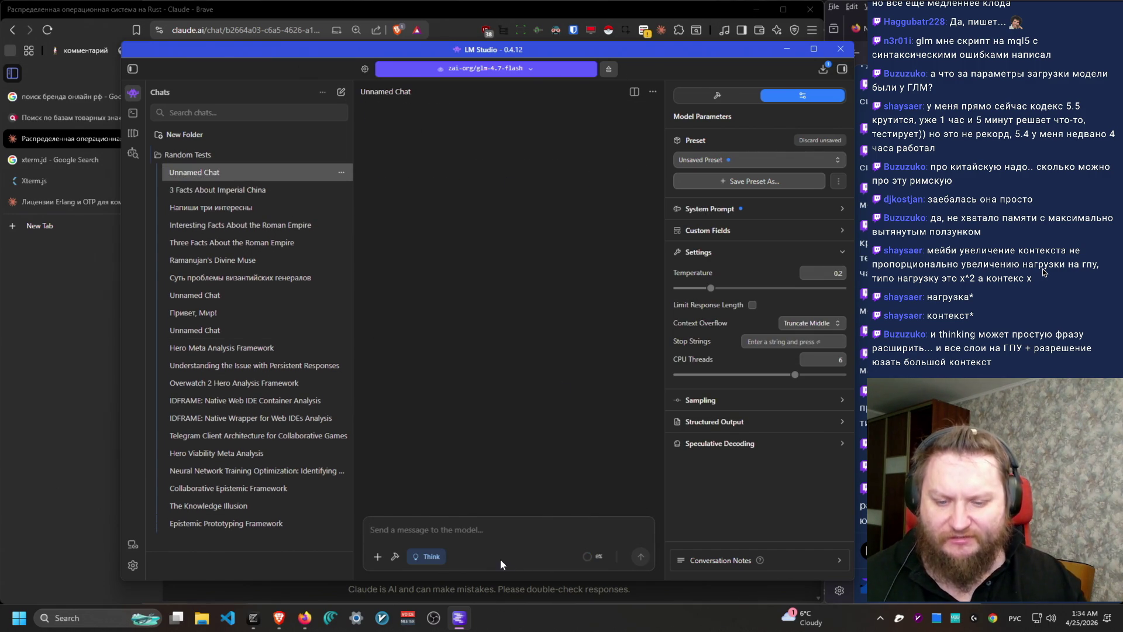
type("Напиши три интересных факта про китайскую империю")
key("Return")
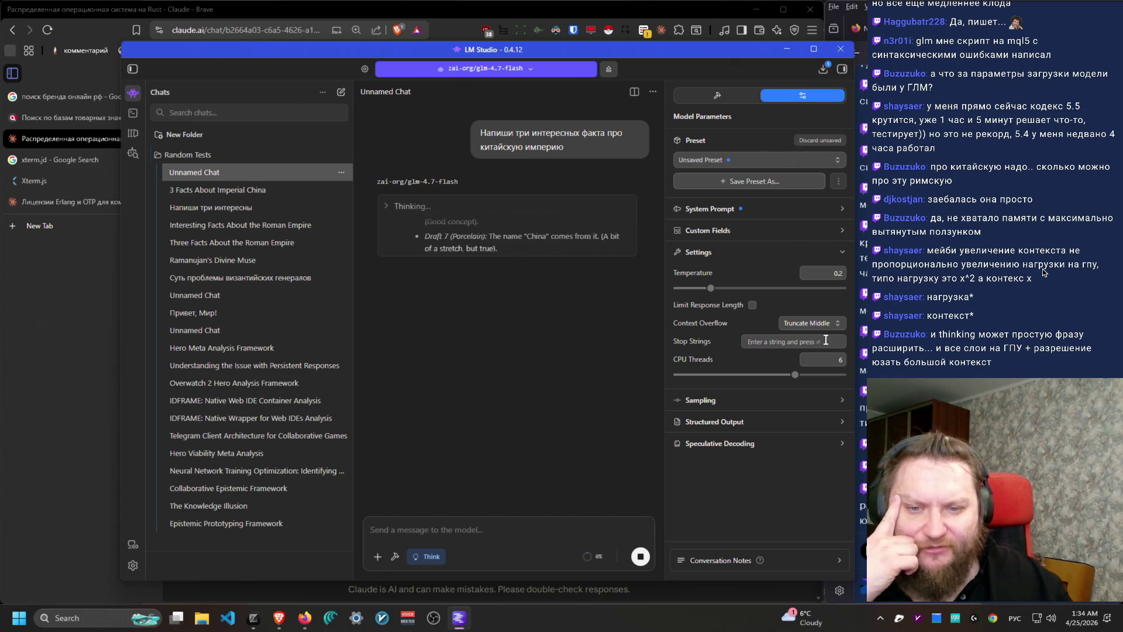
left_click(488, 257)
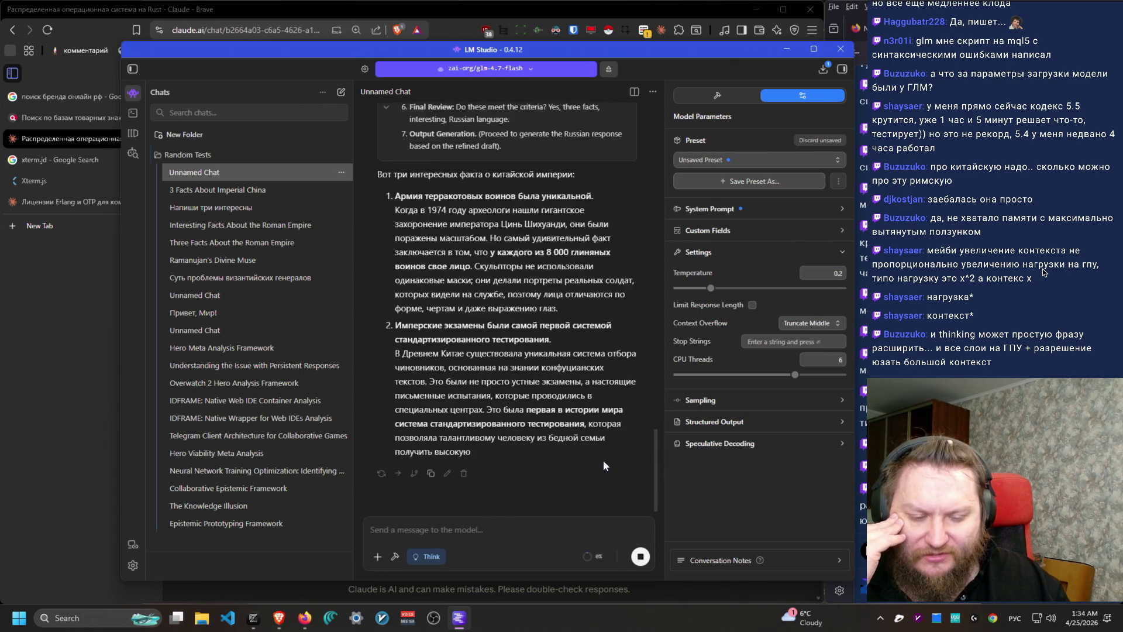
scroll(604, 462, "up", 5)
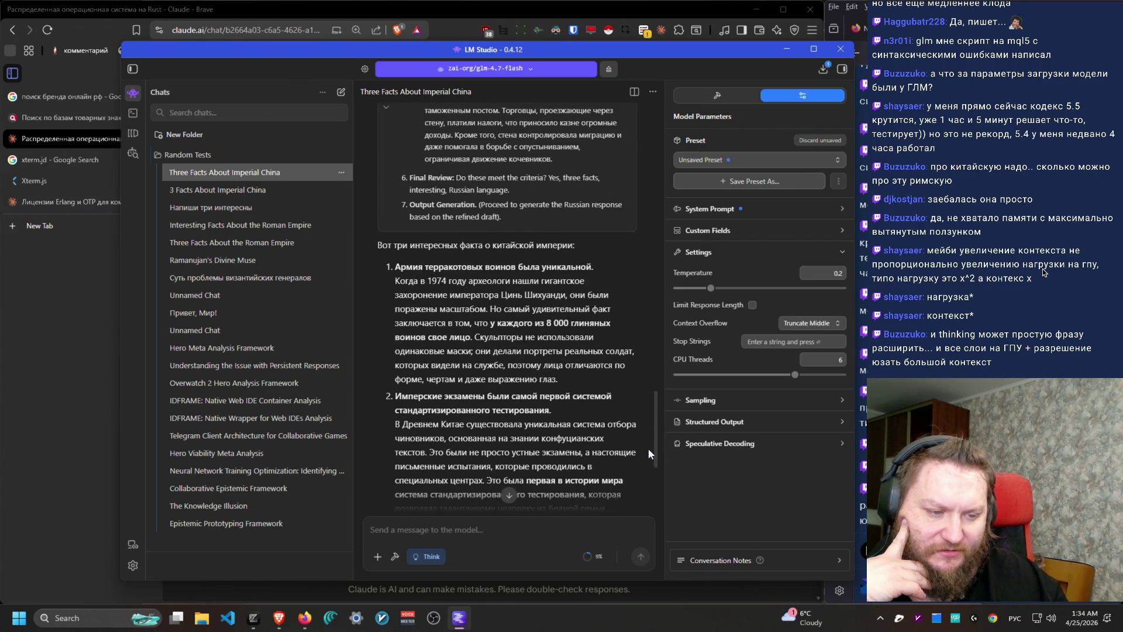
Step: Check the browser, then return to LM Studio and scroll through the imperial China reply
left_click(1044, 272)
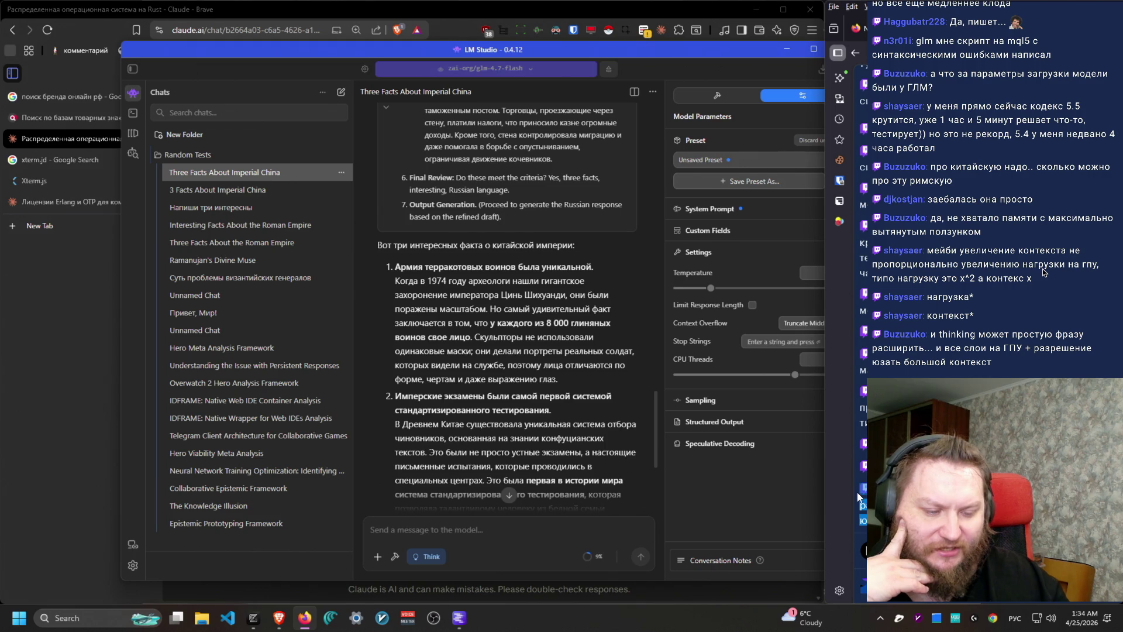
left_click(513, 390)
scroll(535, 490, "down", 3)
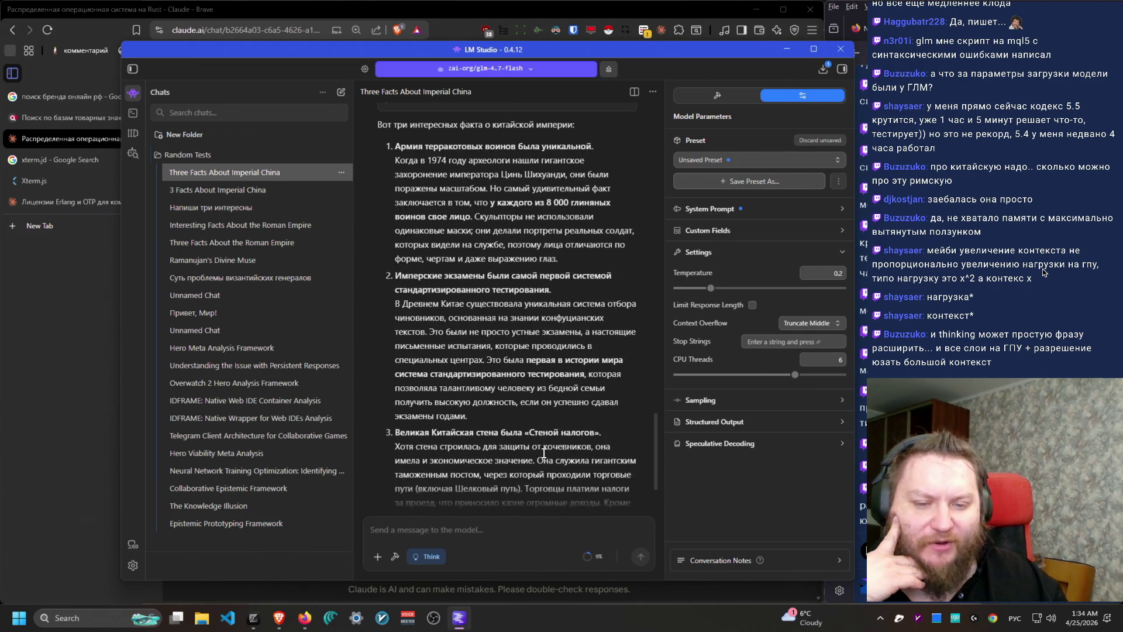
scroll(551, 460, "up", 10)
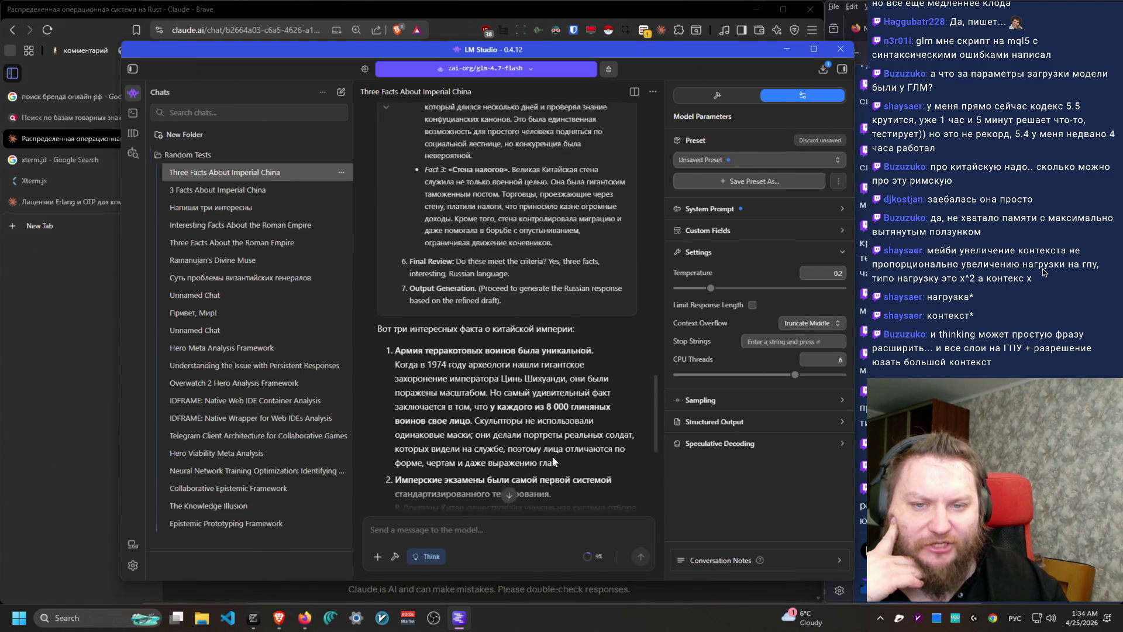
scroll(514, 295, "up", 5)
scroll(513, 351, "down", 15)
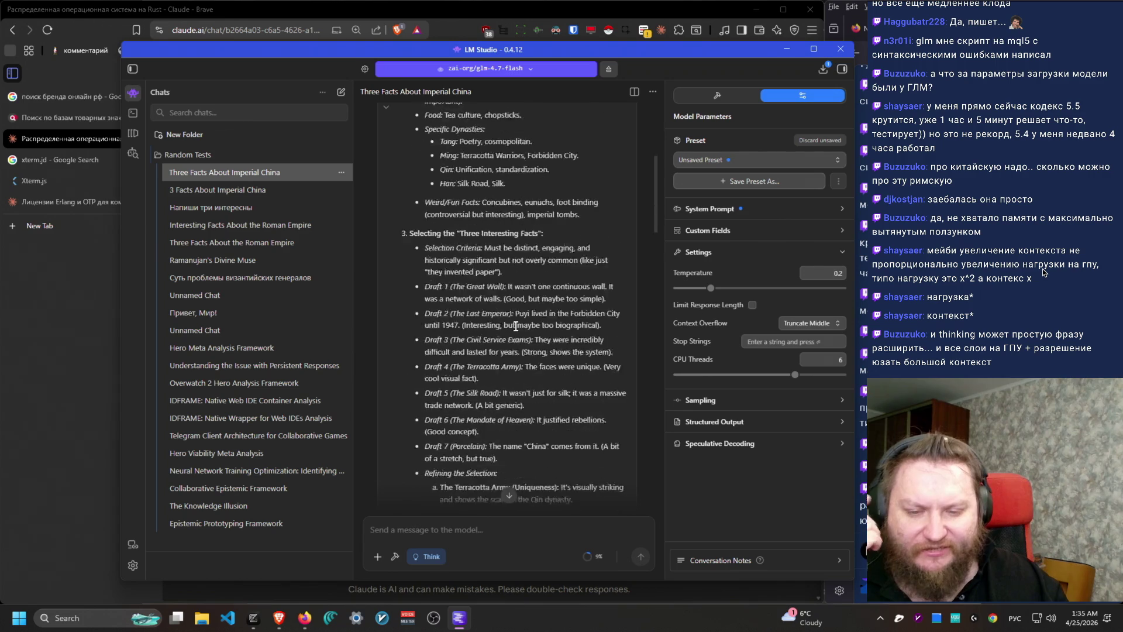
scroll(514, 392, "down", 2)
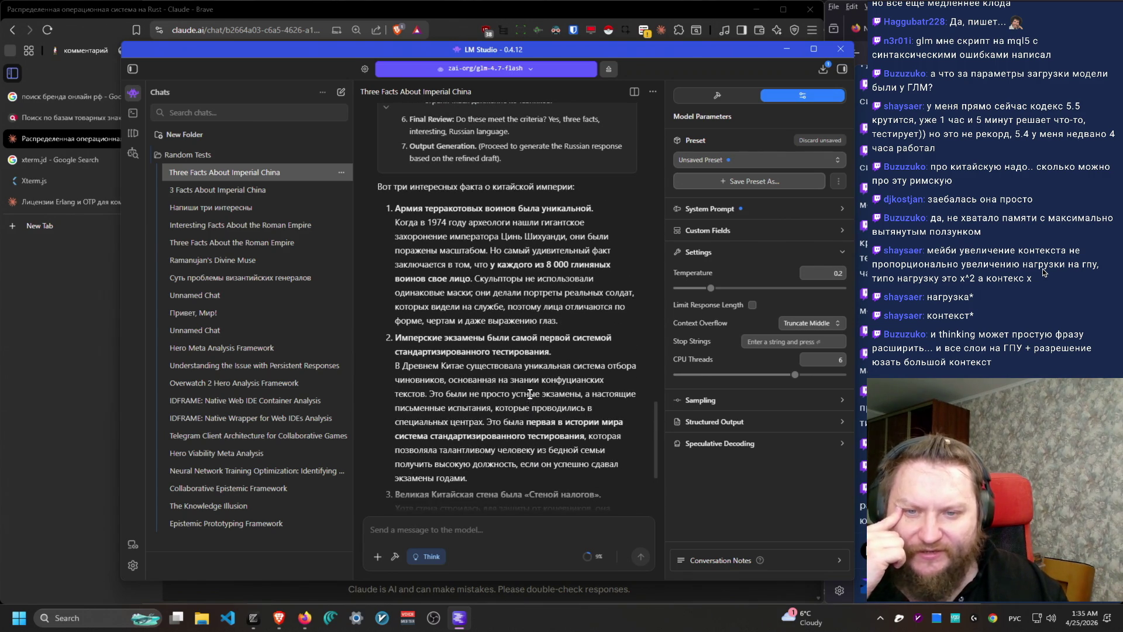
Step: Select the three fact headings and the Great Wall customs paragraph, then unload the GLM model
left_click_drag(388, 209, 592, 203)
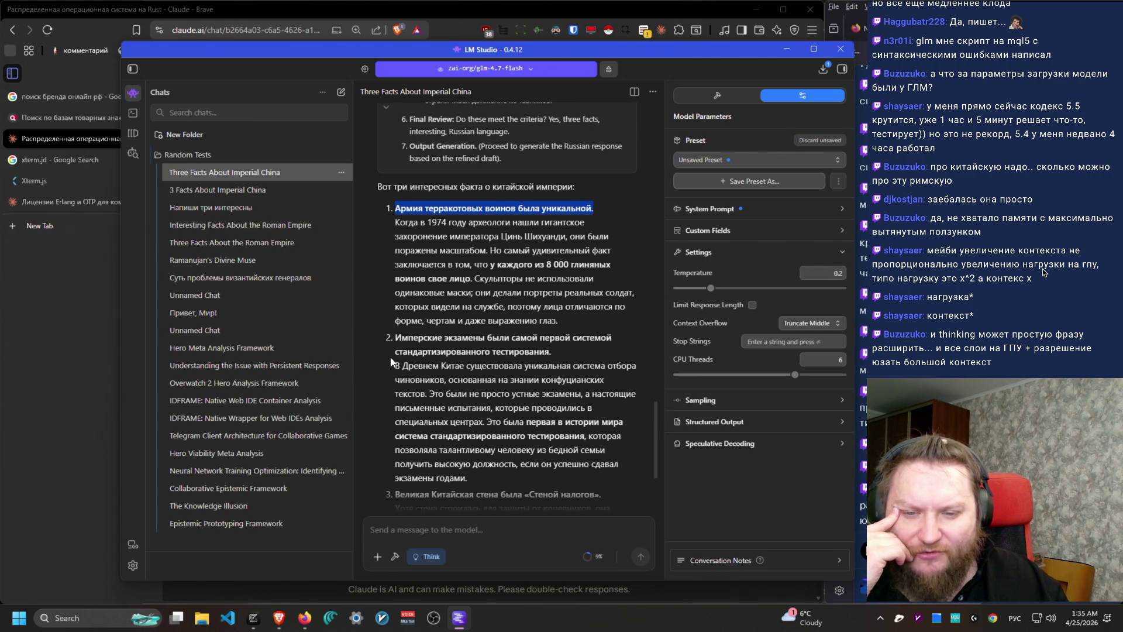
left_click_drag(392, 345, 595, 366)
scroll(558, 432, "down", 3)
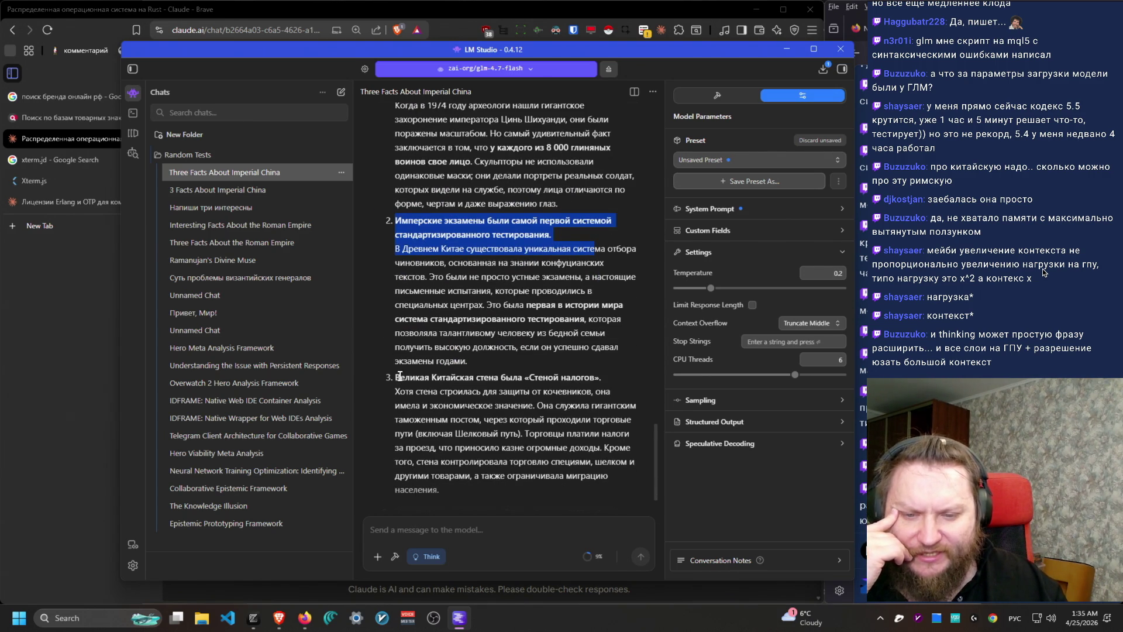
left_click_drag(396, 378, 602, 368)
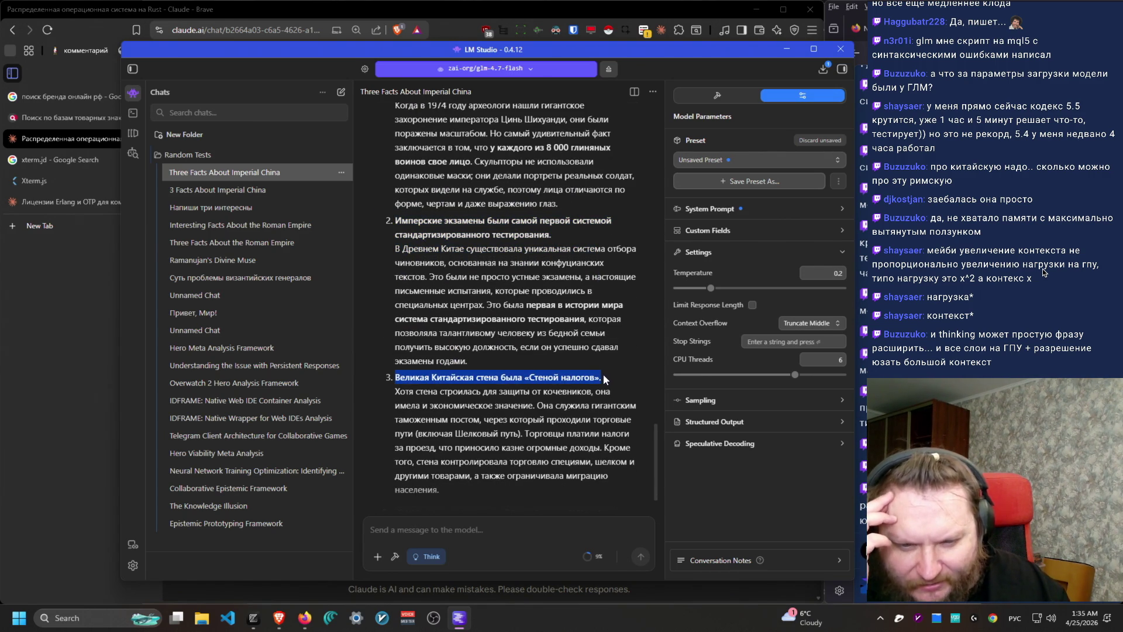
mouse_move(400, 388)
left_mouse_down()
mouse_move(602, 393)
mouse_move(602, 486)
mouse_move(541, 421)
mouse_move(544, 406)
mouse_move(642, 407)
mouse_move(631, 477)
mouse_move(616, 492)
mouse_move(391, 390)
mouse_move(397, 468)
mouse_move(381, 395)
left_mouse_up()
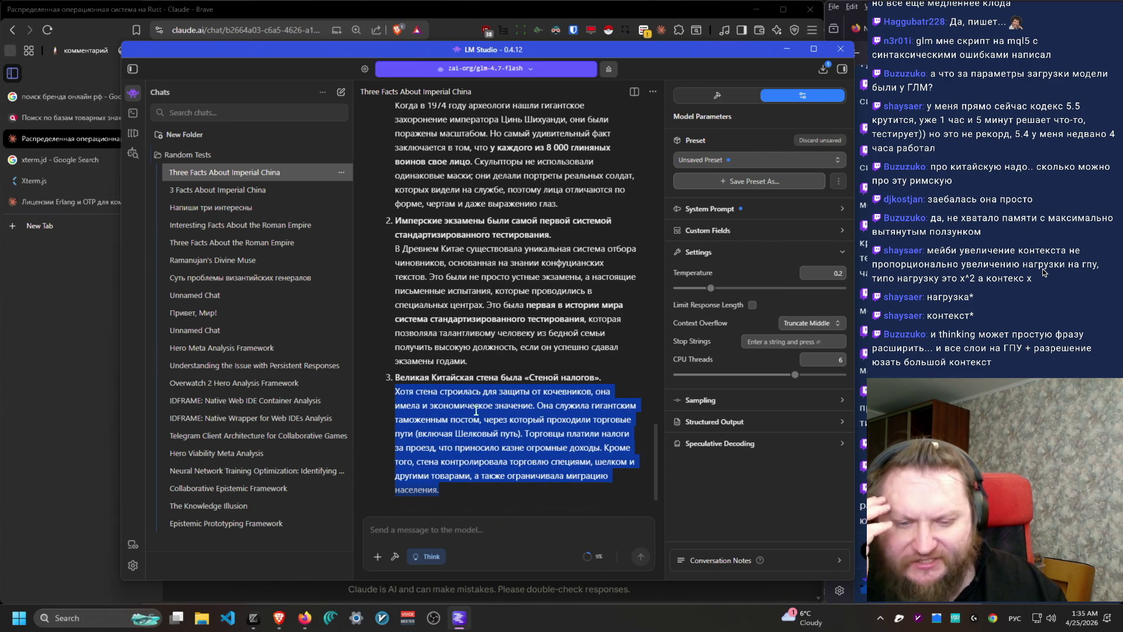
scroll(468, 416, "up", 5)
left_click(611, 70)
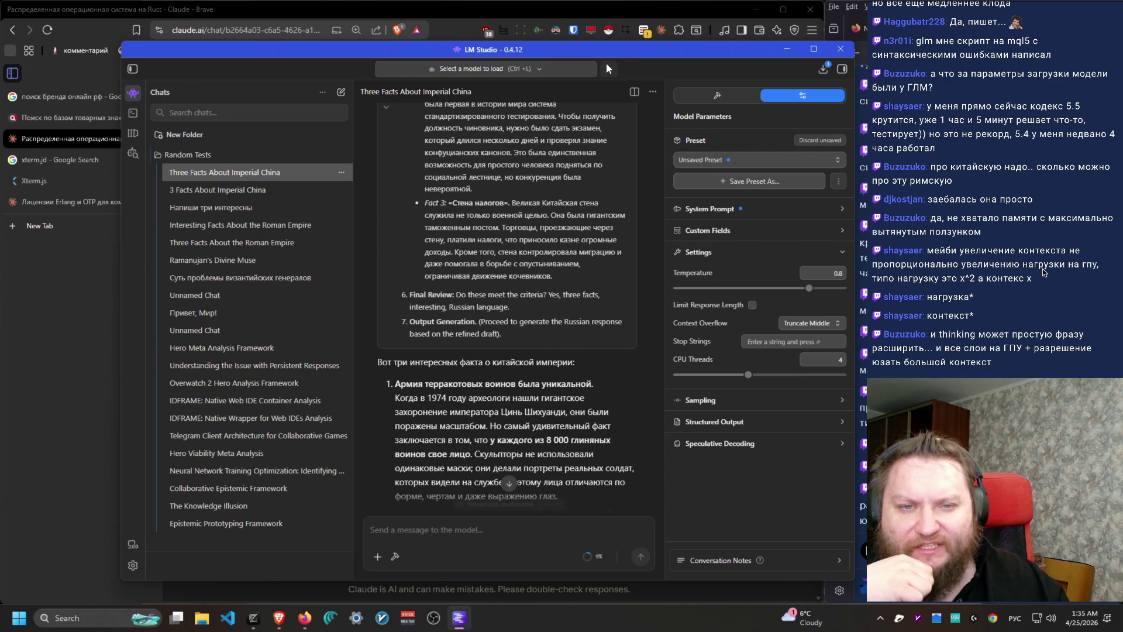
Step: Eject the current model, load Glm 4.7 Flash with a 47044-token context, and open a new empty chat
left_click(552, 74)
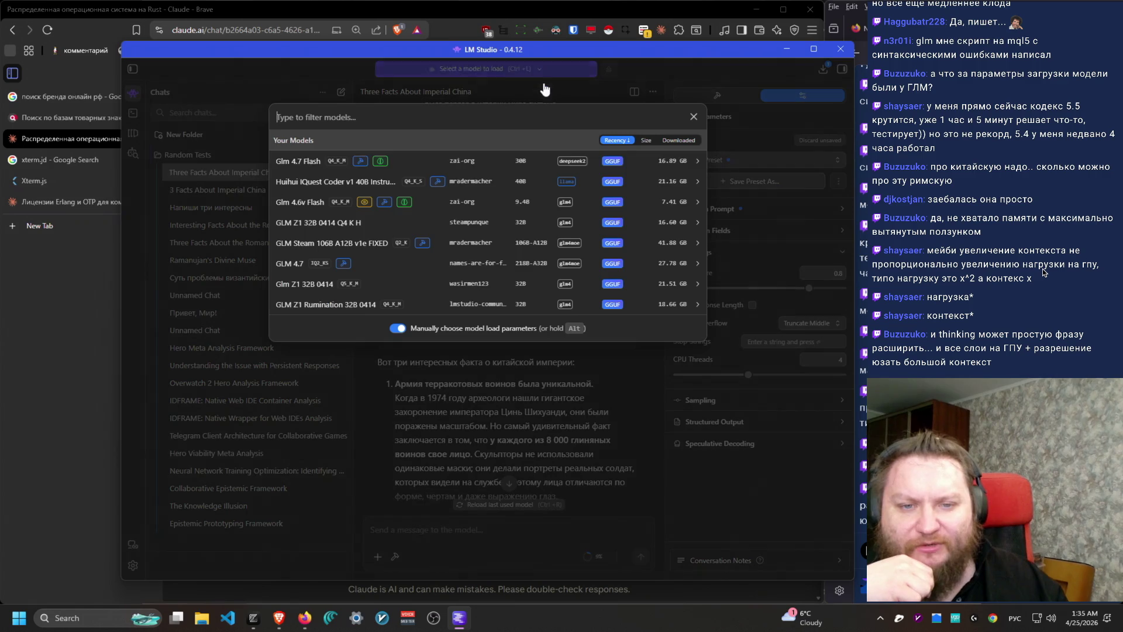
left_click(579, 163)
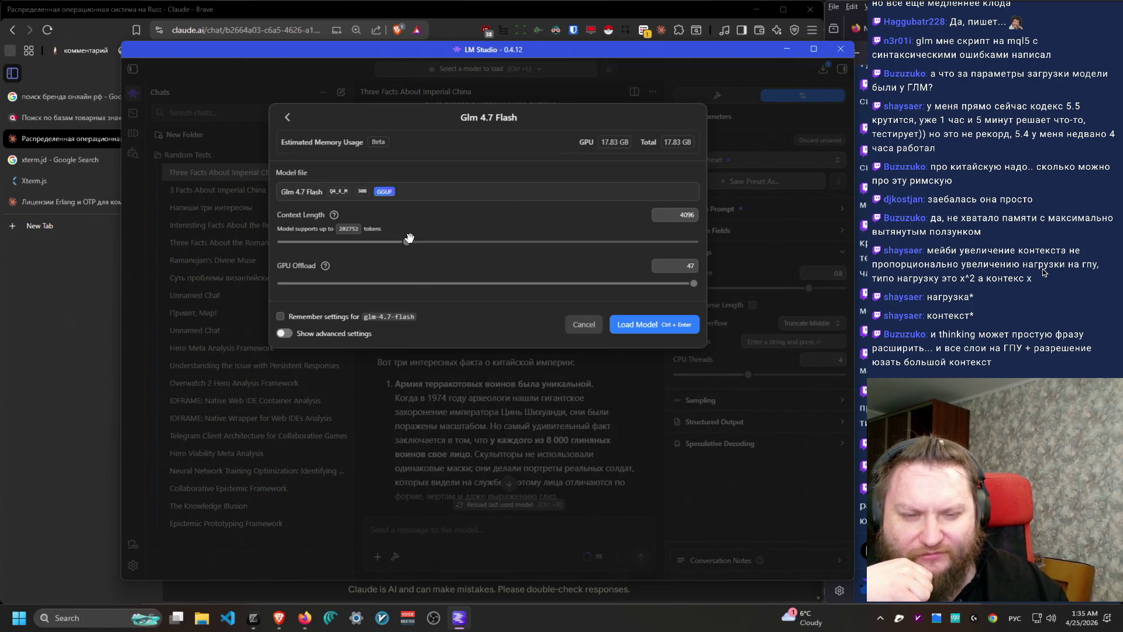
left_click_drag(408, 239, 568, 250)
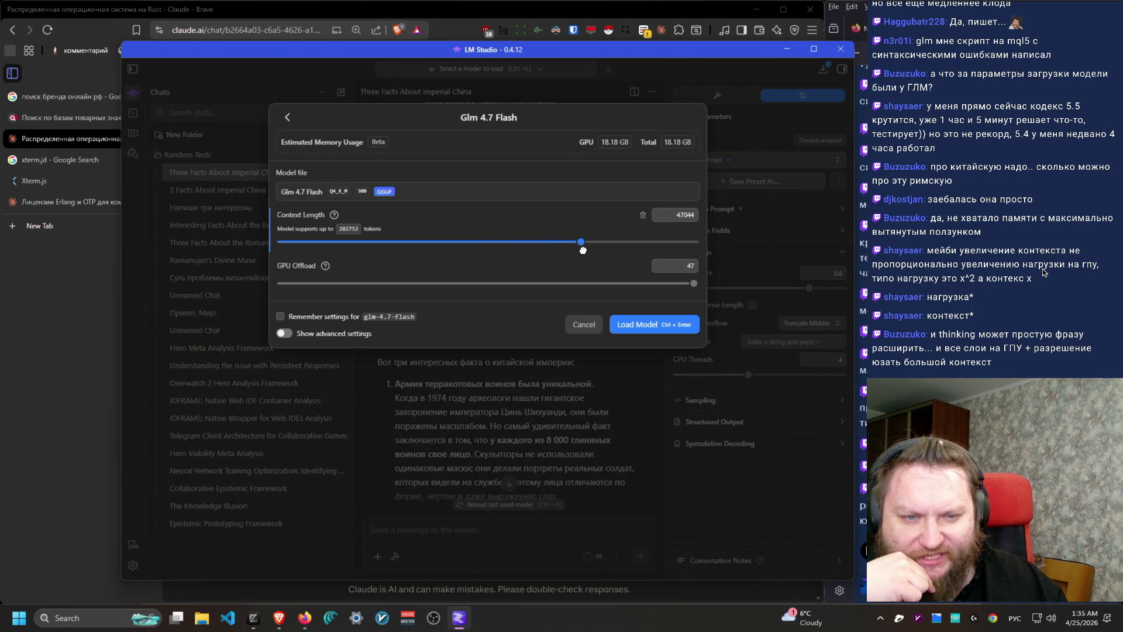
left_click(654, 331)
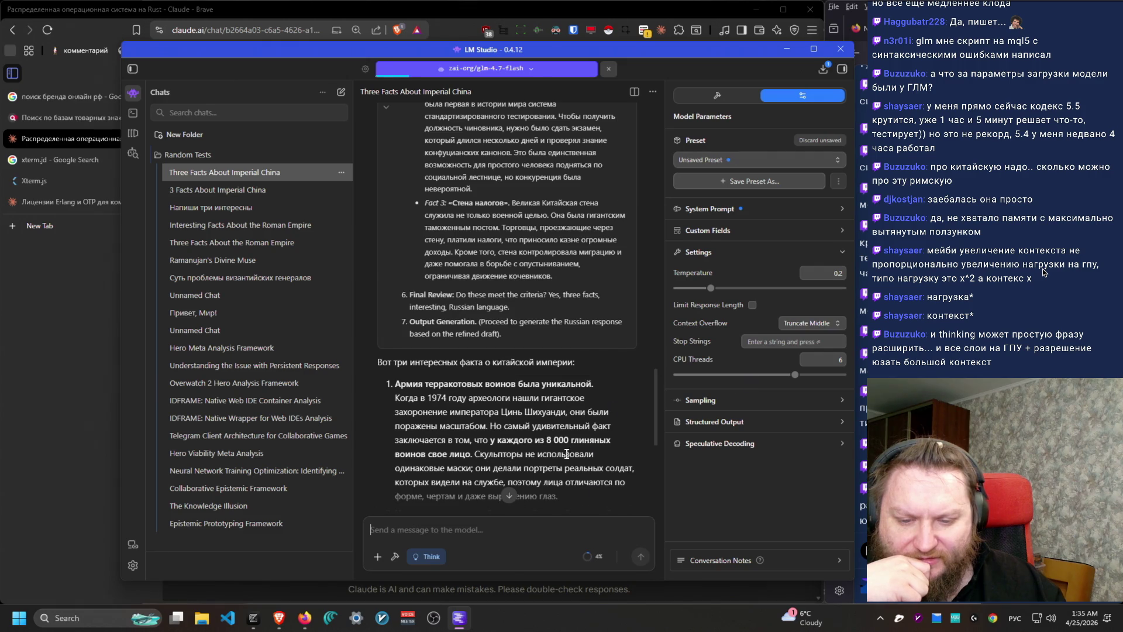
scroll(602, 436, "down", 6)
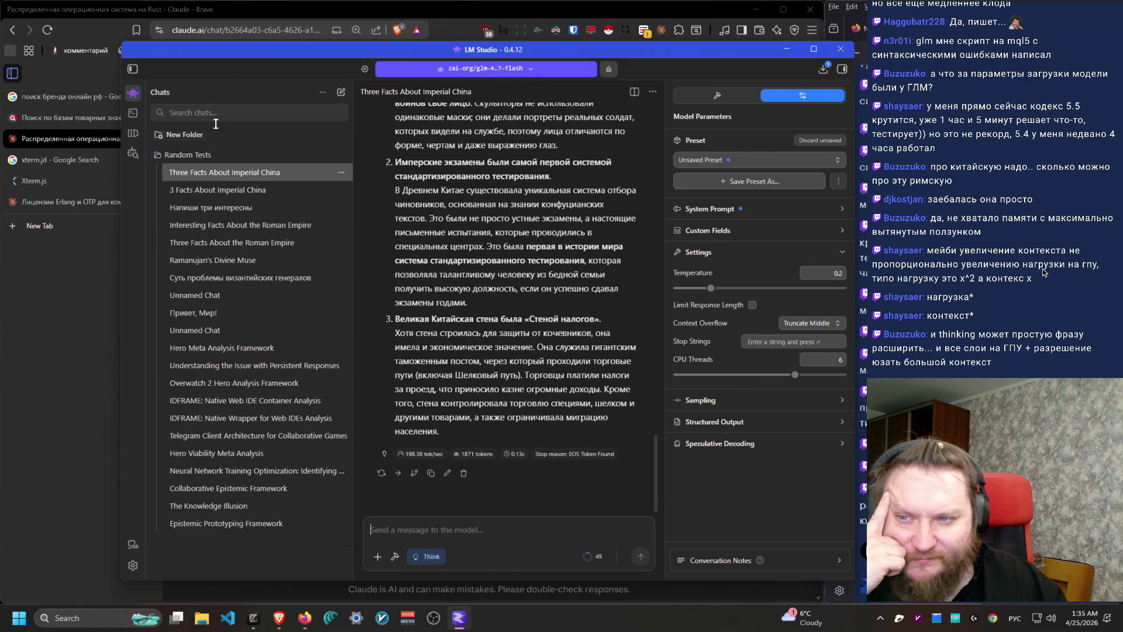
left_click(341, 92)
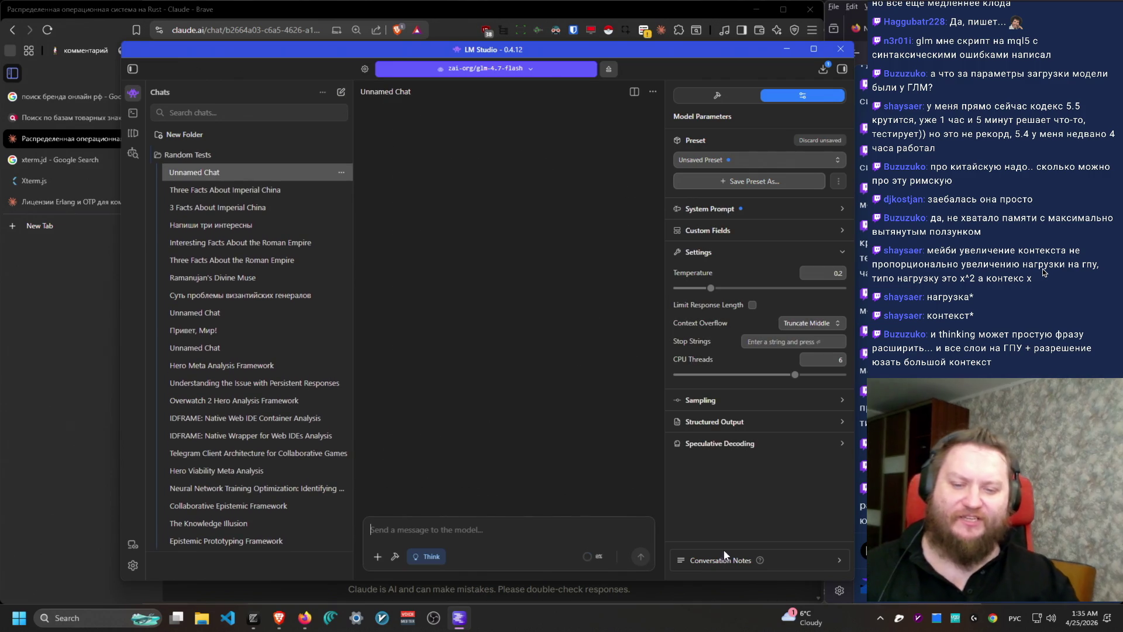
Step: Send 'Напиши три интересных факта про китайскую империю', expand the reasoning, and stop the generation
type("Напиши три интересных факта про китайскую империю")
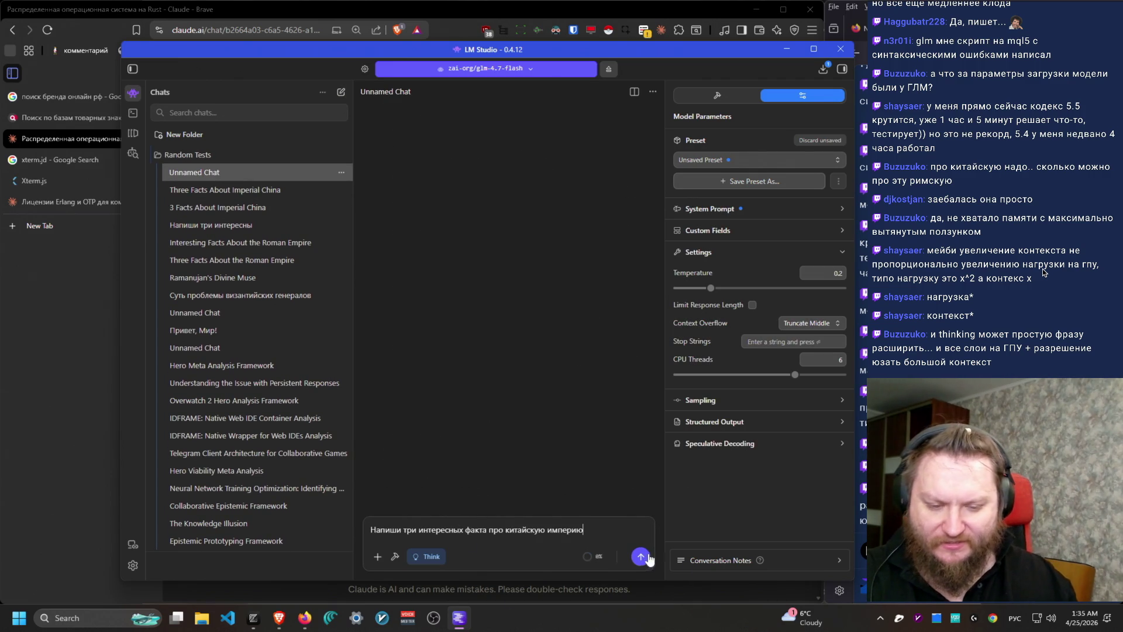
left_click(648, 555)
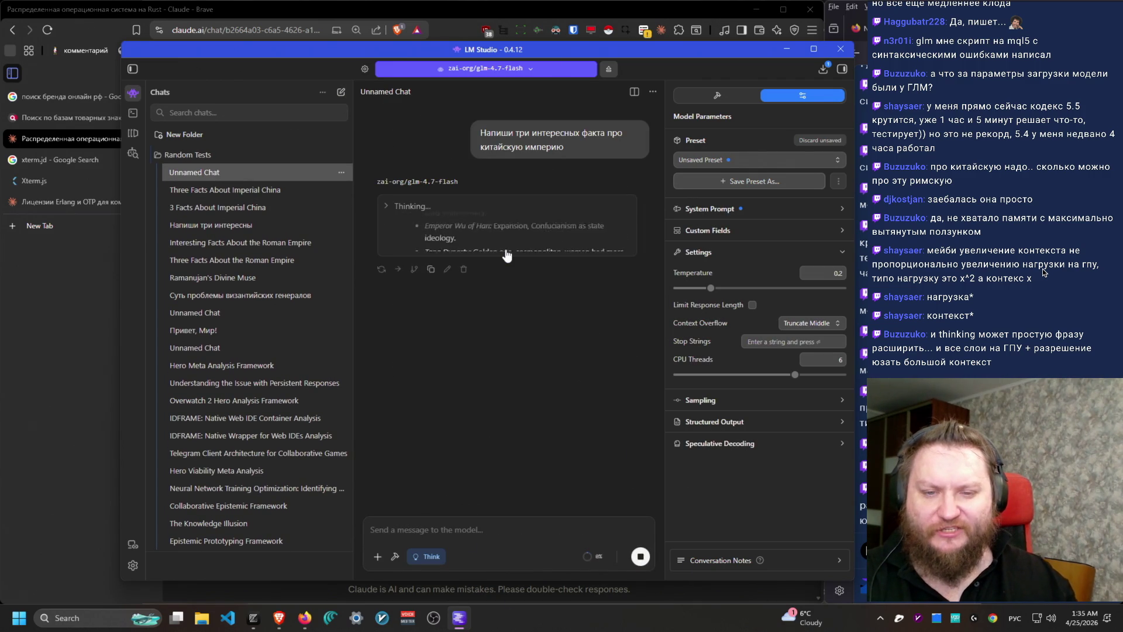
left_click(507, 255)
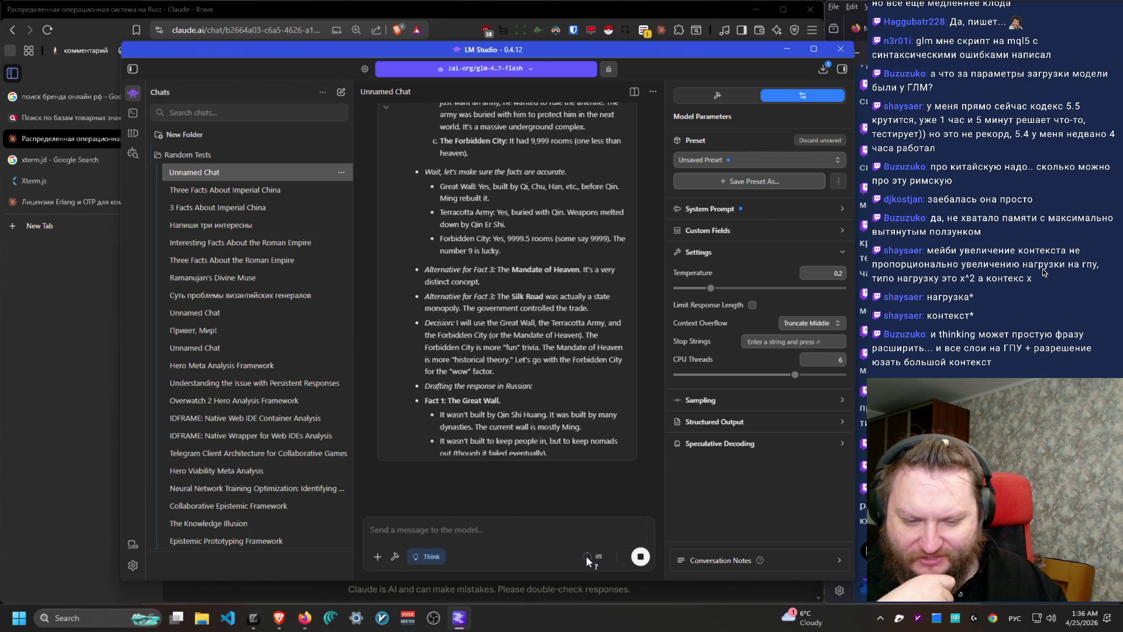
mouse_move(594, 556)
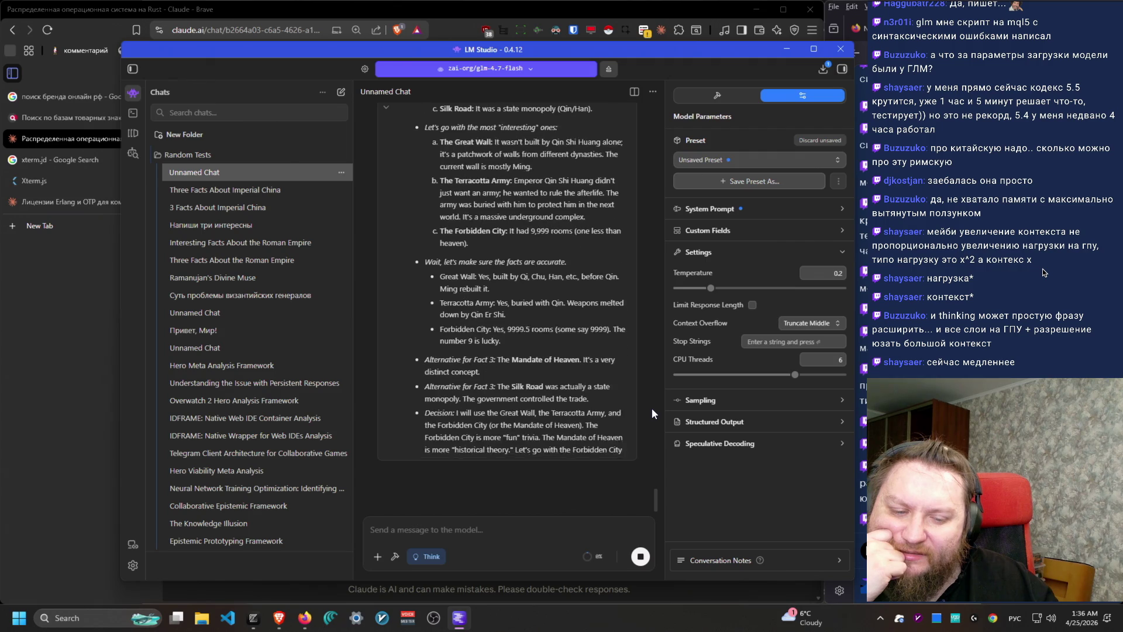
left_click(640, 556)
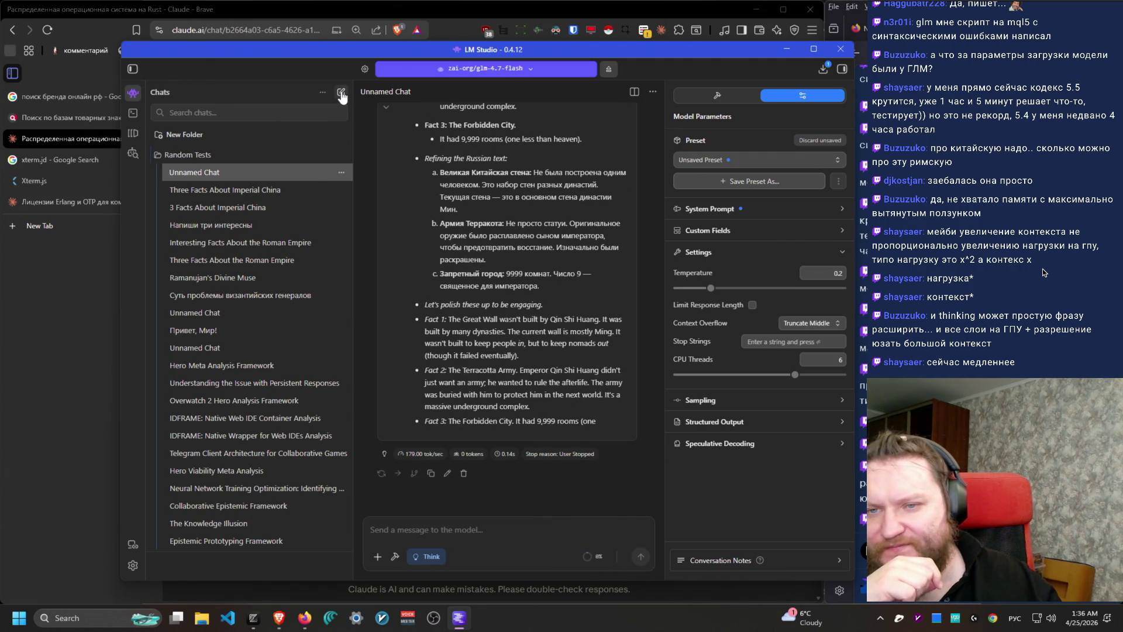
Step: Start another new chat and expand the empty System Prompt settings in the right panel
left_click(341, 94)
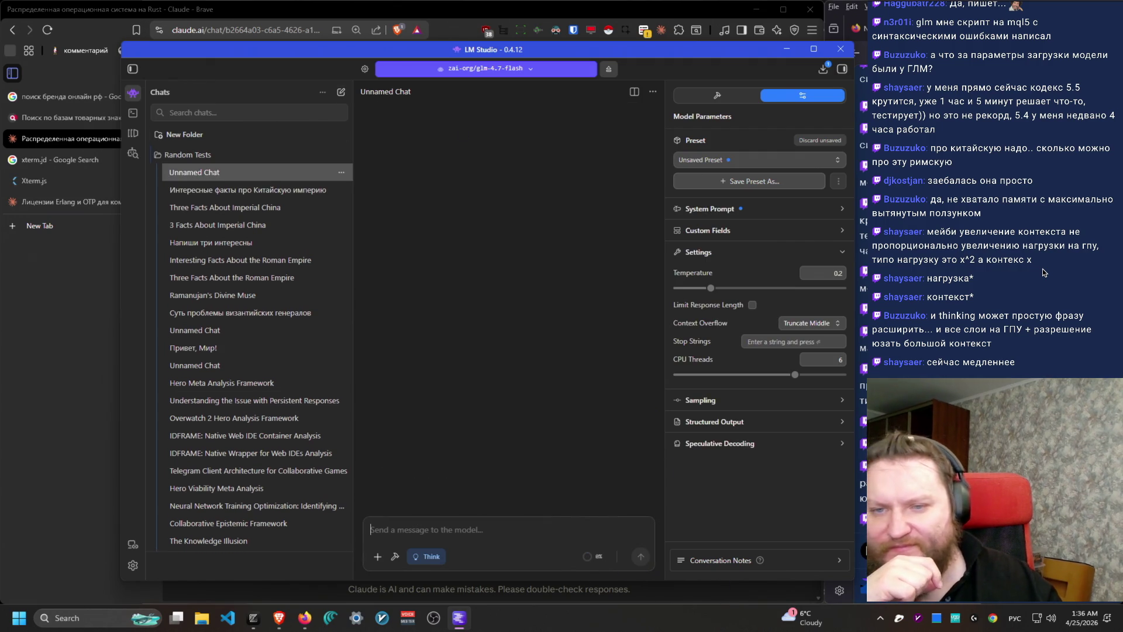
left_click(837, 161)
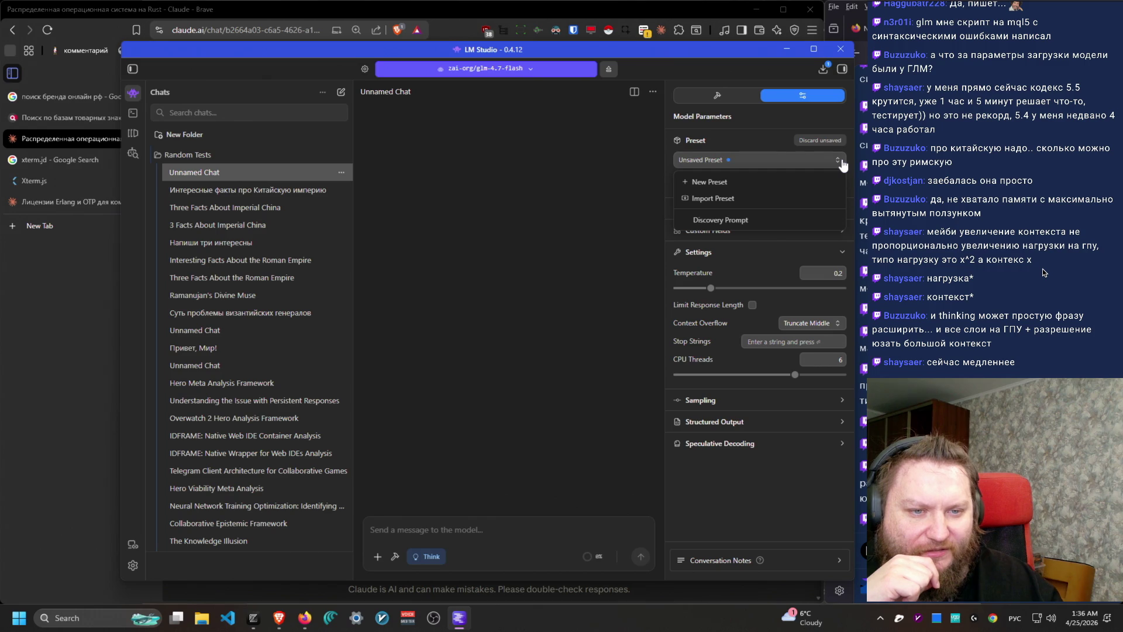
left_click(841, 161)
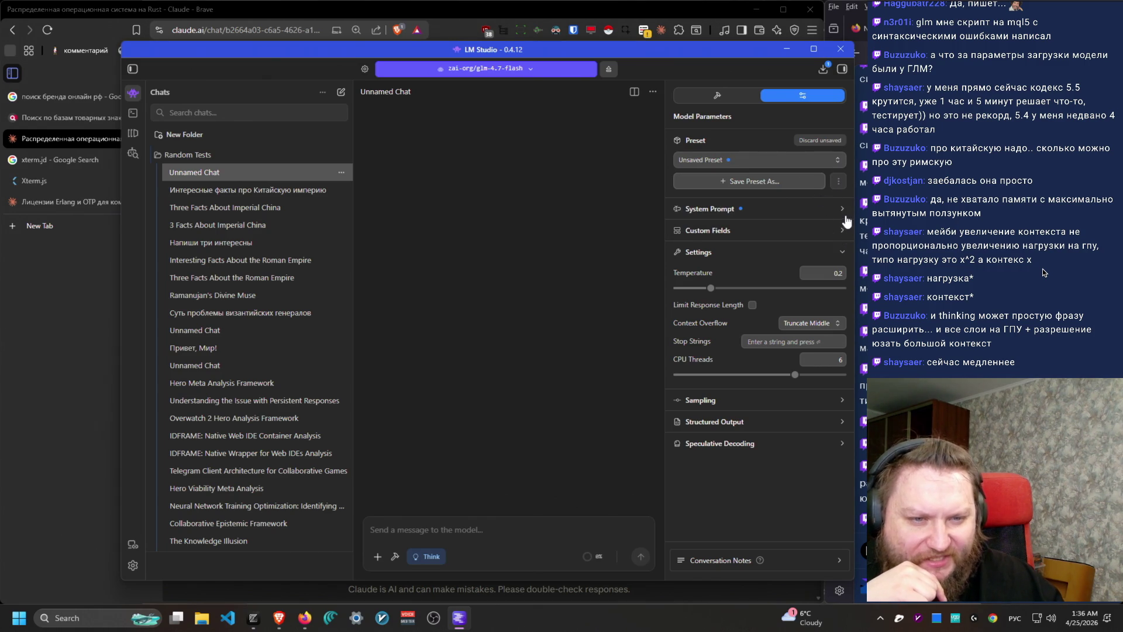
left_click(822, 212)
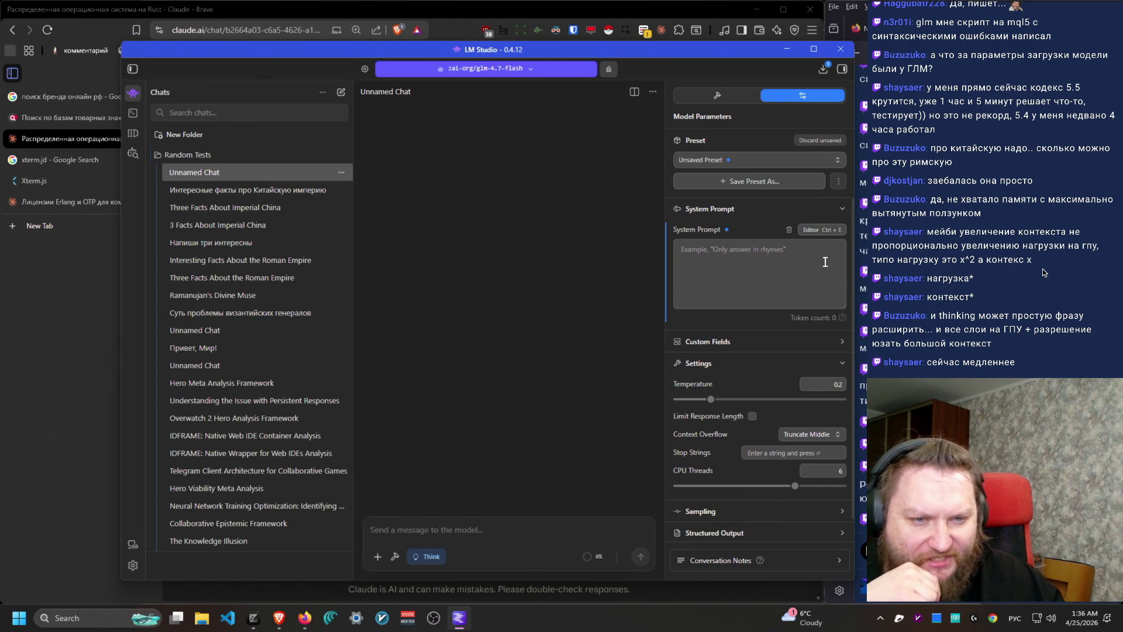
mouse_move(722, 237)
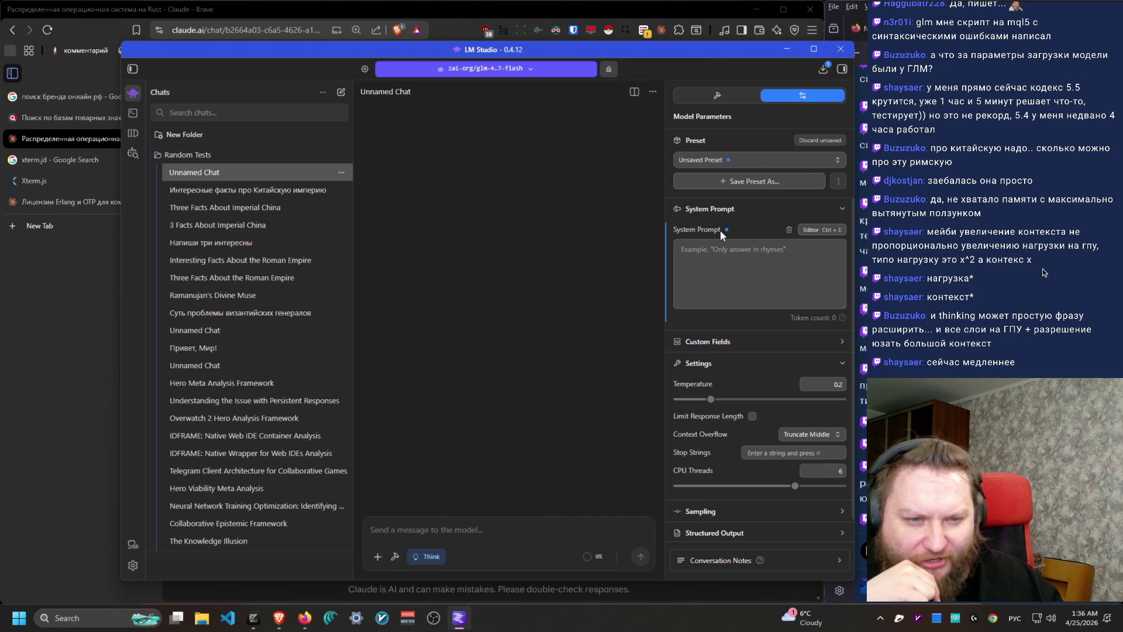
left_click(742, 270)
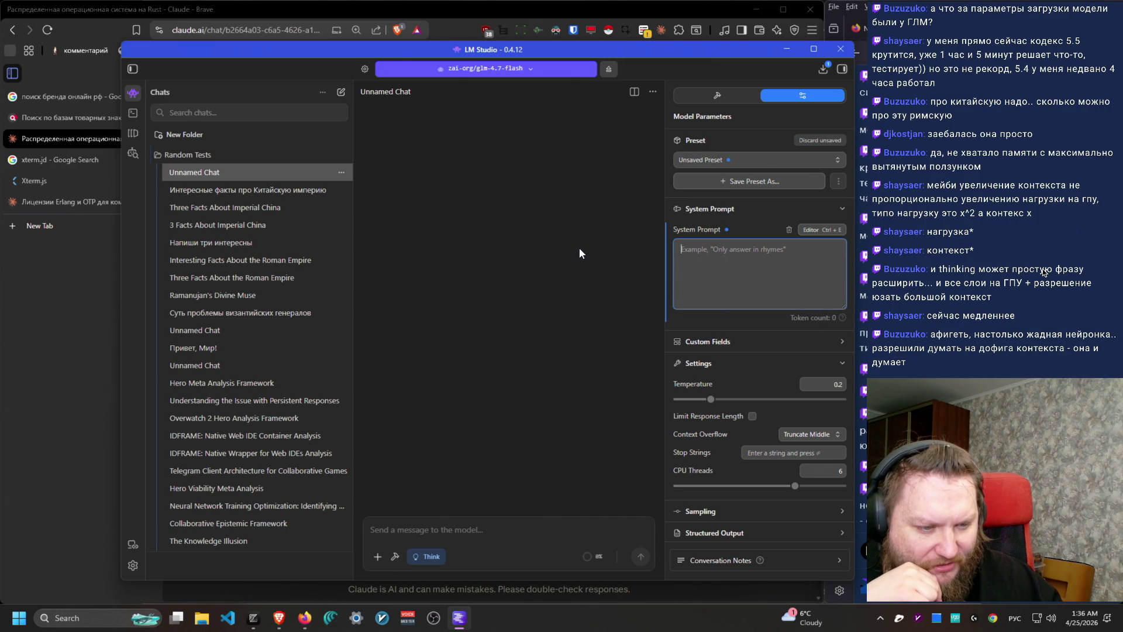
Step: Send the same Chinese empire three-facts prompt from the fresh chat
left_click(247, 192)
left_click(270, 178)
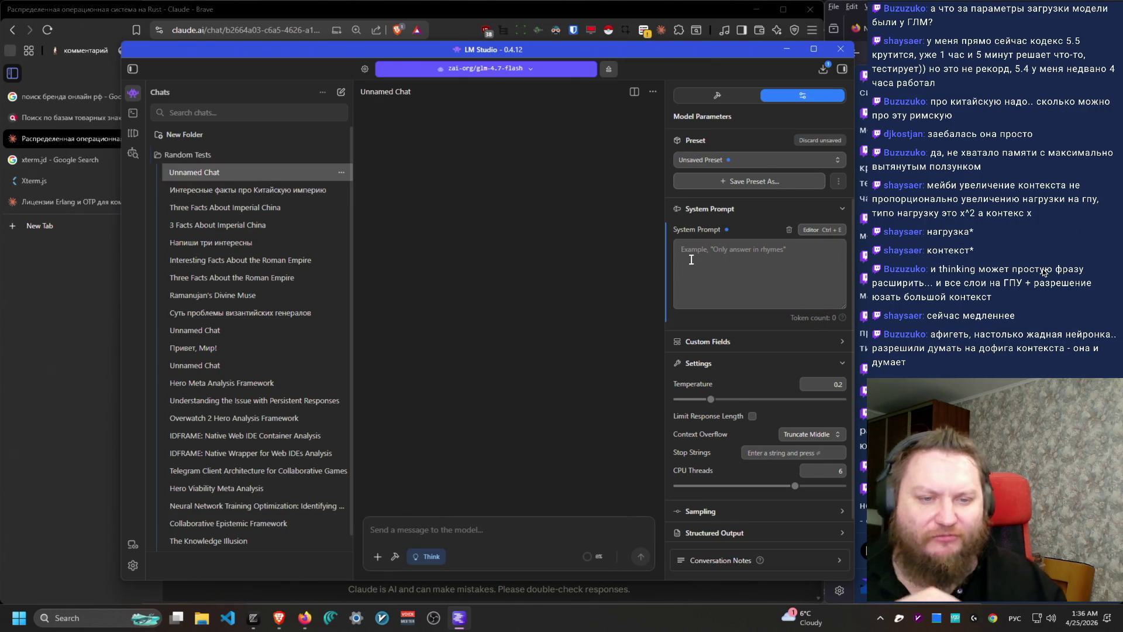
type("Напиши три интересных факта про китайскую империю")
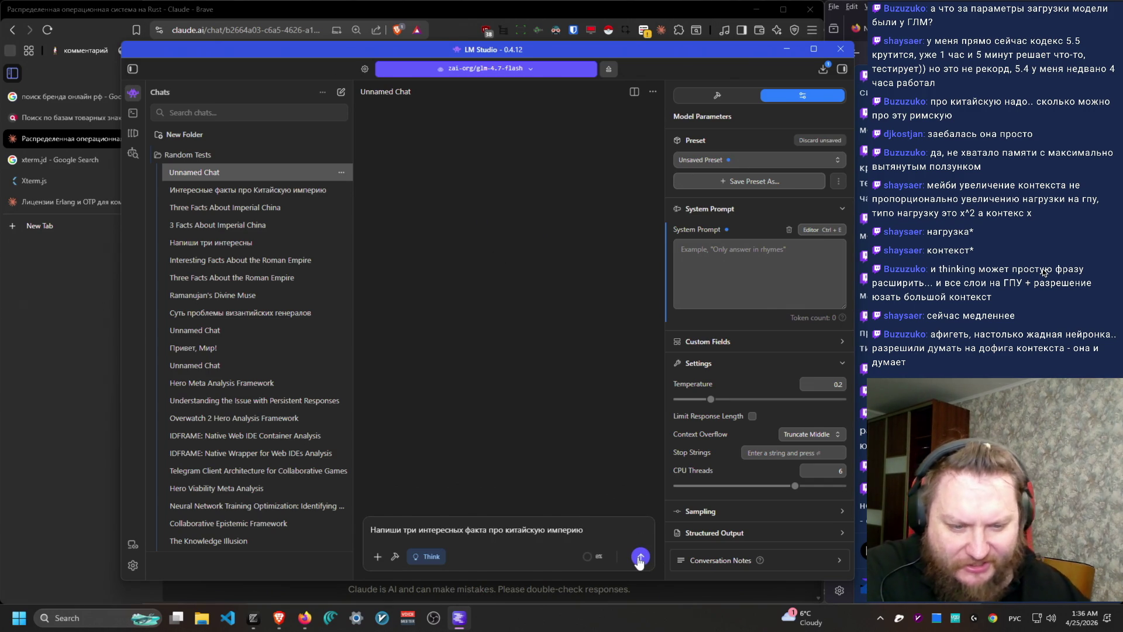
left_click(639, 557)
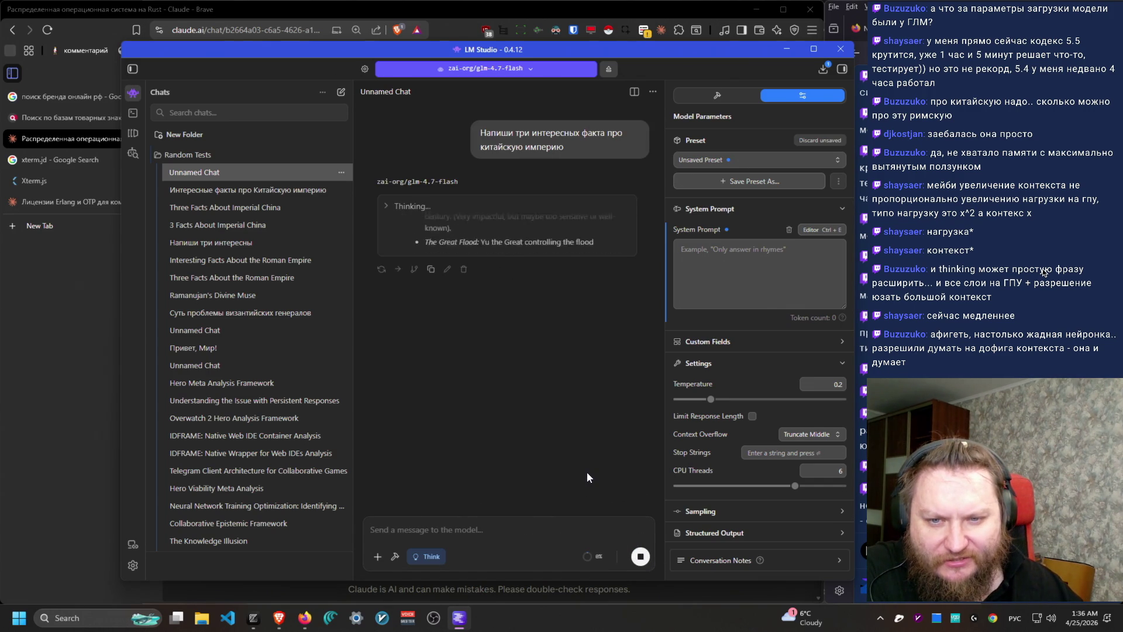
Step: Expand the reasoning and scroll through the answer on terracotta warriors, paper and the Great Wall
left_click(503, 243)
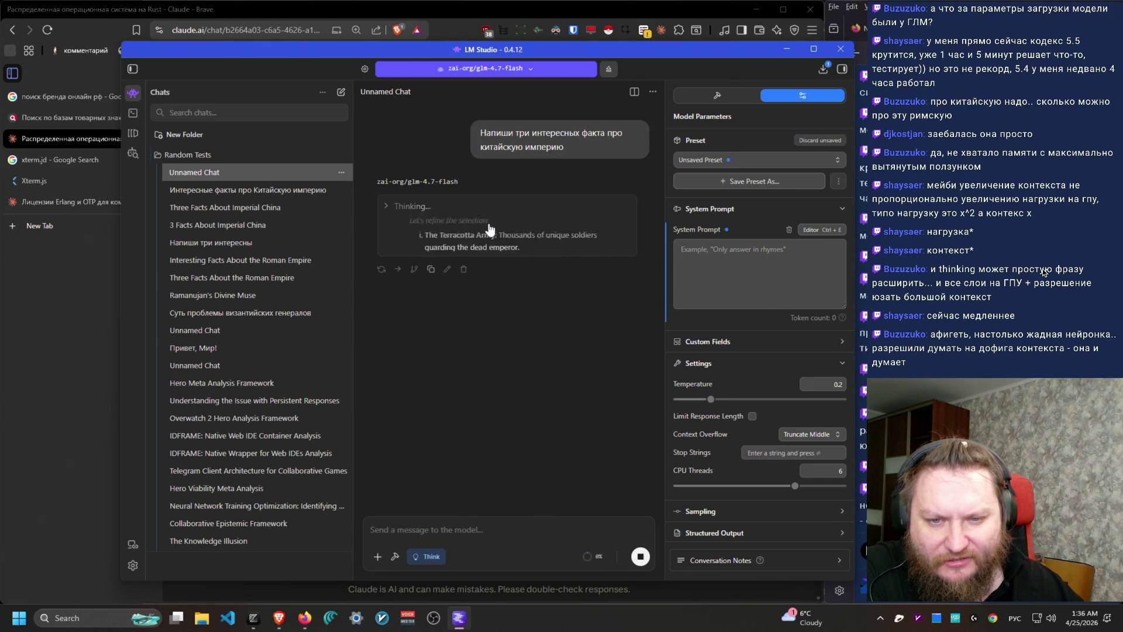
scroll(585, 380, "down", 10)
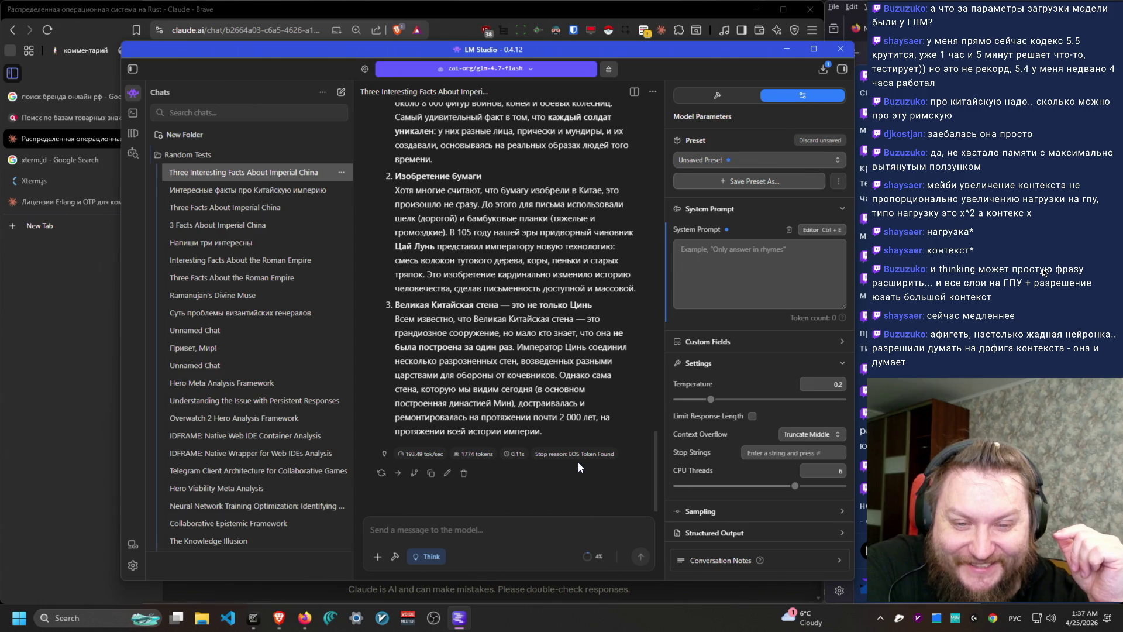
scroll(536, 372, "up", 5)
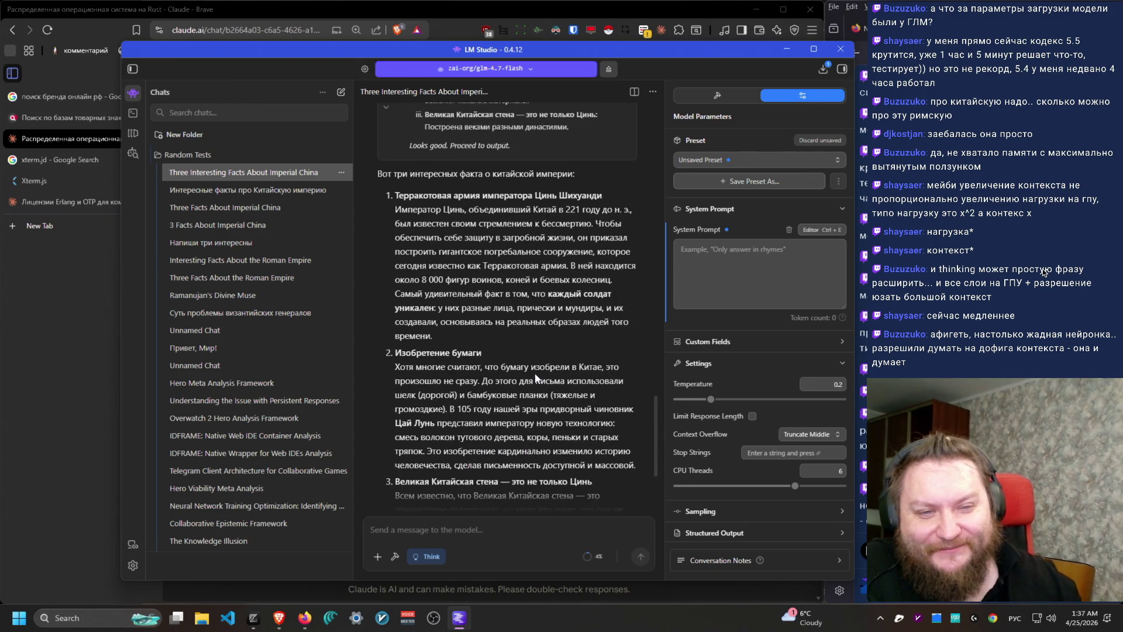
scroll(536, 372, "up", 10)
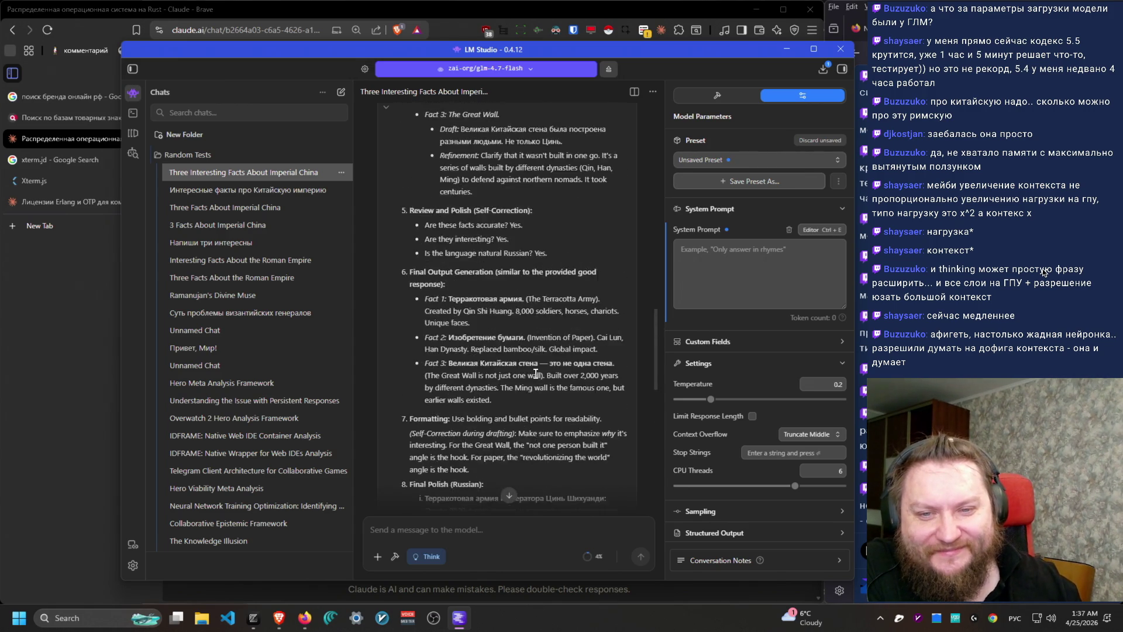
Step: Eject glm-4.7-flash from the model selector
left_click(526, 70)
left_click(535, 84)
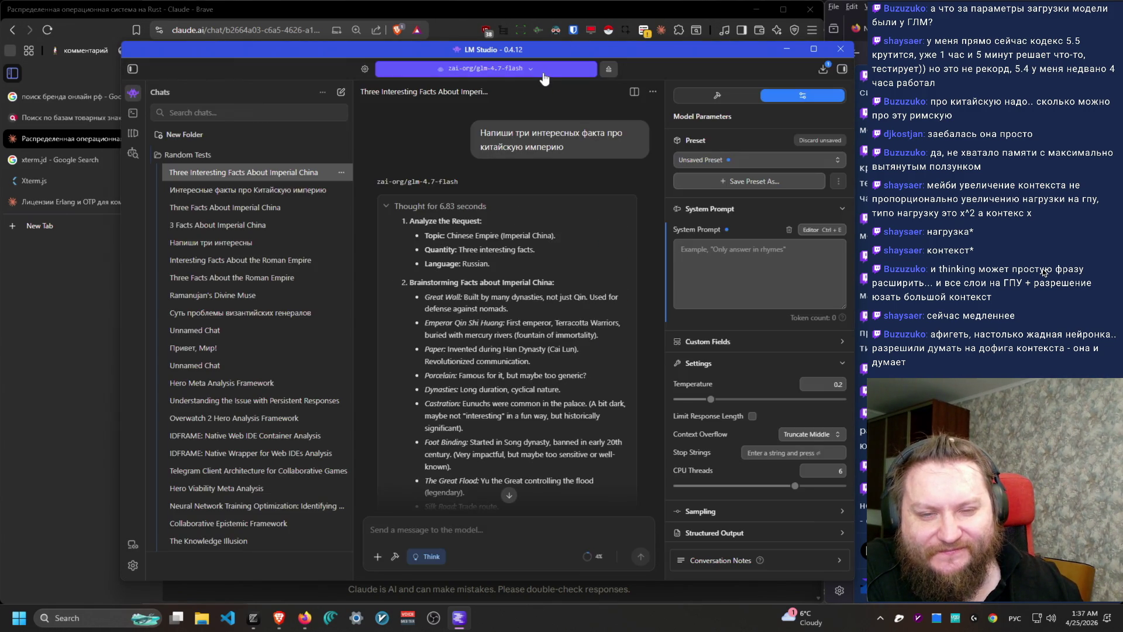
left_click(543, 75)
left_click(627, 85)
left_click(609, 71)
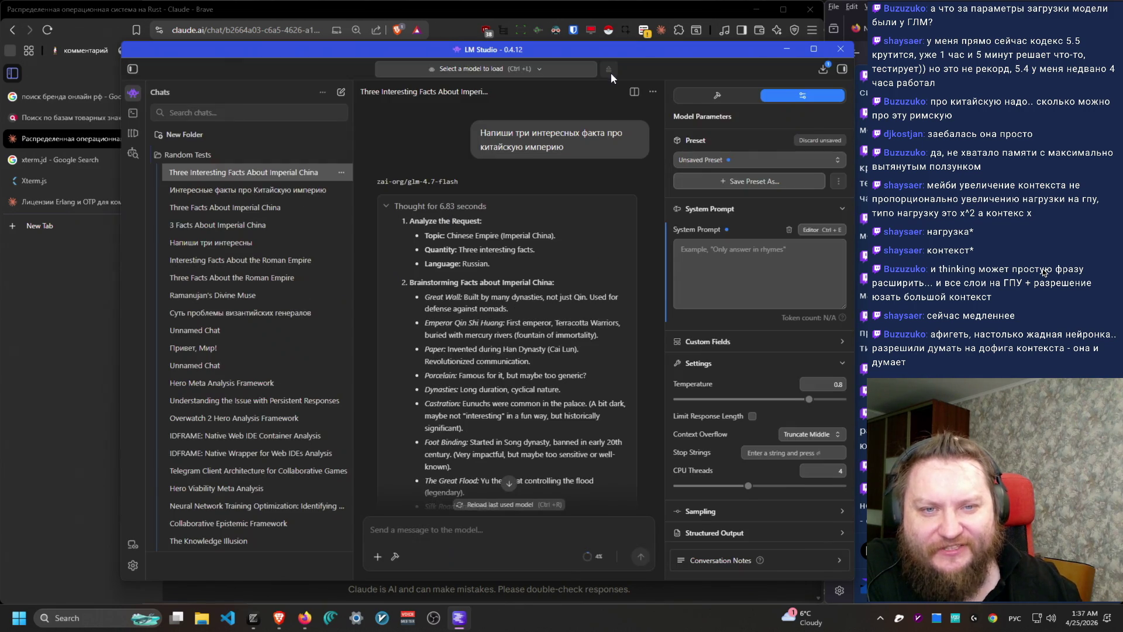
Step: Try loading Glm 4.7 Flash with a larger context (94204 tokens, typed 1228000), which fails
left_click(538, 72)
left_click(406, 164)
mouse_move(409, 238)
left_mouse_down()
mouse_move(687, 241)
mouse_move(636, 241)
left_mouse_up()
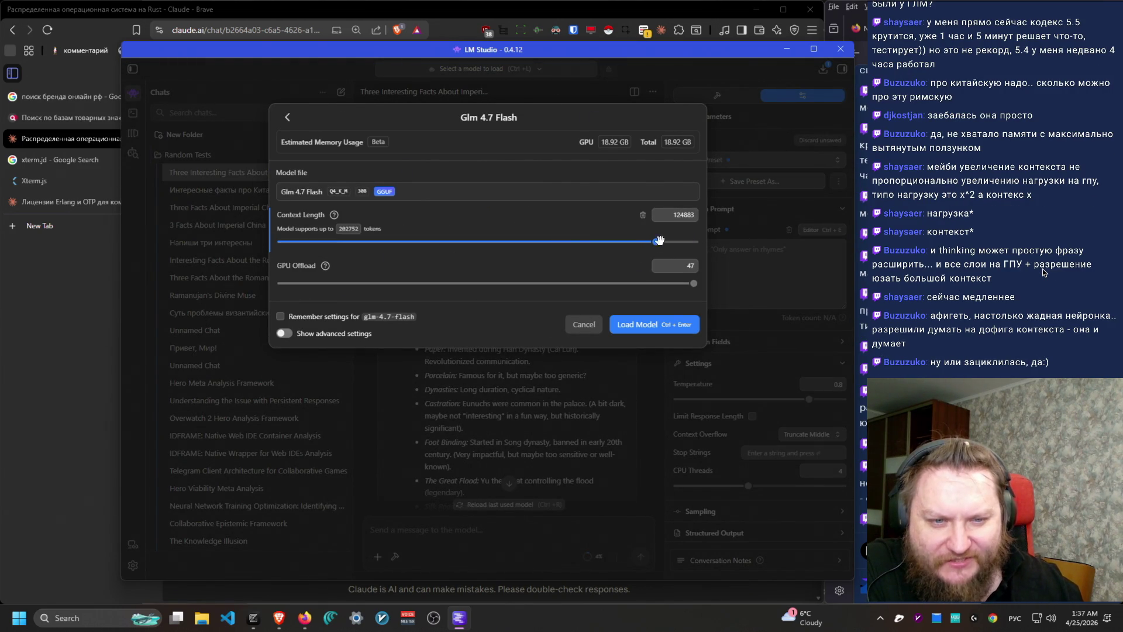
type("122")
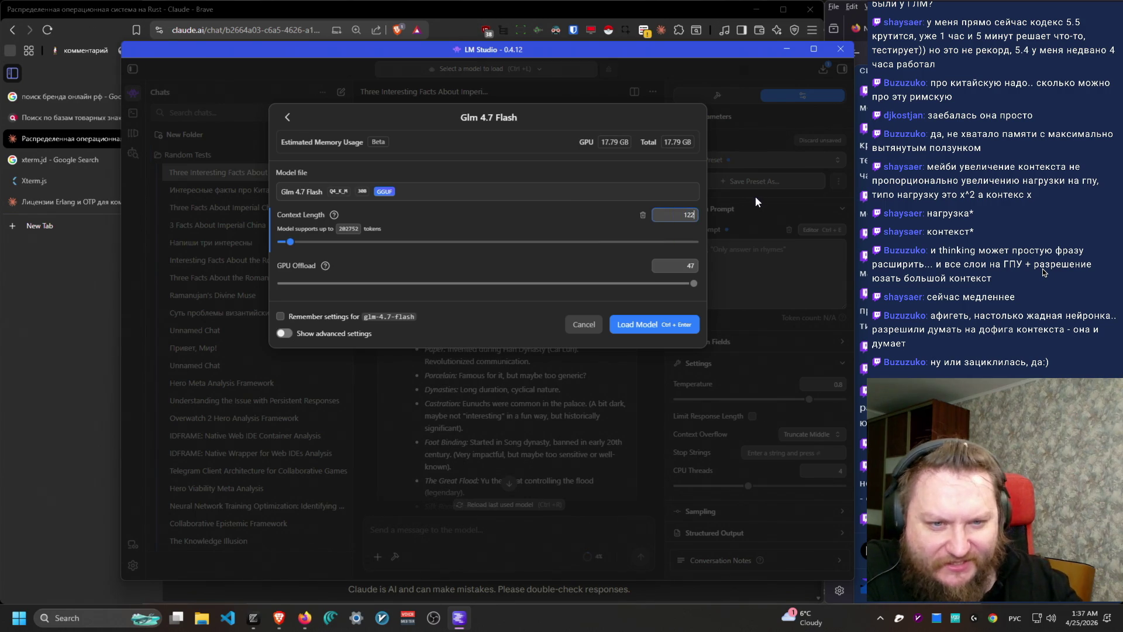
type("8000")
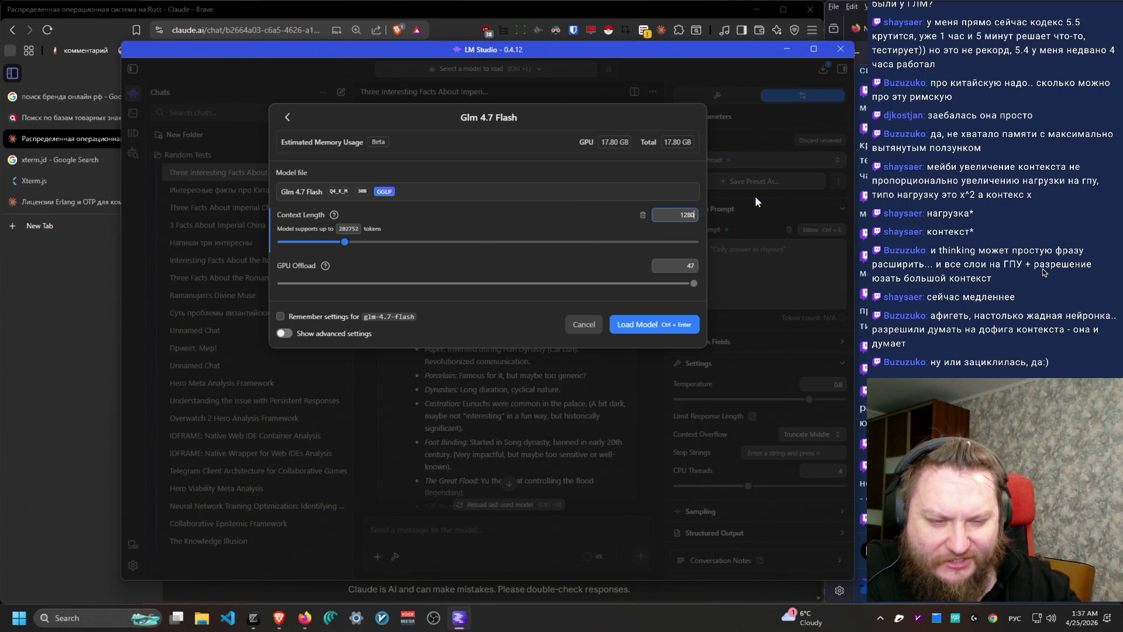
left_click(649, 331)
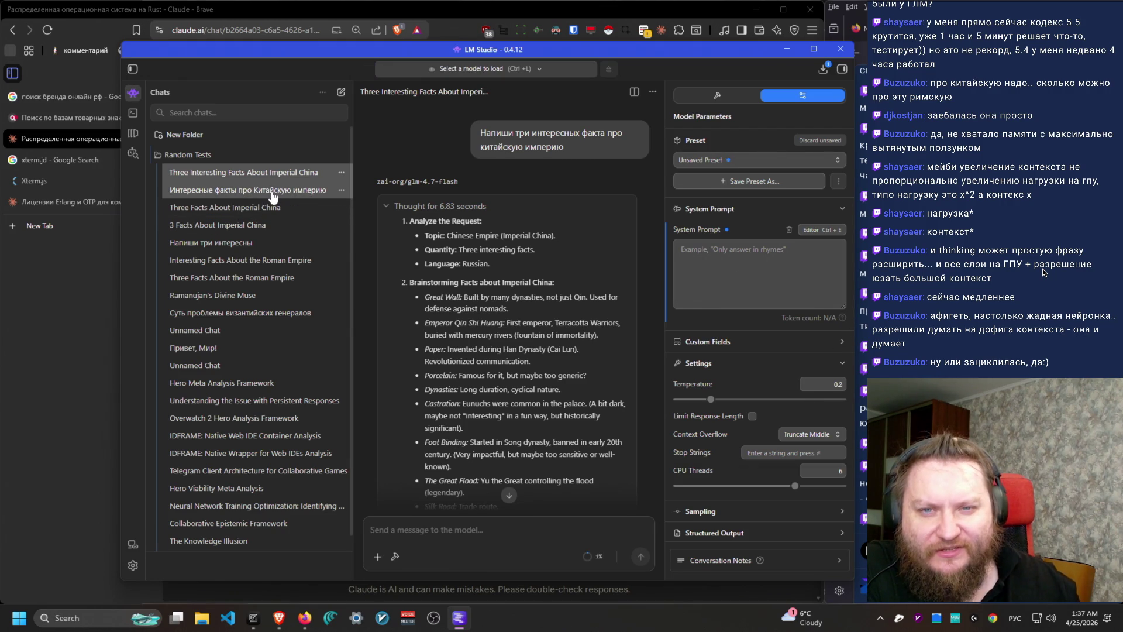
Step: Select the load error text, then load Glm 4.7 Flash with an 80583-token context
left_click_drag(682, 528, 594, 521)
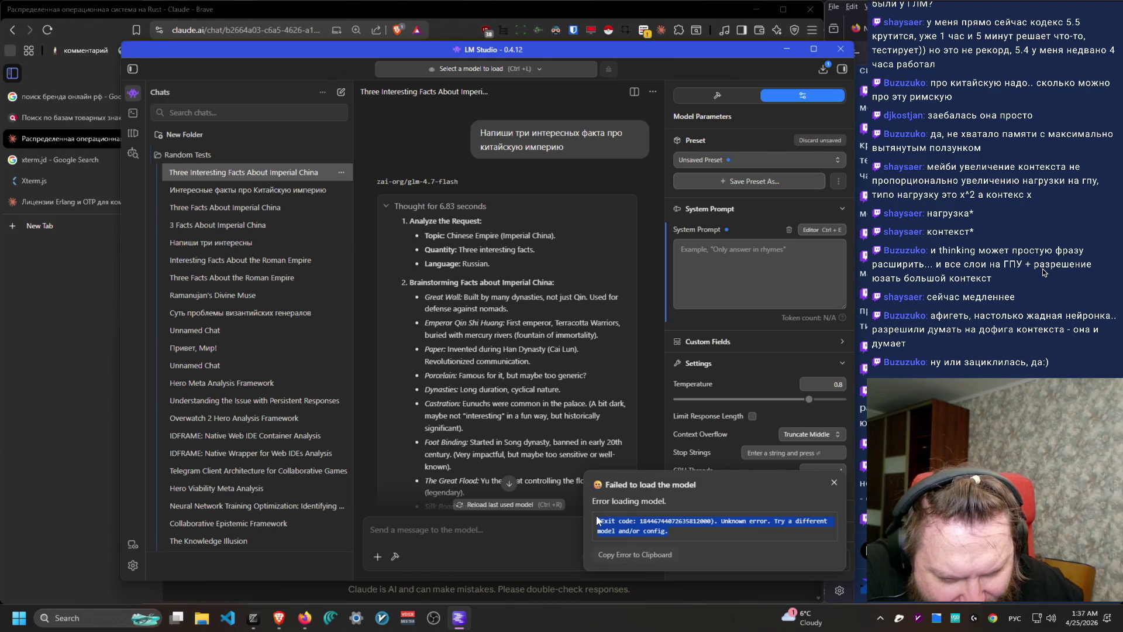
left_click(537, 68)
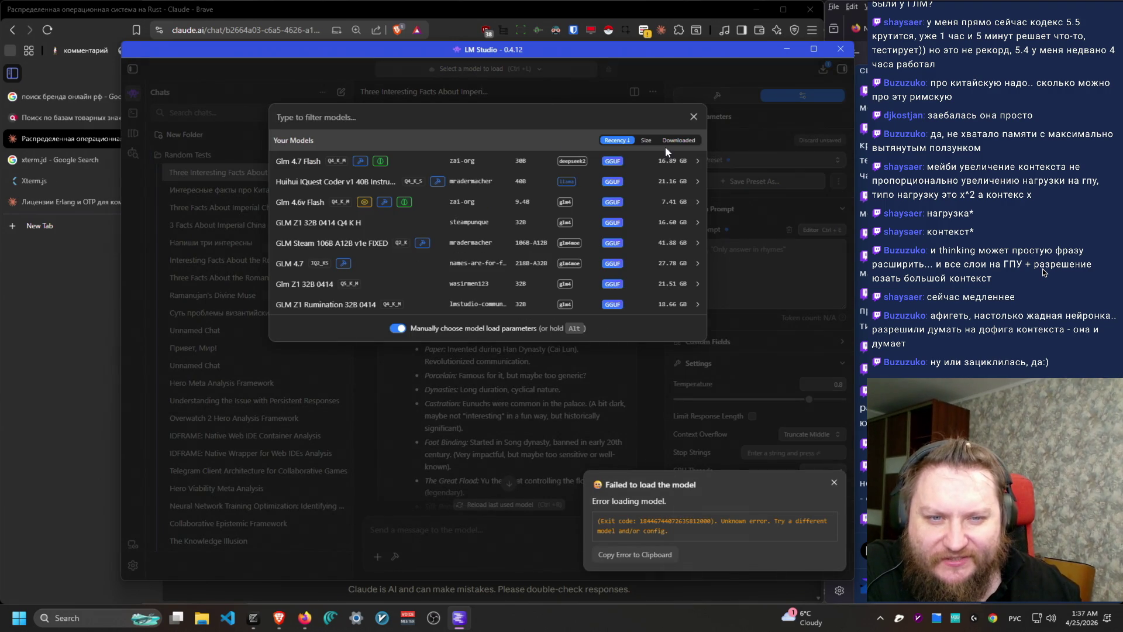
left_click(493, 164)
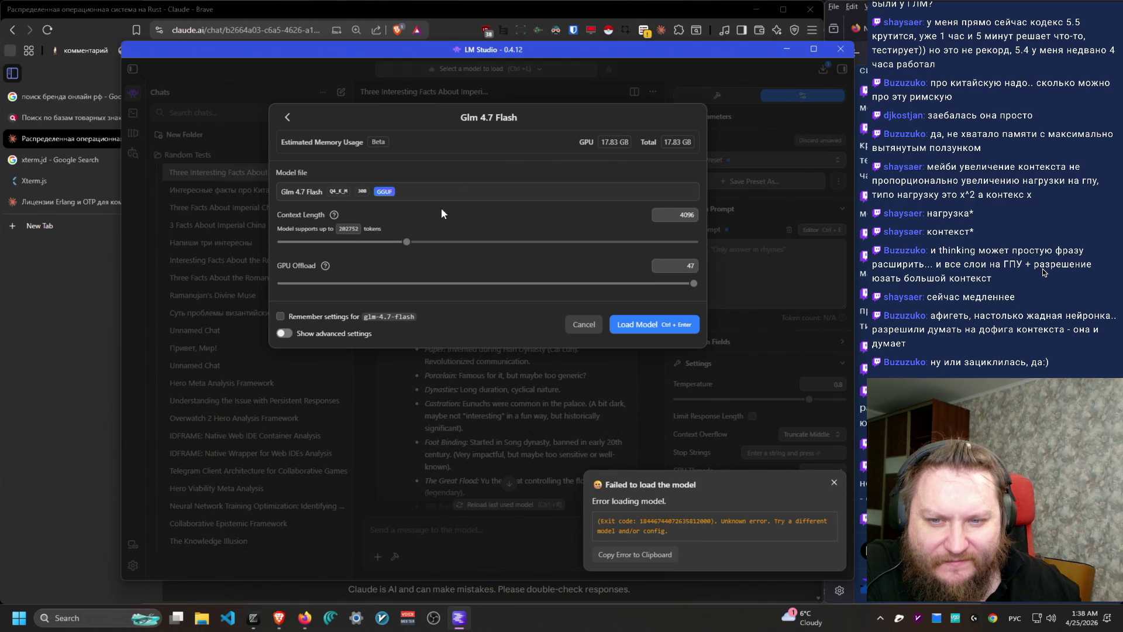
mouse_move(408, 244)
left_mouse_down()
mouse_move(634, 243)
mouse_move(667, 254)
mouse_move(592, 252)
mouse_move(625, 246)
left_mouse_up()
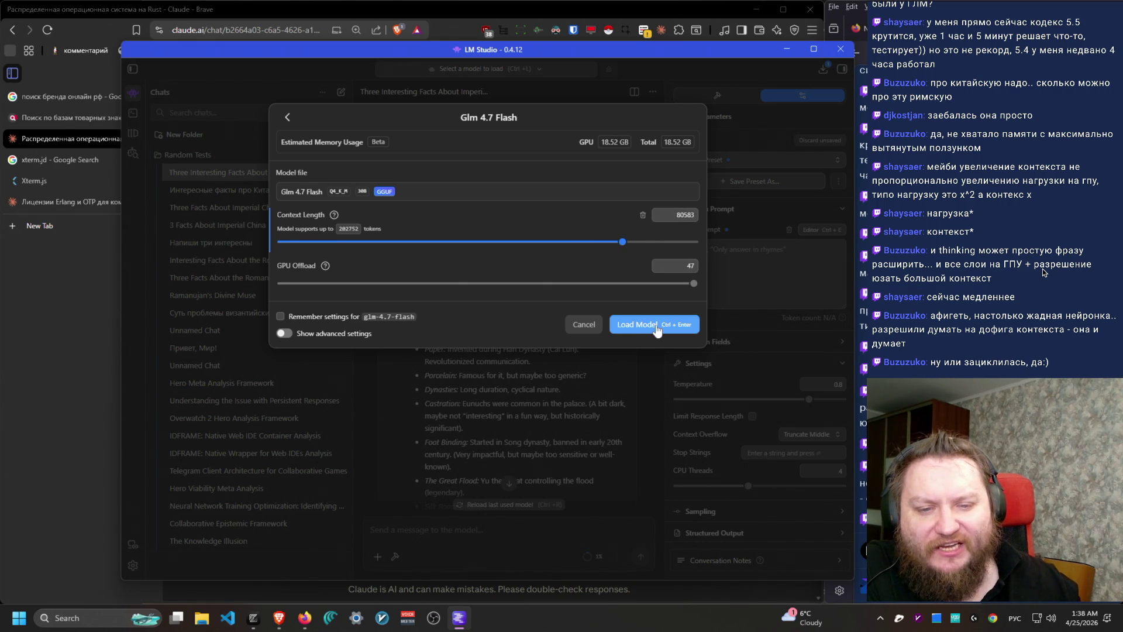
left_click(638, 324)
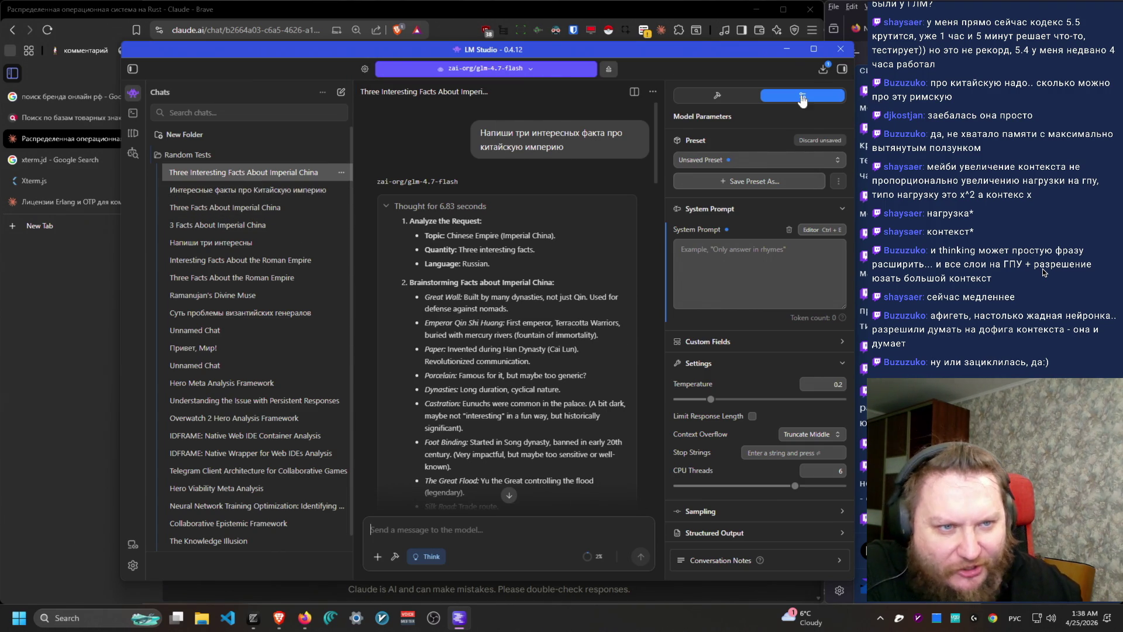
Step: Show the Integrations plugins panel, toggle it off and on, and open a new empty chat
scroll(772, 486, "down", 1)
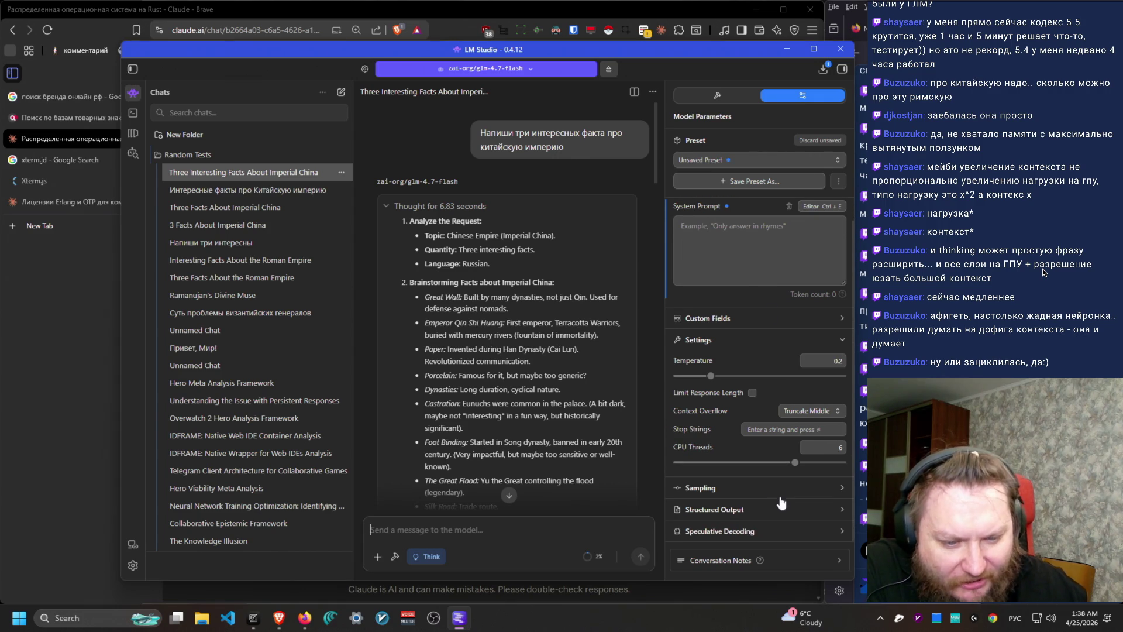
scroll(784, 486, "up", 1)
scroll(816, 433, "down", 1)
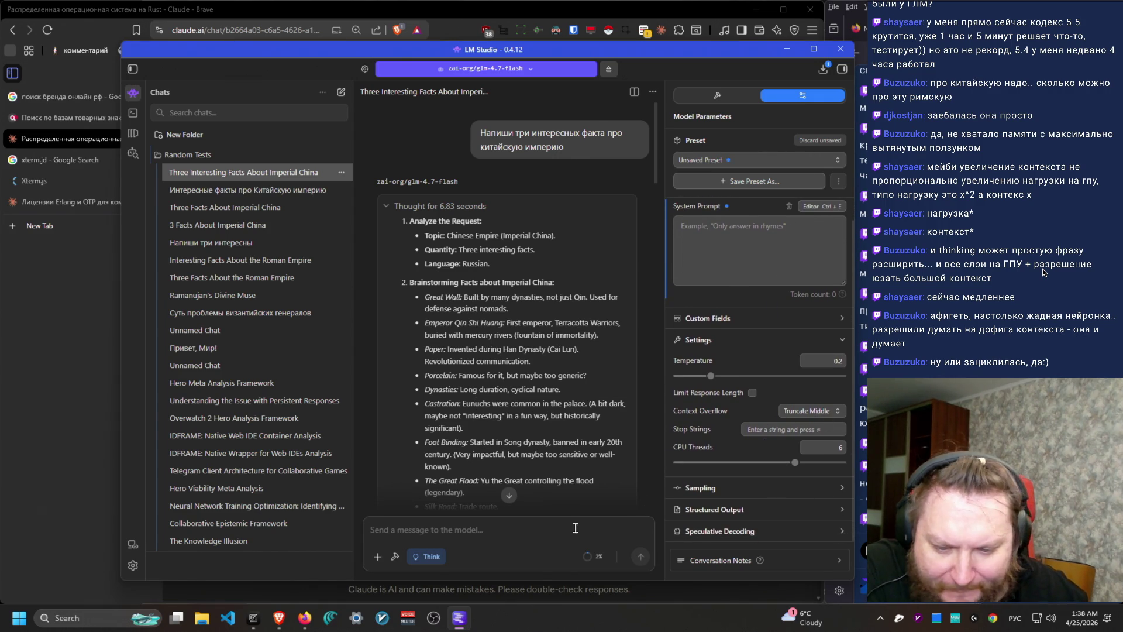
mouse_move(588, 556)
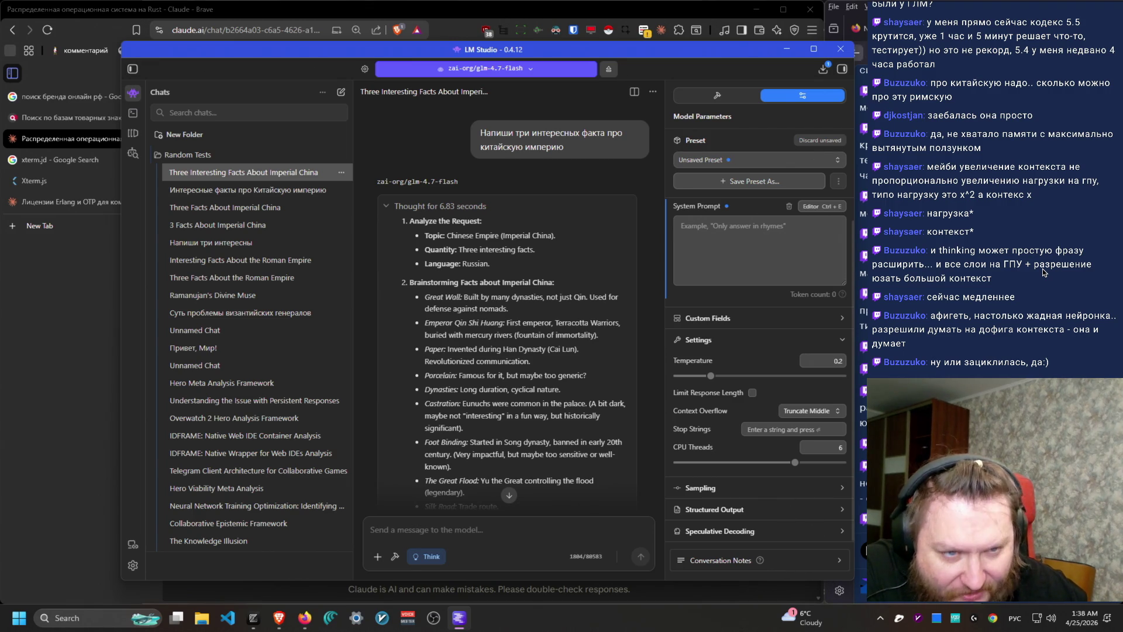
left_click(718, 100)
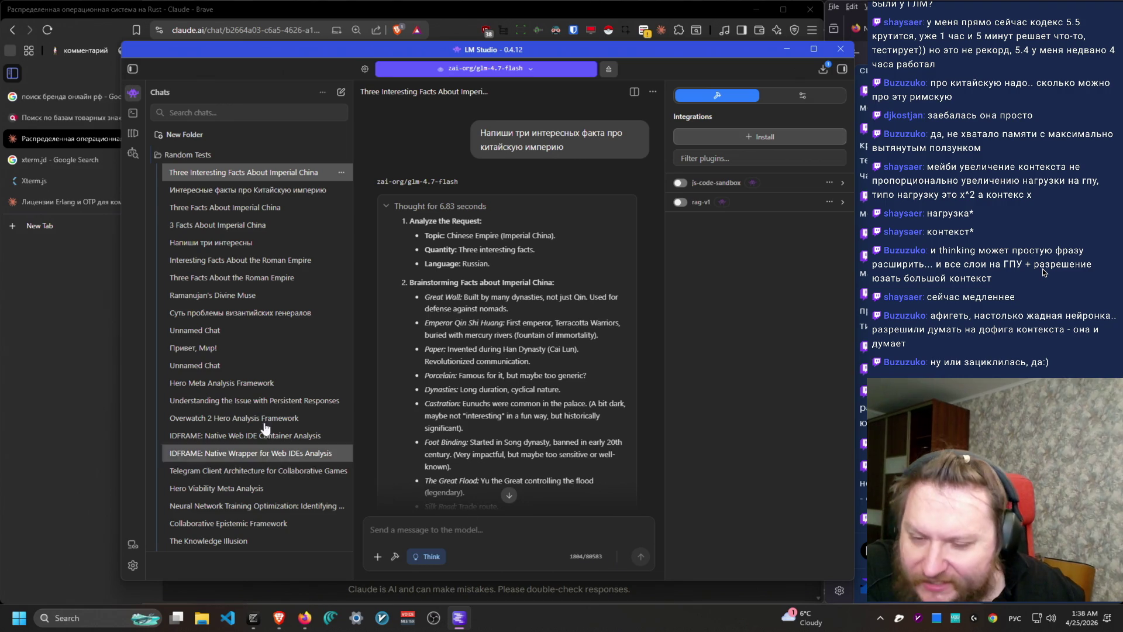
left_click(842, 69)
left_click(843, 69)
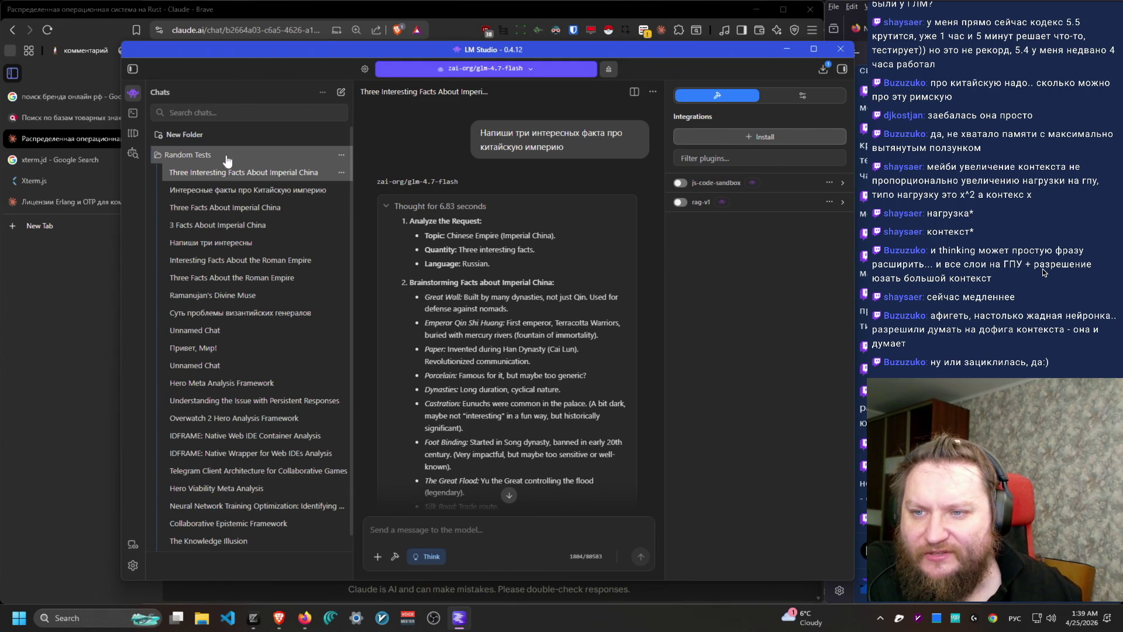
left_click(342, 92)
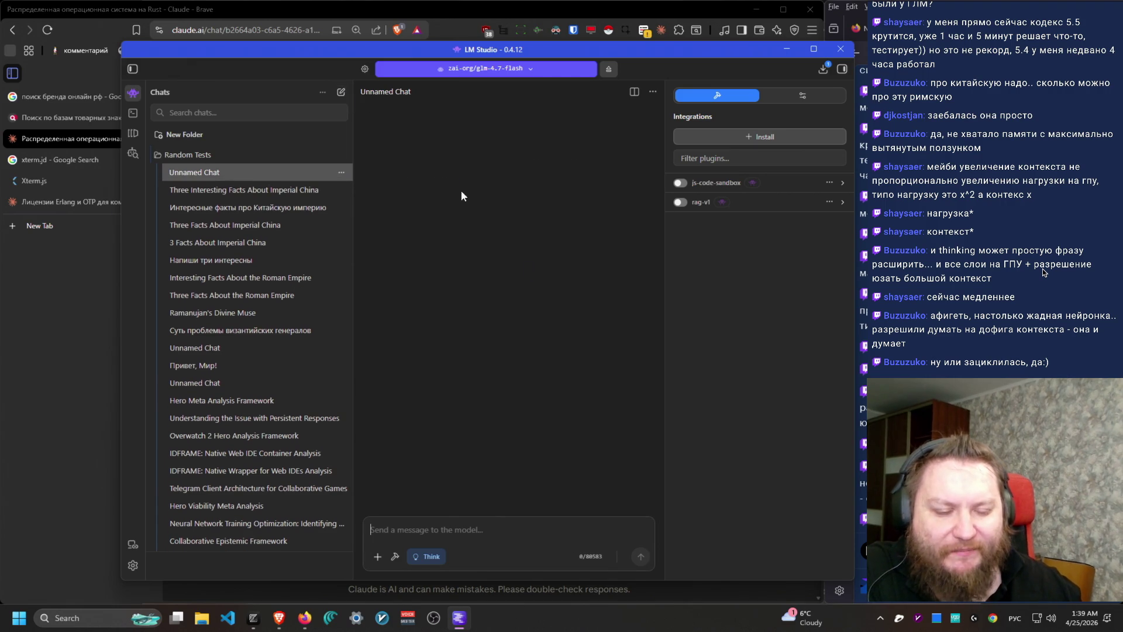
Step: Paste and send the Chinese empire facts request, review the 1844-token answer, then unload the model
type("Напиши три интересных факта про китайскую империю")
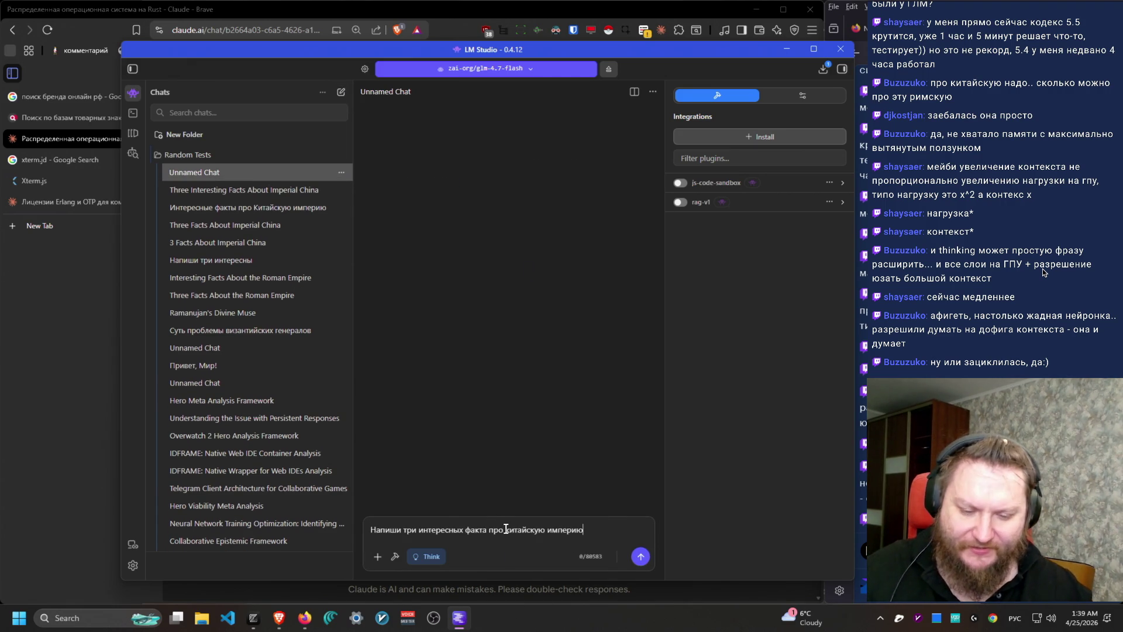
key("Return")
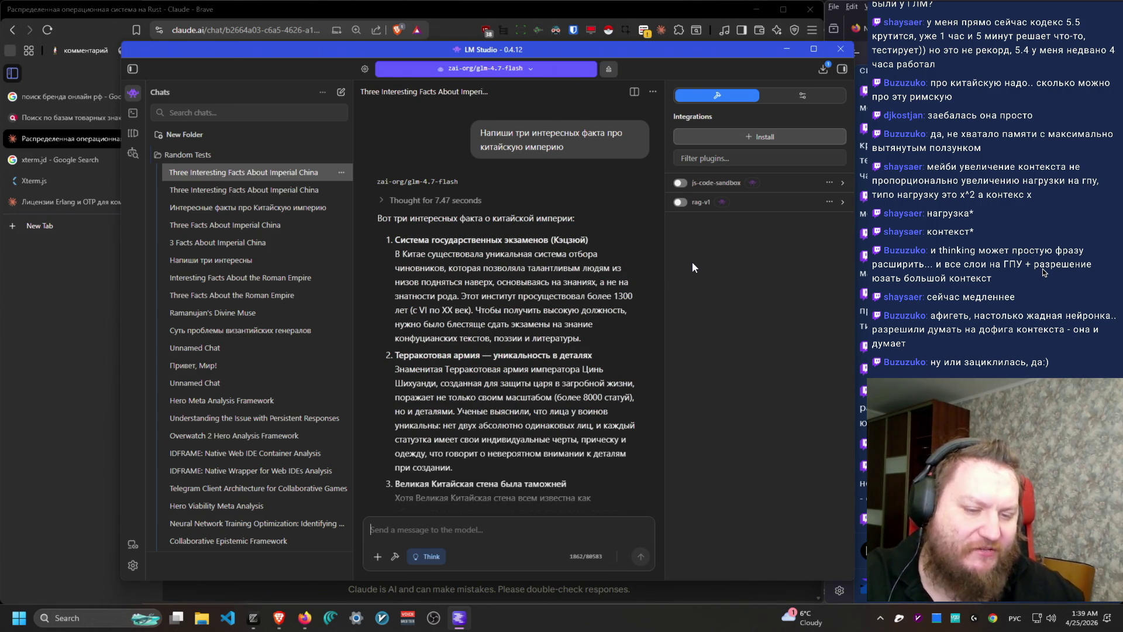
scroll(521, 339, "up", 5)
scroll(512, 351, "down", 5)
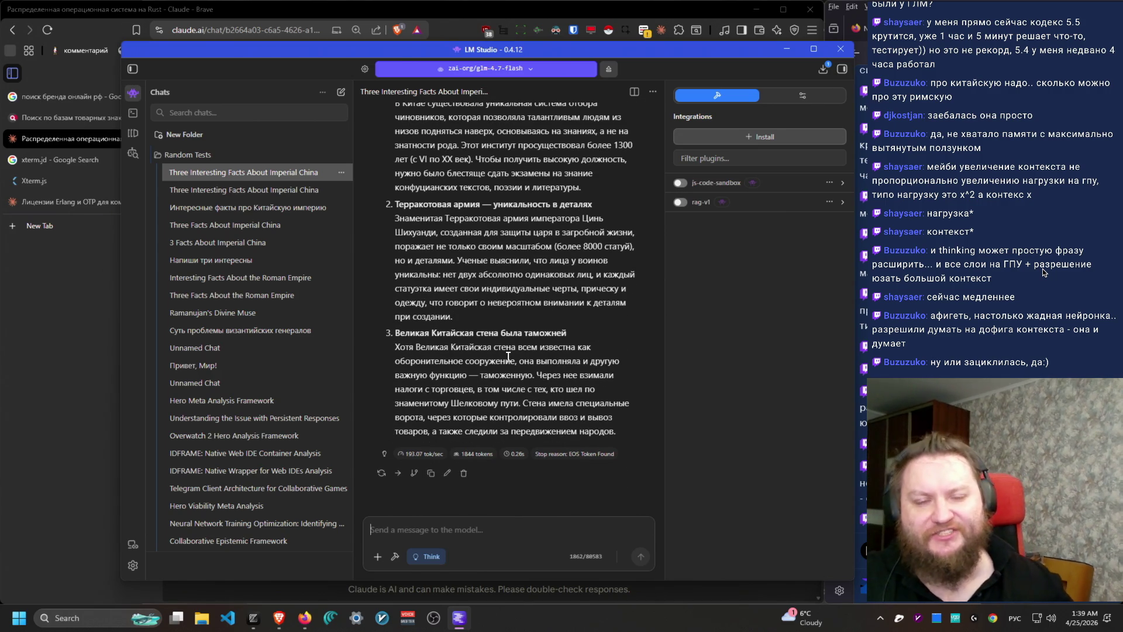
left_click(603, 71)
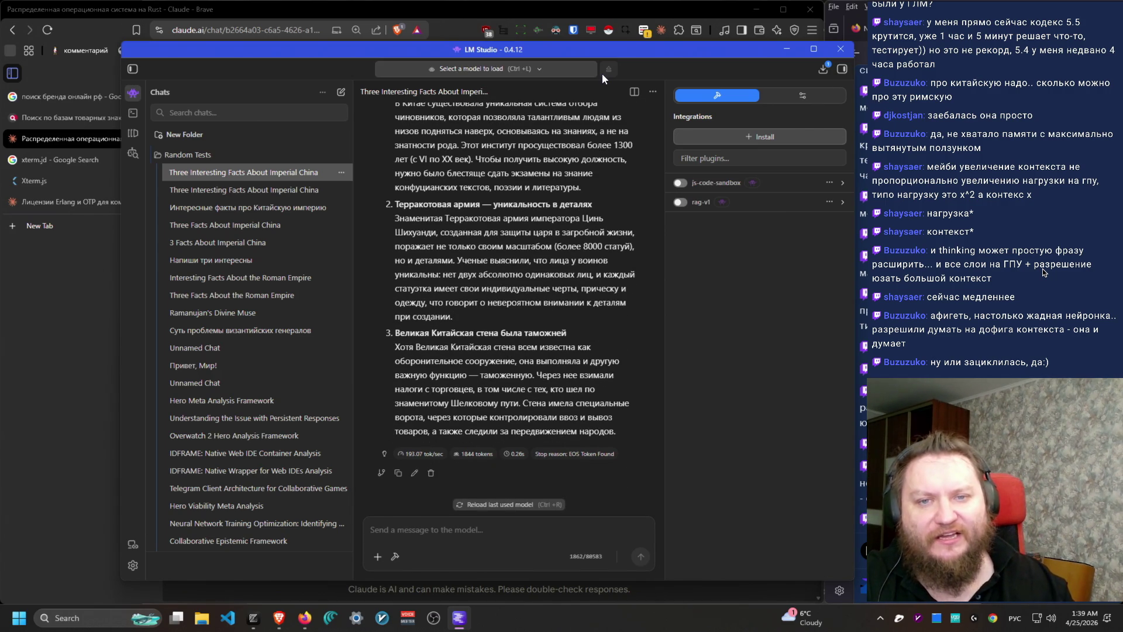
Step: Move the LM Studio window down-right, shrink it from the top edges, then shift it back up-left
mouse_move(714, 53)
left_mouse_down()
mouse_move(791, 61)
mouse_move(731, 64)
mouse_move(757, 77)
mouse_move(764, 37)
mouse_move(766, 48)
mouse_move(744, 48)
mouse_move(786, 39)
left_mouse_up()
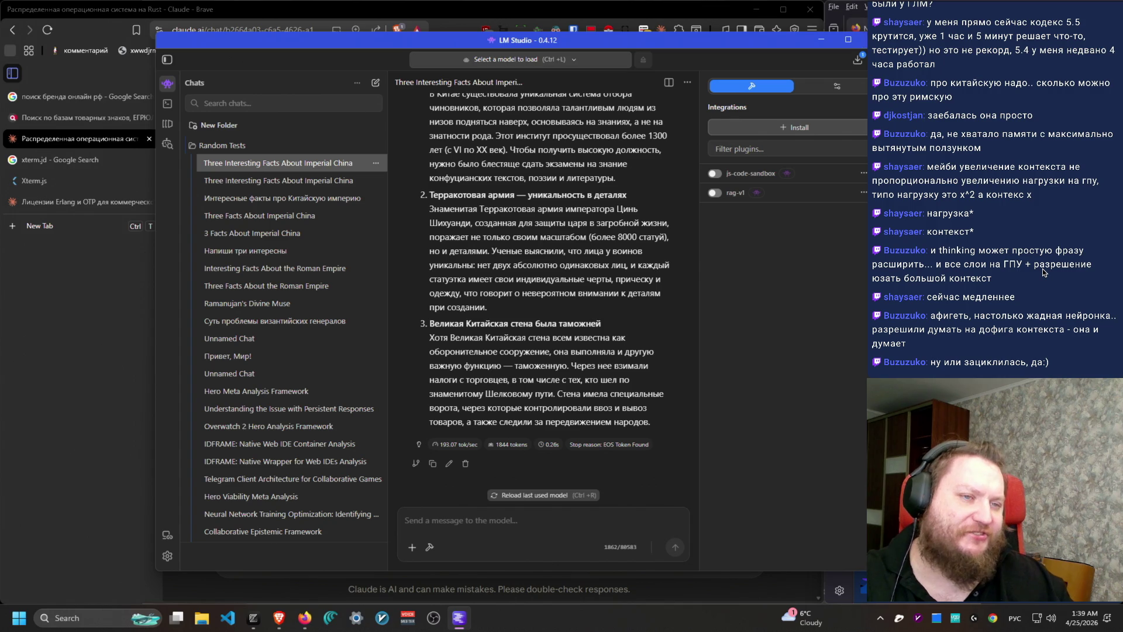
left_click_drag(784, 32, 783, 86)
mouse_move(888, 86)
left_mouse_down()
mouse_move(817, 156)
mouse_move(830, 134)
mouse_move(852, 131)
left_mouse_up()
left_click_drag(735, 139, 696, 112)
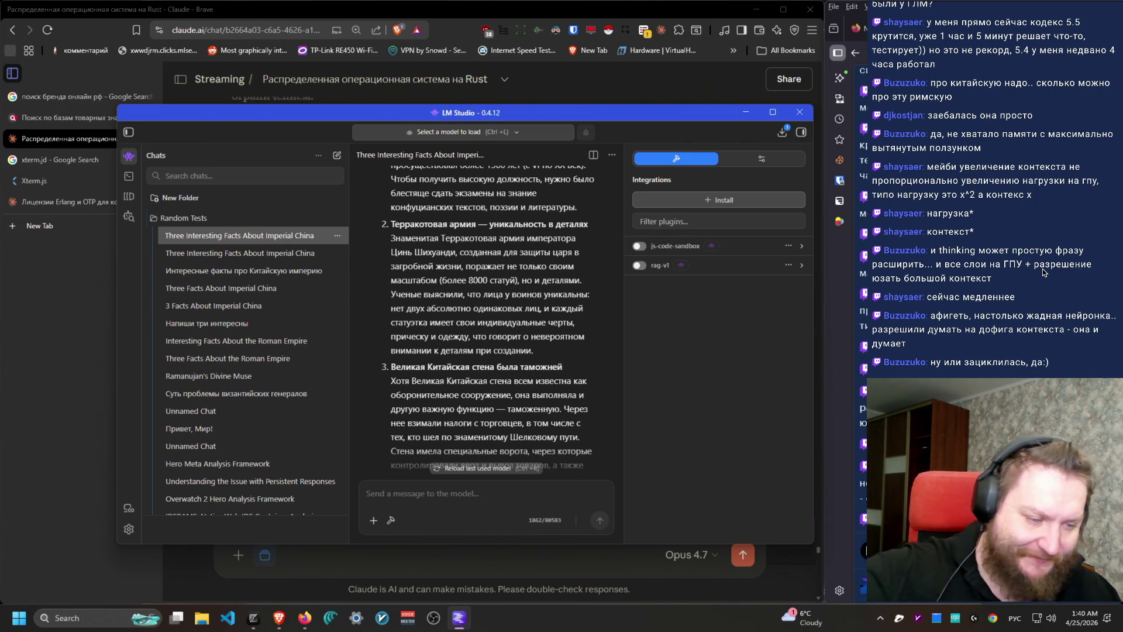
left_click(800, 112)
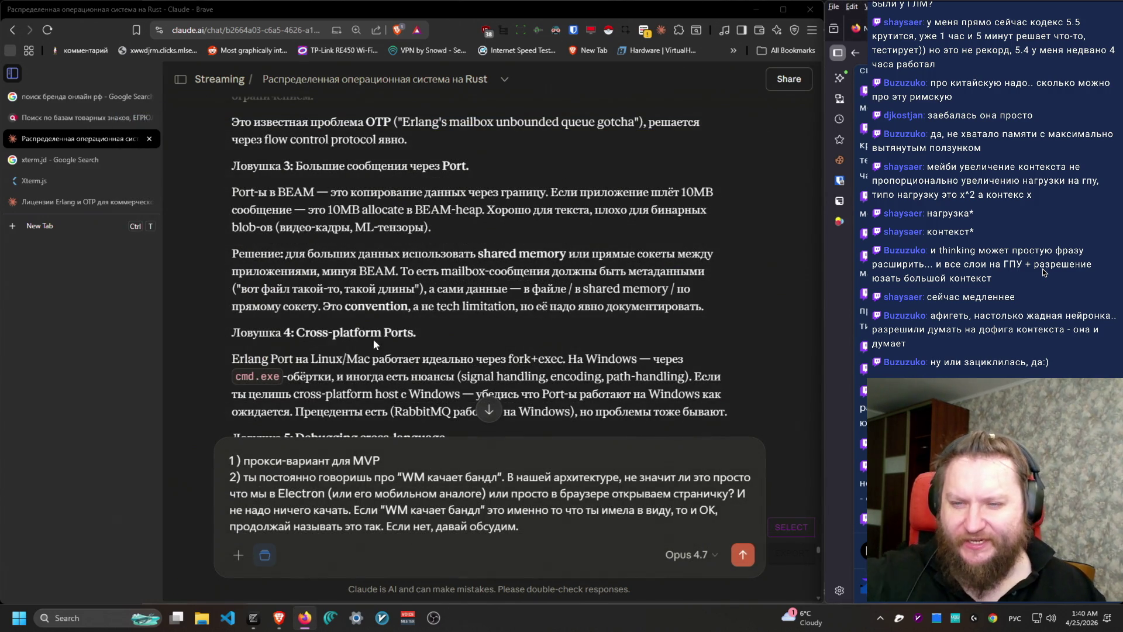
left_click_drag(233, 192, 456, 231)
left_click(456, 231)
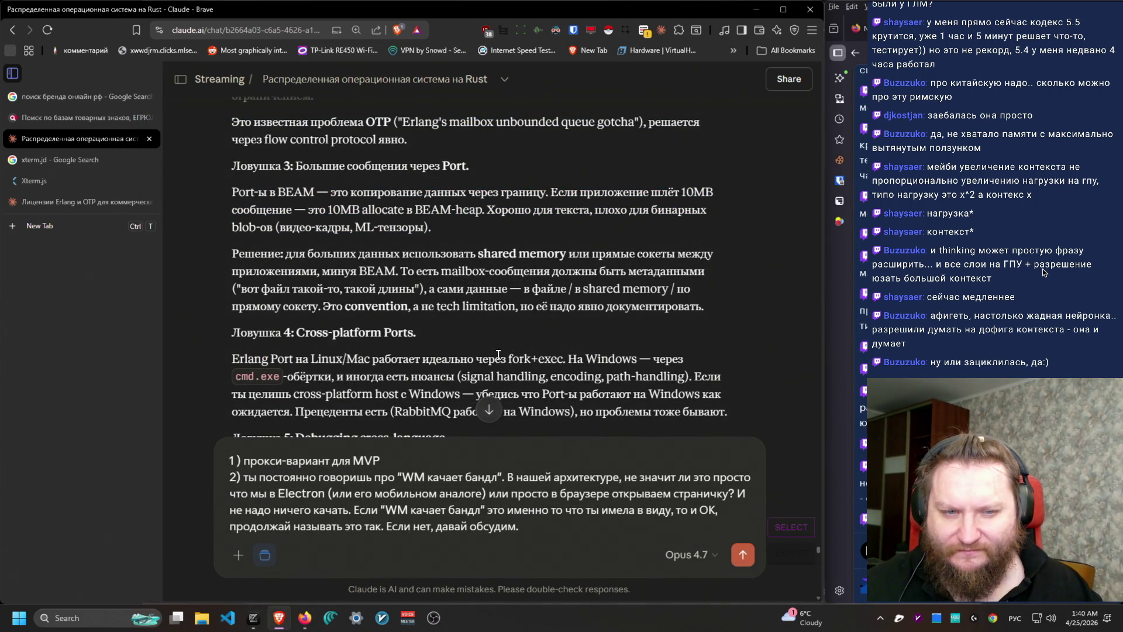
scroll(498, 353, "down", 2)
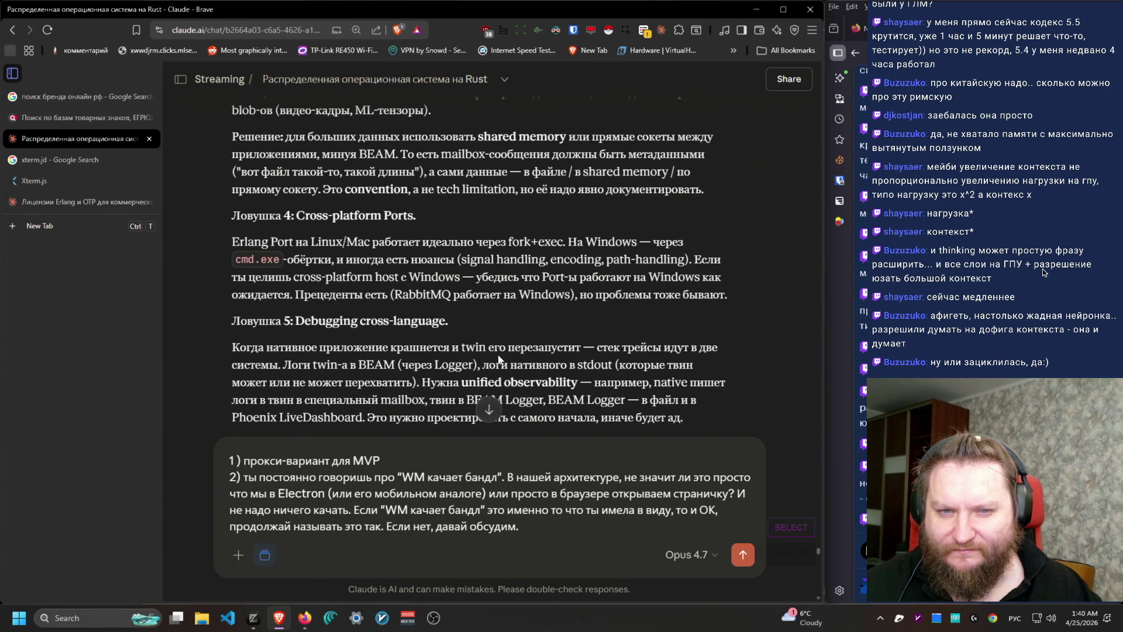
triple_click(241, 149)
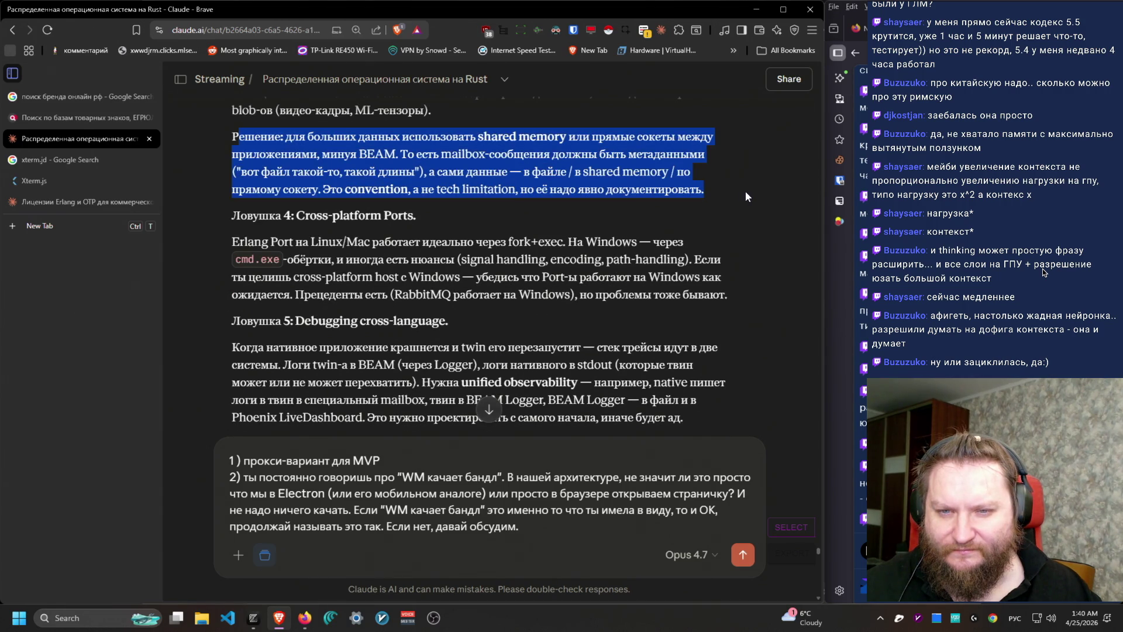
mouse_move(745, 191)
left_mouse_down()
mouse_move(410, 154)
mouse_move(230, 150)
left_mouse_up()
scroll(349, 335, "down", 2)
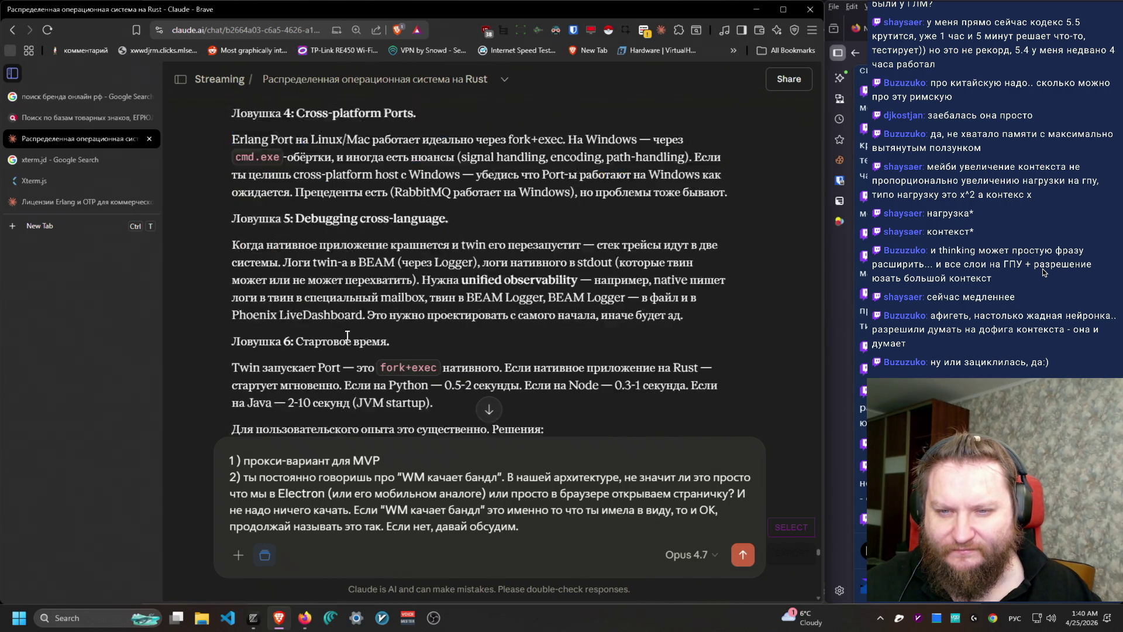
scroll(351, 316, "up", 1)
scroll(354, 310, "down", 6)
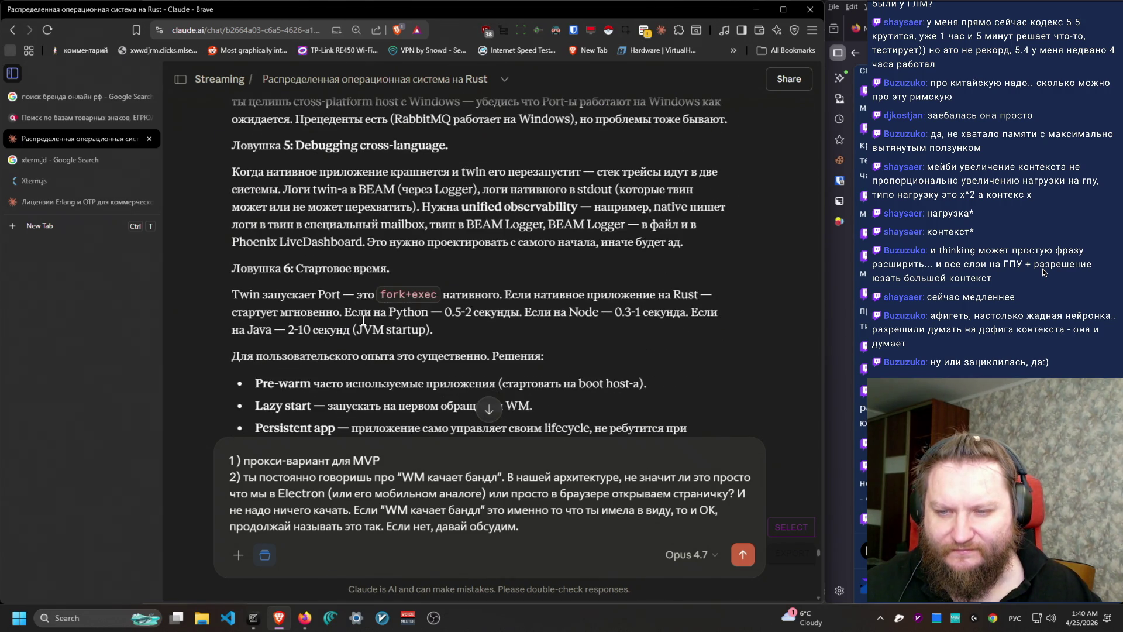
scroll(362, 322, "down", 2)
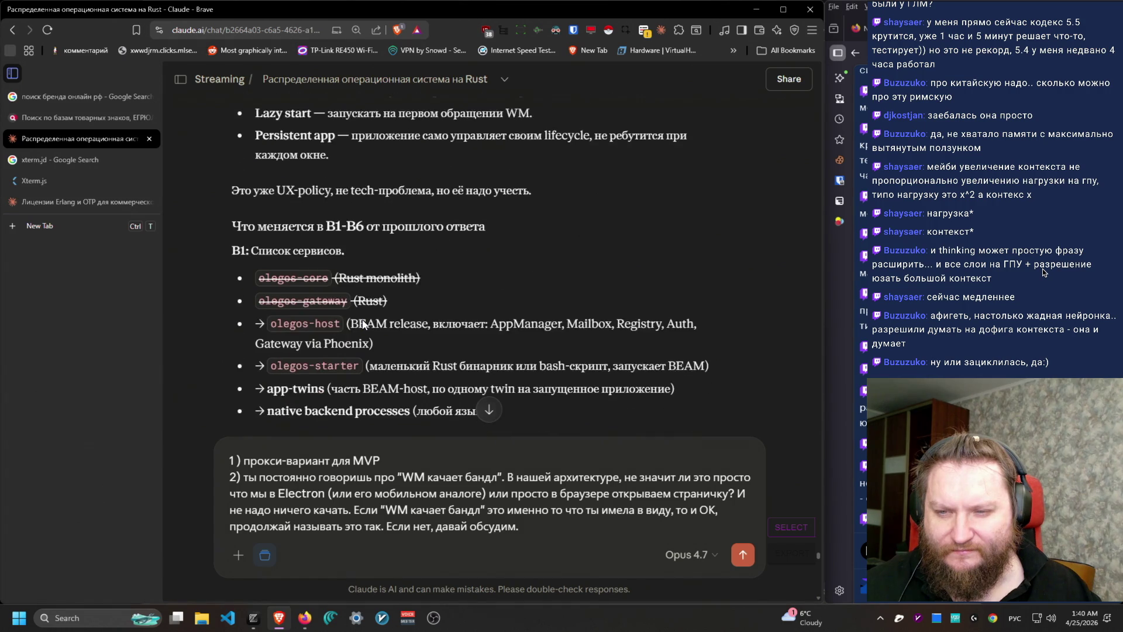
scroll(362, 322, "down", 1)
scroll(363, 321, "up", 1)
mouse_move(255, 265)
left_mouse_down()
mouse_move(589, 303)
mouse_move(603, 349)
mouse_move(578, 359)
mouse_move(240, 257)
mouse_move(236, 215)
mouse_move(267, 264)
left_mouse_up()
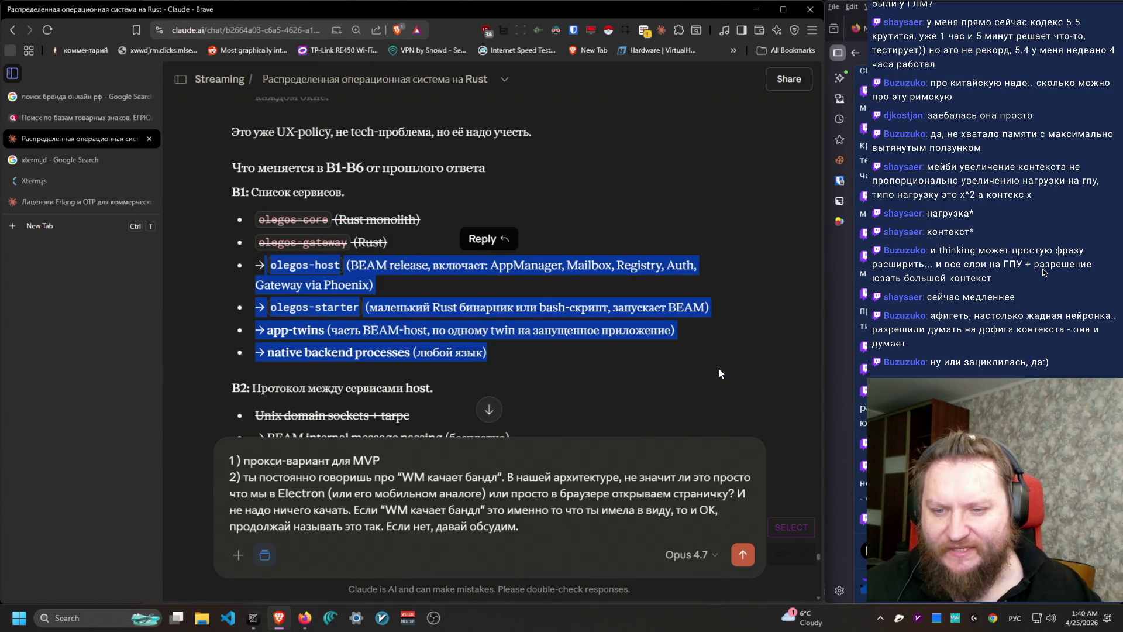
scroll(718, 368, "up", 3)
scroll(718, 368, "down", 2)
scroll(716, 360, "down", 2)
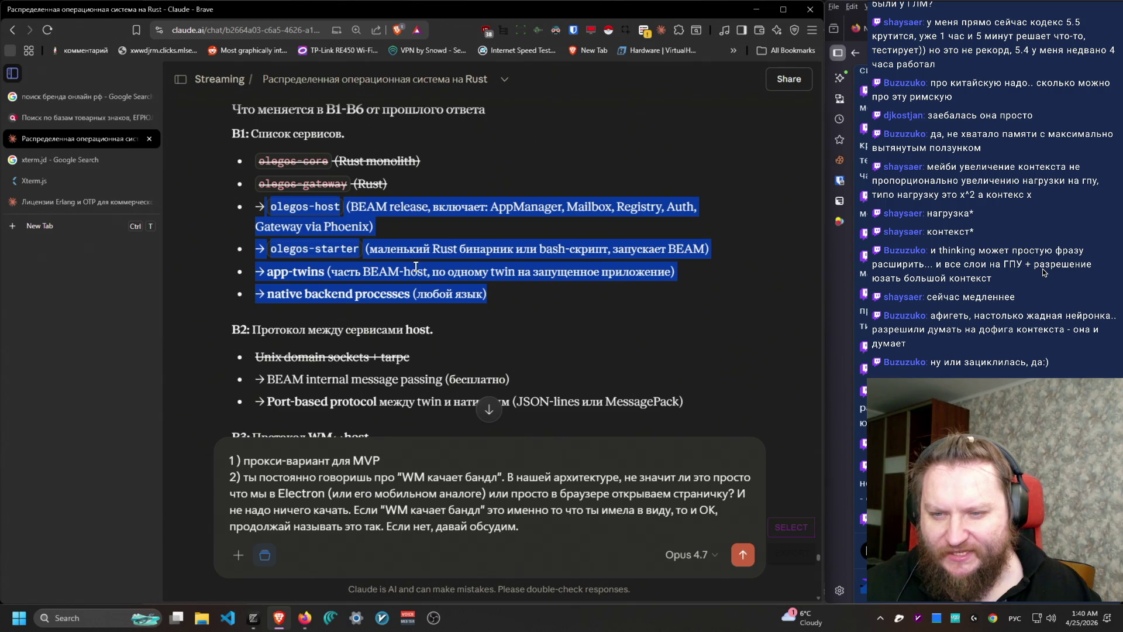
left_click(270, 272)
left_click_drag(250, 233, 391, 227)
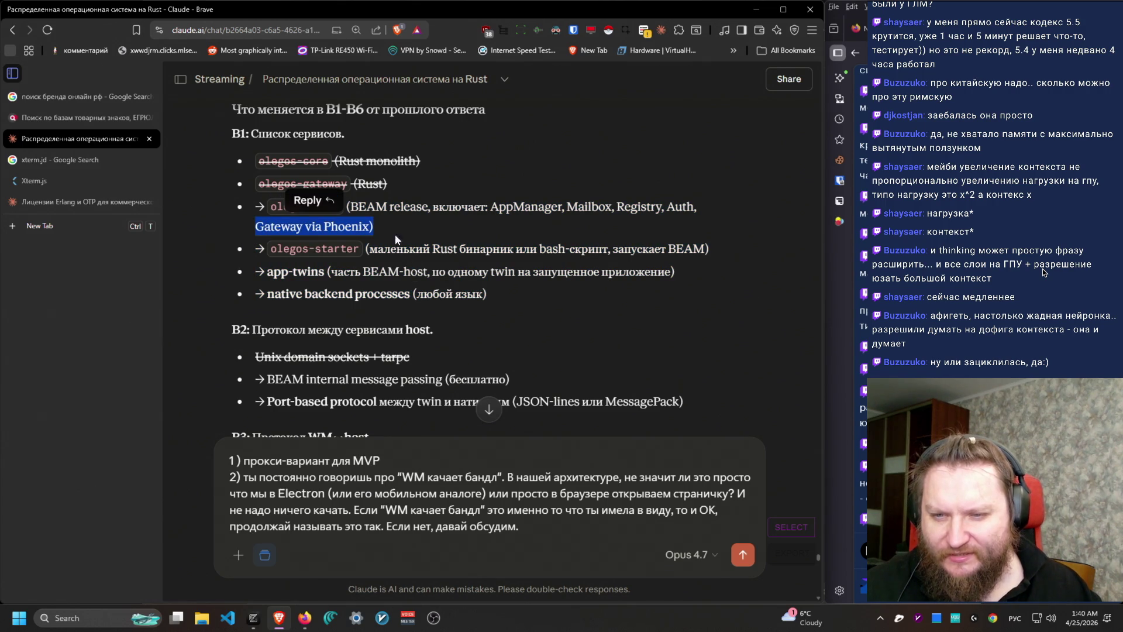
scroll(498, 291, "up", 4)
scroll(502, 292, "up", 1)
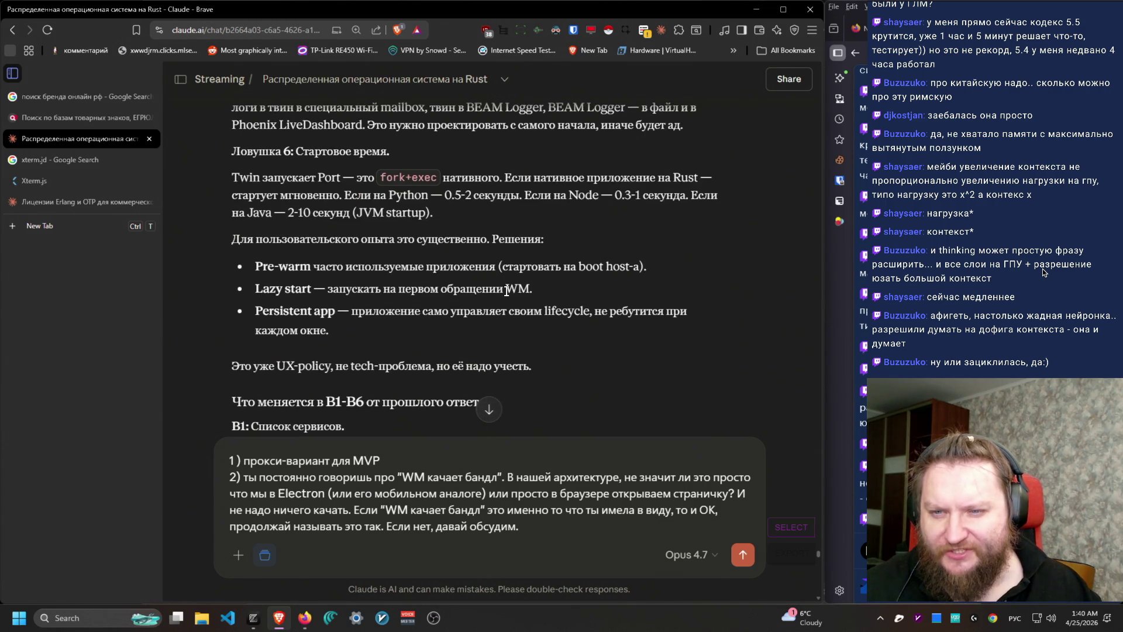
mouse_move(466, 221)
left_mouse_down()
mouse_move(228, 177)
mouse_move(550, 178)
mouse_move(512, 175)
mouse_move(512, 196)
mouse_move(511, 169)
mouse_move(444, 213)
mouse_move(502, 177)
mouse_move(774, 229)
mouse_move(199, 181)
mouse_move(566, 364)
mouse_move(570, 335)
mouse_move(518, 248)
mouse_move(486, 232)
mouse_move(228, 239)
mouse_move(256, 269)
mouse_move(410, 289)
mouse_move(523, 270)
mouse_move(252, 268)
mouse_move(255, 258)
left_mouse_up()
left_click(258, 261)
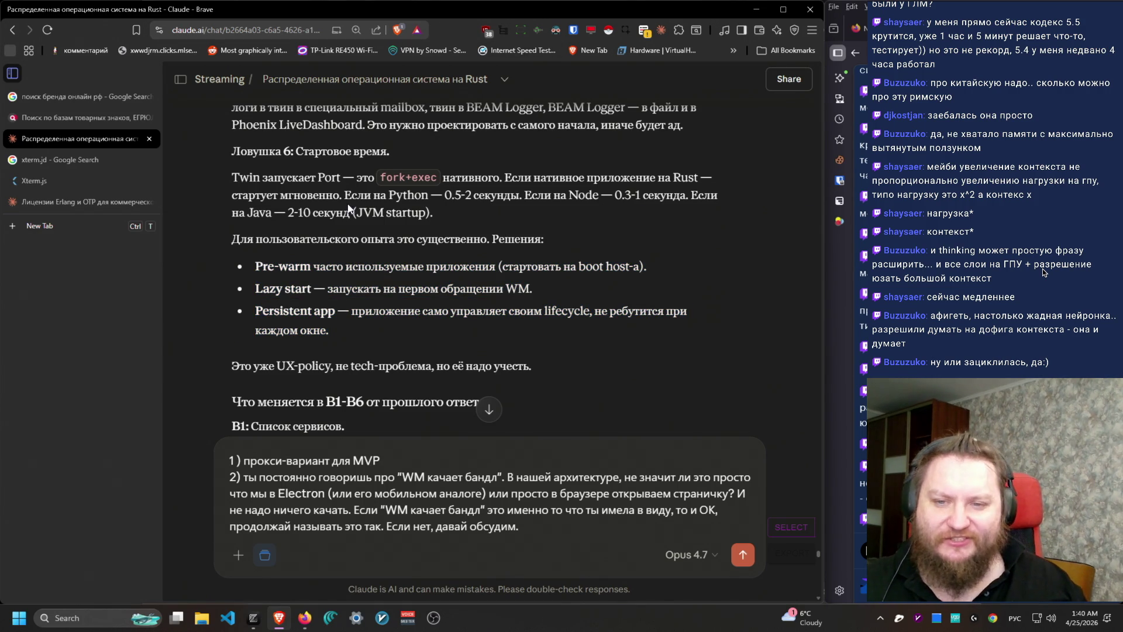
mouse_move(347, 193)
left_mouse_down()
mouse_move(533, 204)
mouse_move(290, 232)
mouse_move(380, 213)
mouse_move(463, 213)
left_mouse_up()
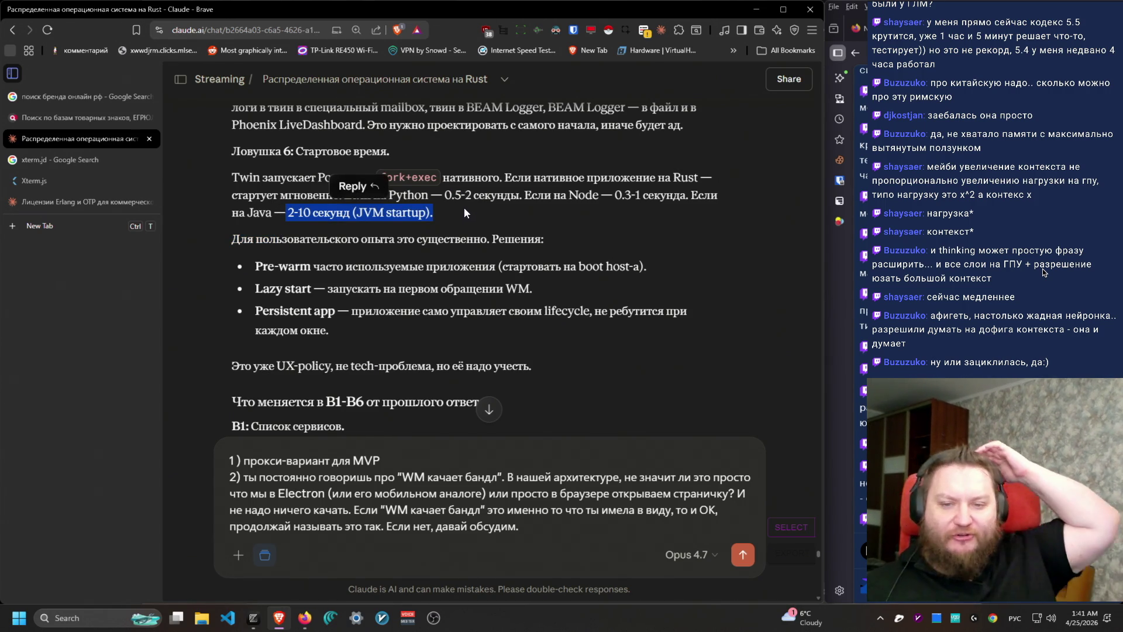
scroll(563, 327, "down", 10)
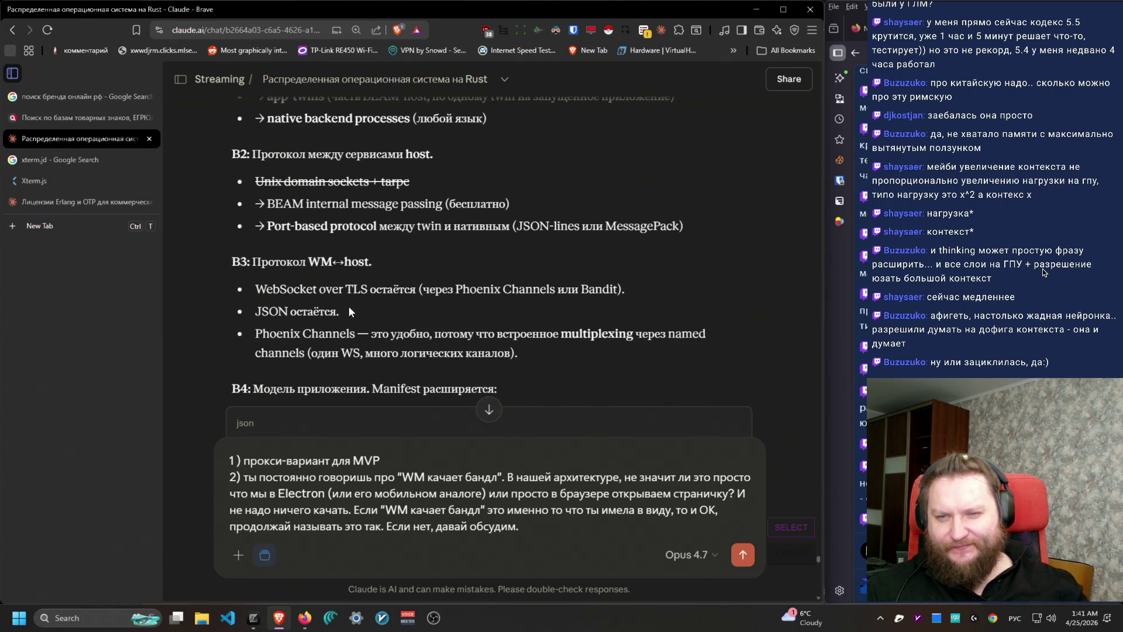
scroll(325, 301, "down", 3)
left_click_drag(246, 111, 521, 178)
scroll(563, 282, "down", 4)
scroll(713, 381, "up", 4)
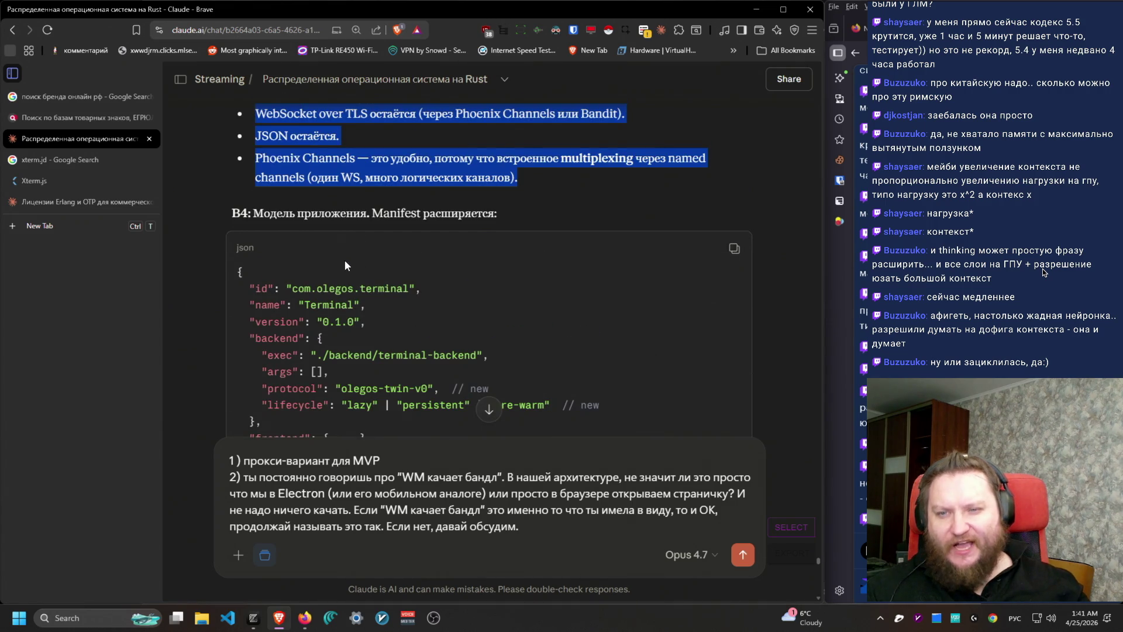
left_click_drag(215, 206, 567, 222)
scroll(544, 310, "down", 2)
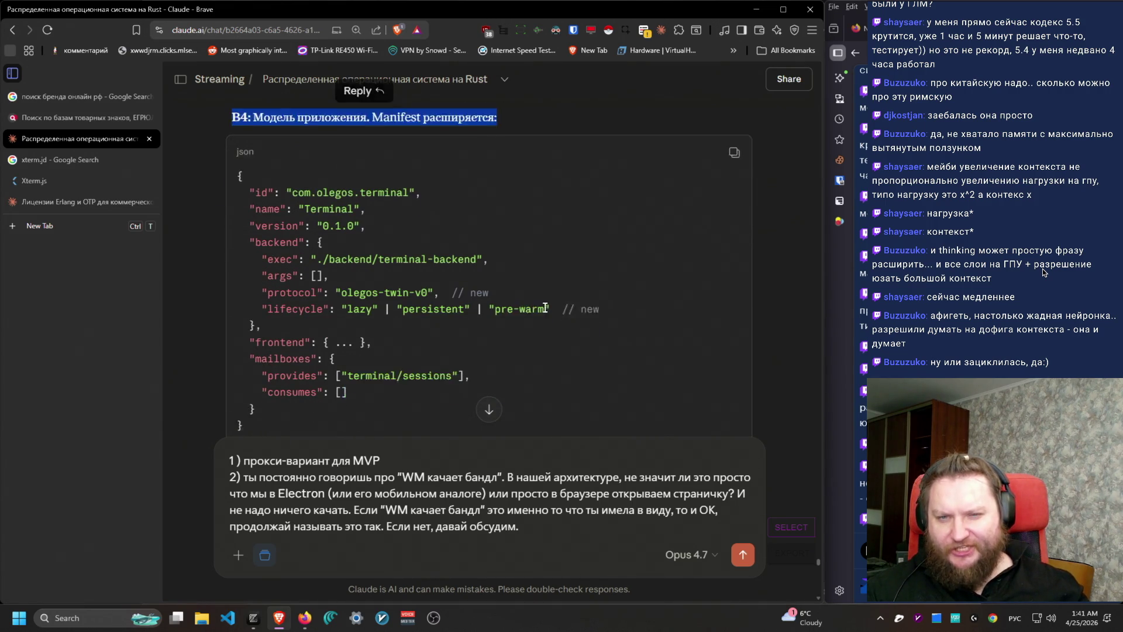
scroll(544, 306, "down", 1)
mouse_move(237, 169)
left_mouse_down()
mouse_move(385, 195)
mouse_move(544, 290)
mouse_move(535, 303)
mouse_move(541, 219)
mouse_move(579, 312)
mouse_move(216, 210)
mouse_move(238, 156)
mouse_move(229, 170)
left_mouse_up()
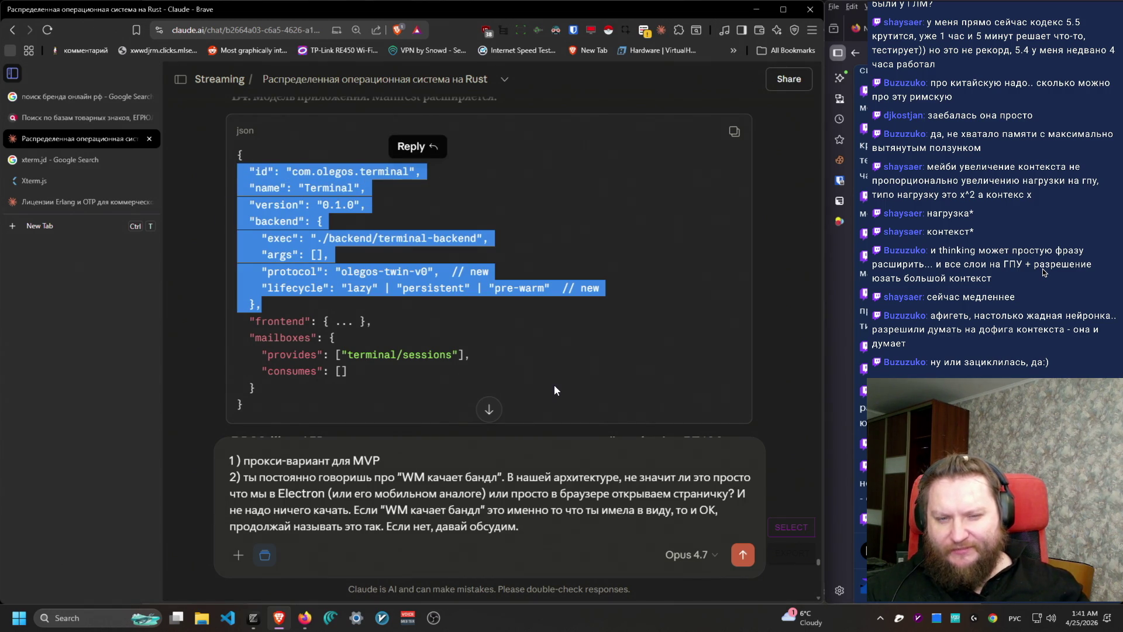
scroll(553, 386, "up", 5)
scroll(613, 372, "up", 10)
scroll(614, 372, "down", 5)
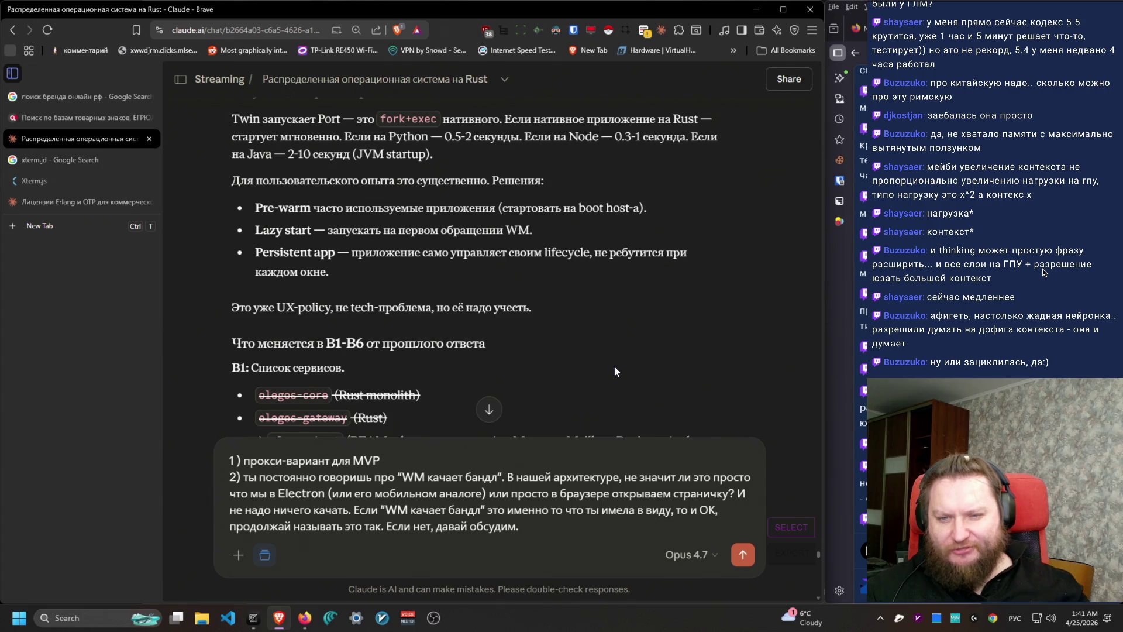
scroll(614, 371, "up", 1)
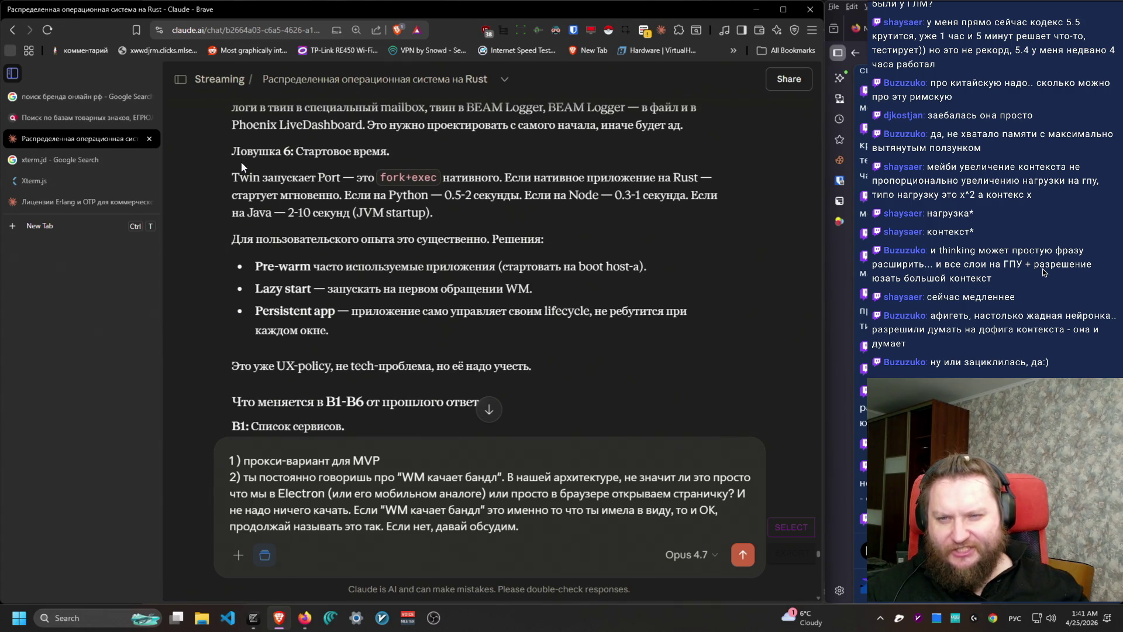
triple_click(524, 217)
left_click(519, 181, "shift")
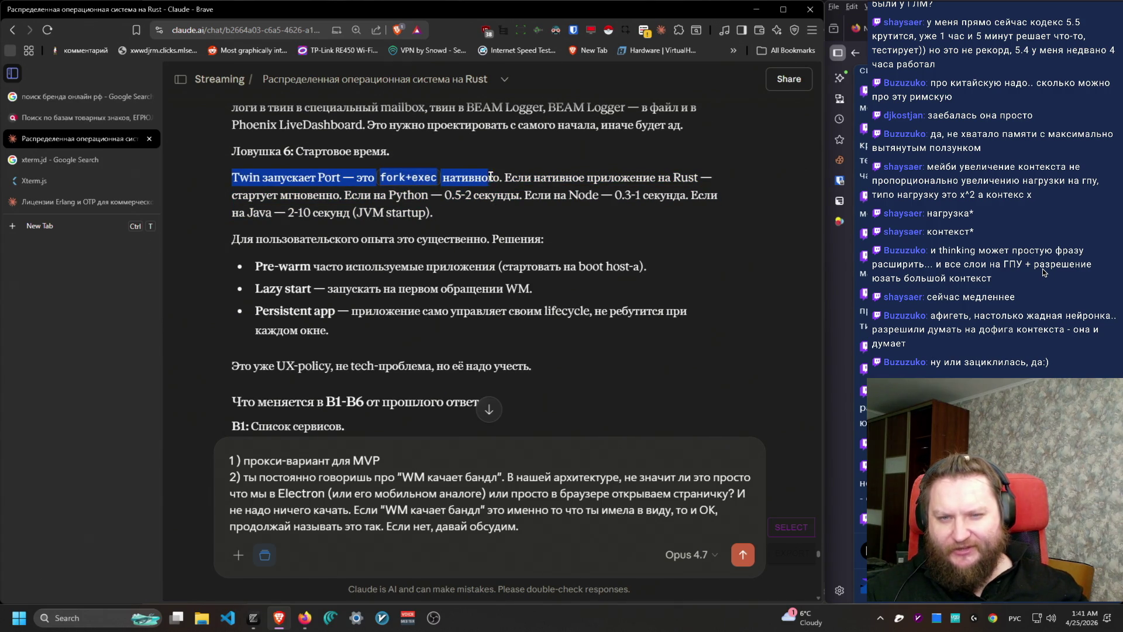
left_click_drag(519, 181, 514, 218)
left_click(443, 272)
scroll(432, 389, "down", 1)
scroll(433, 389, "down", 4)
scroll(454, 377, "up", 4)
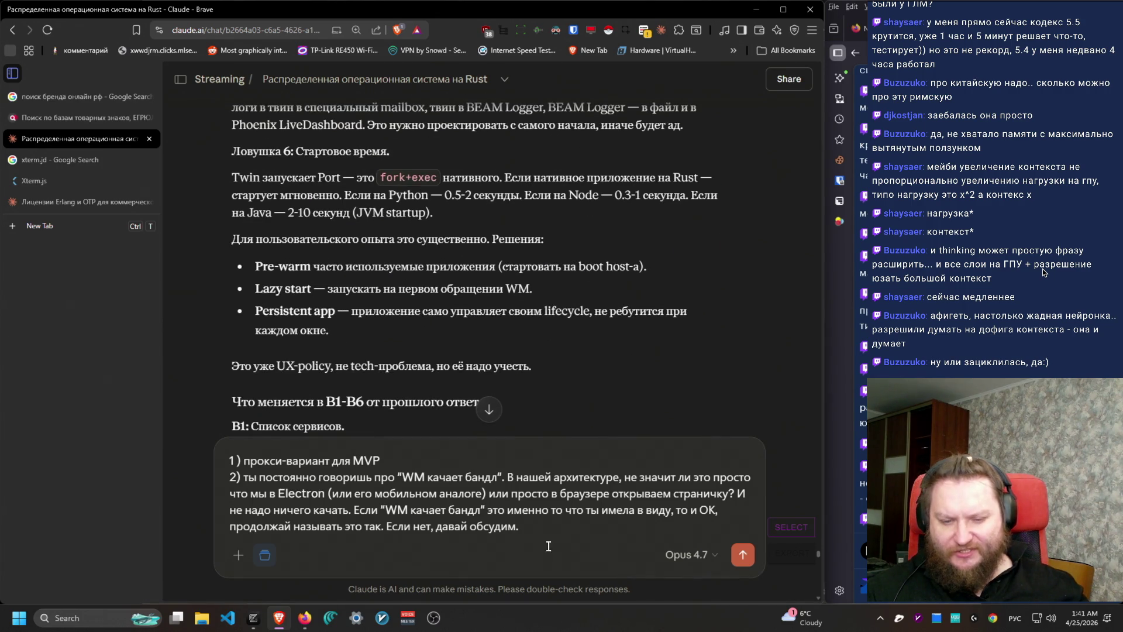
Step: Begin point 3 of the draft reply: '3) пока не делай систему с'
key("shift+Return")
type("3)")
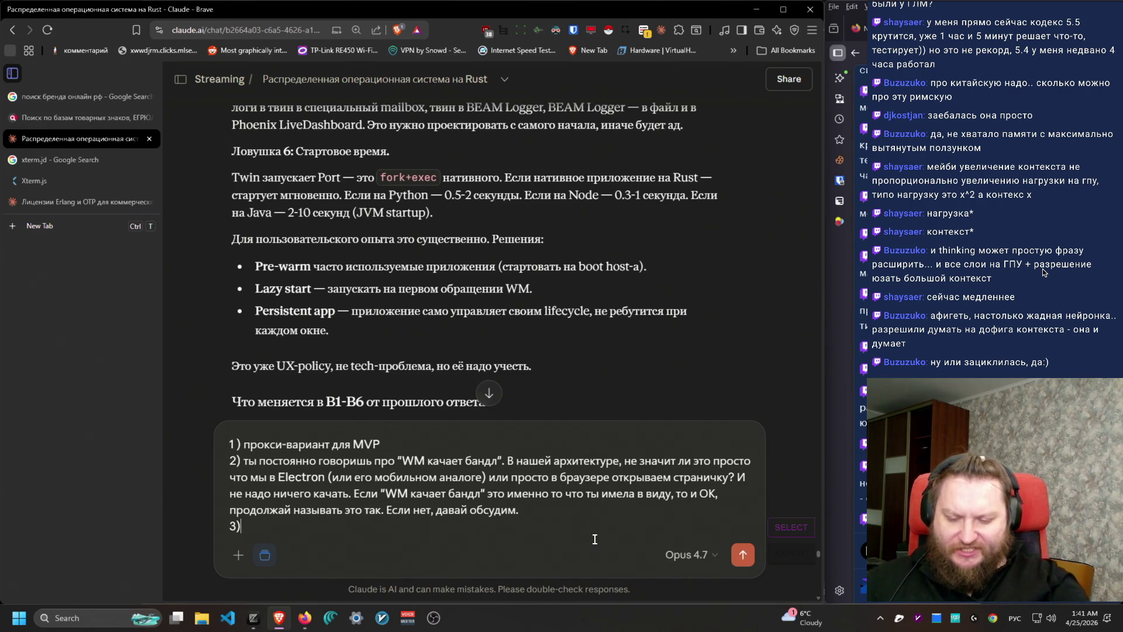
type(" пока не д")
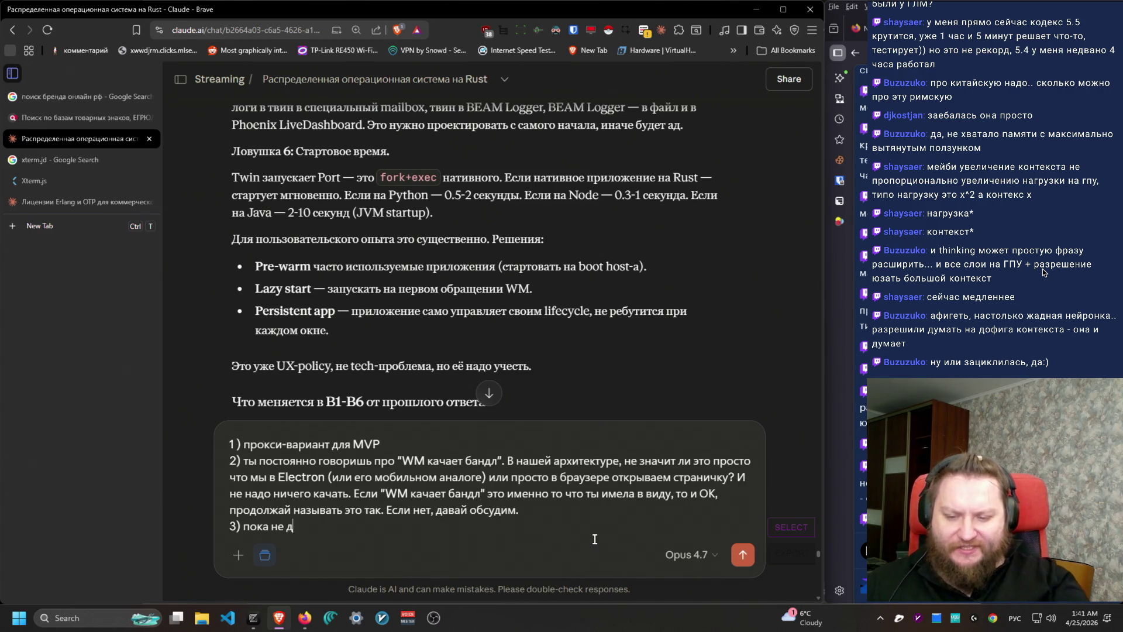
type("елай систему с")
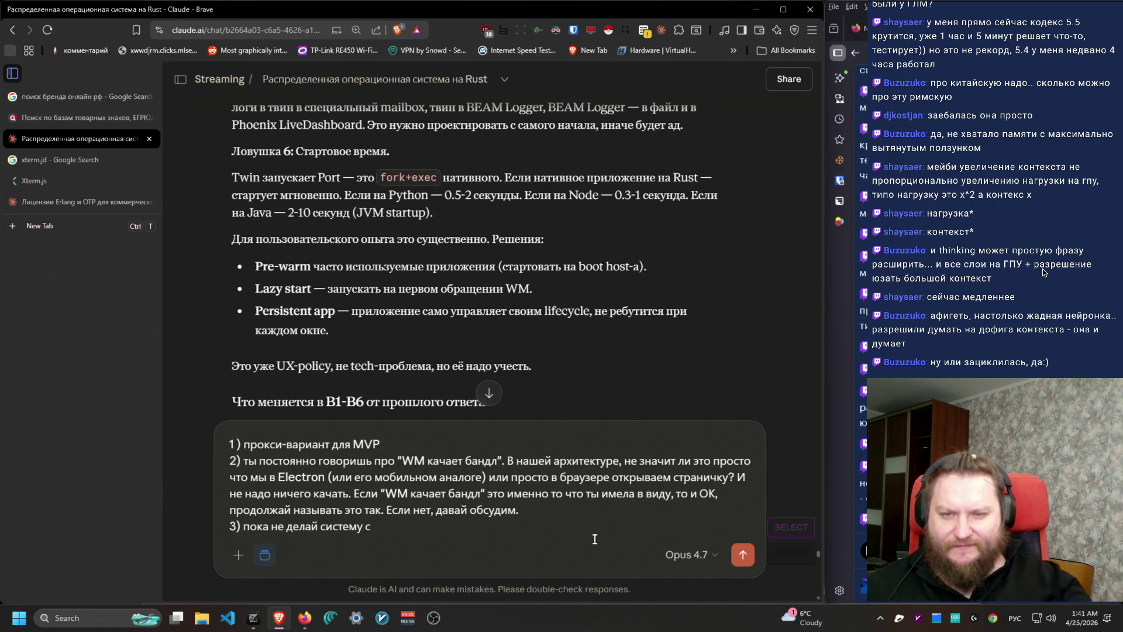
scroll(672, 371, "up", 4)
scroll(673, 369, "down", 8)
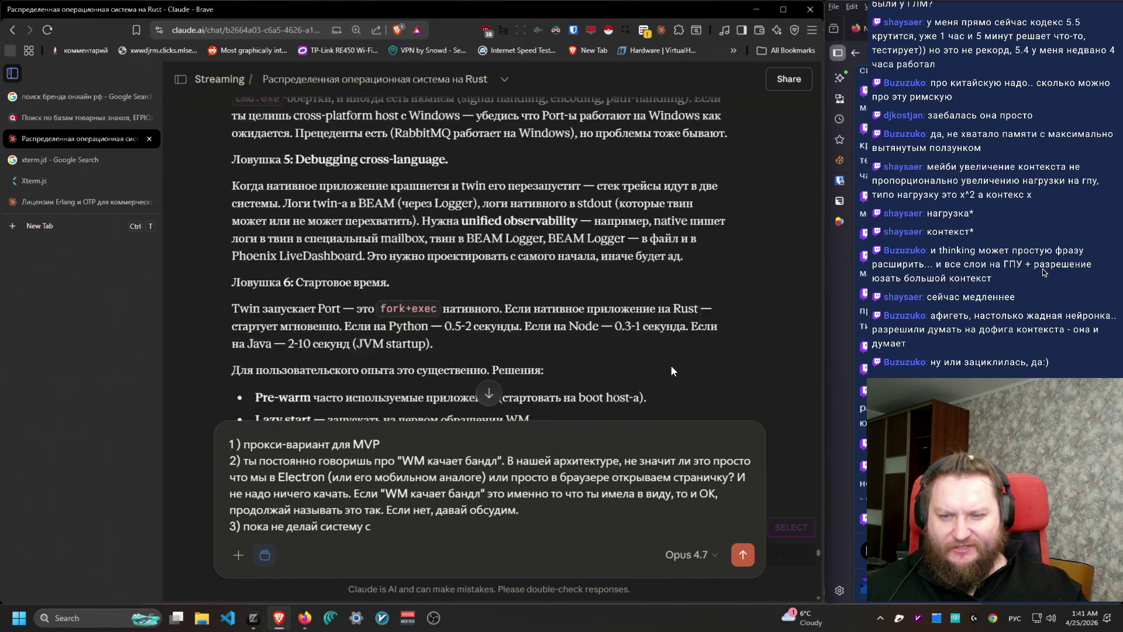
scroll(667, 369, "down", 12)
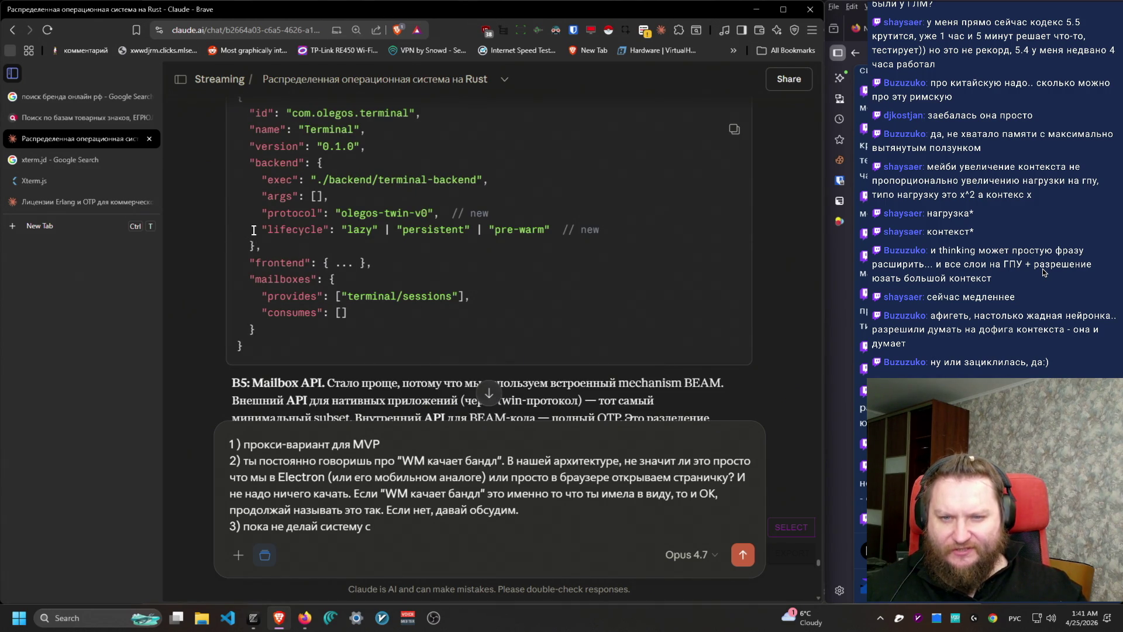
Step: Paste the manifest's lifecycle line into point 3 and explain postponing it, using the Photoshop example
triple_click(253, 230)
key("ctrl+c")
left_click(435, 537)
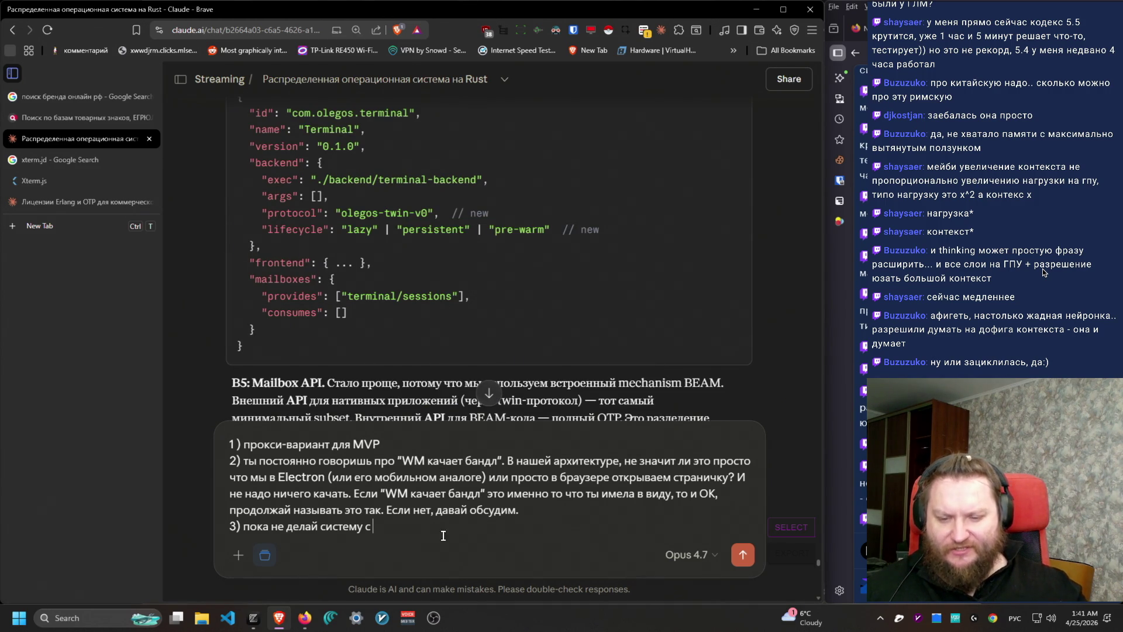
key("ctrl+v")
type("Рассужде")
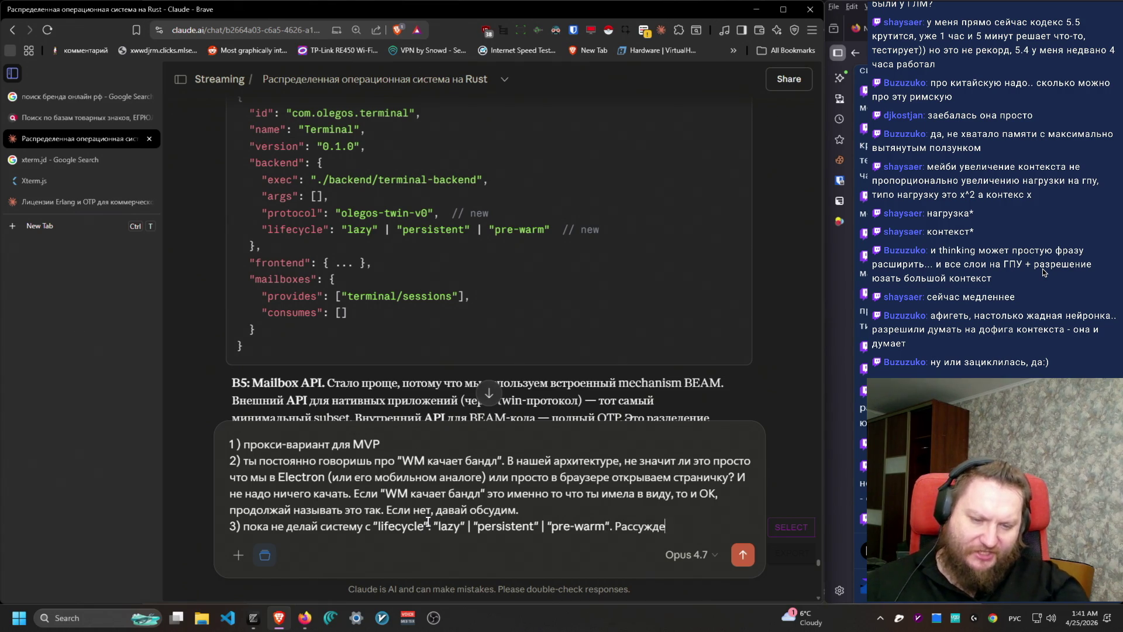
type("ние простое (може")
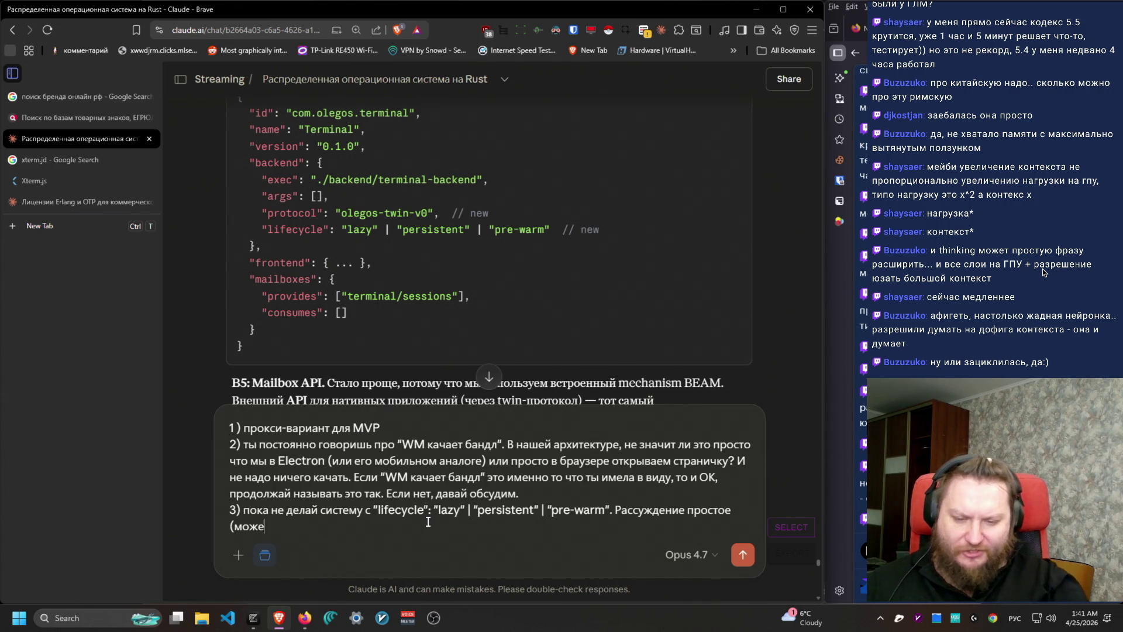
type("шь поспорить со ")
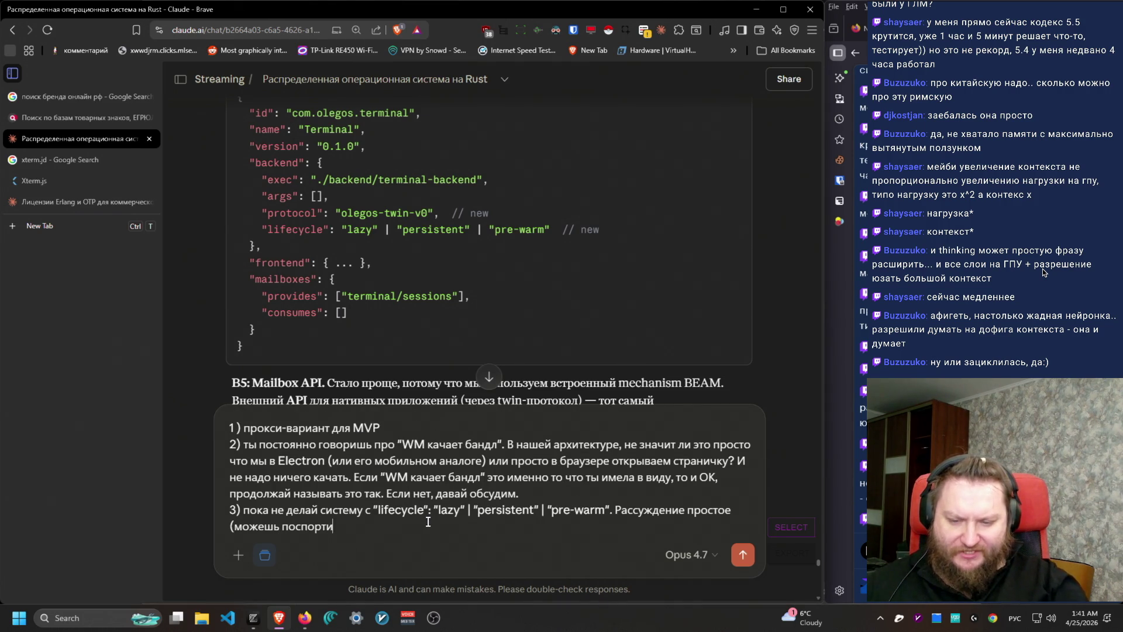
type("мной если хочешь). Условный Фотошоп может за")
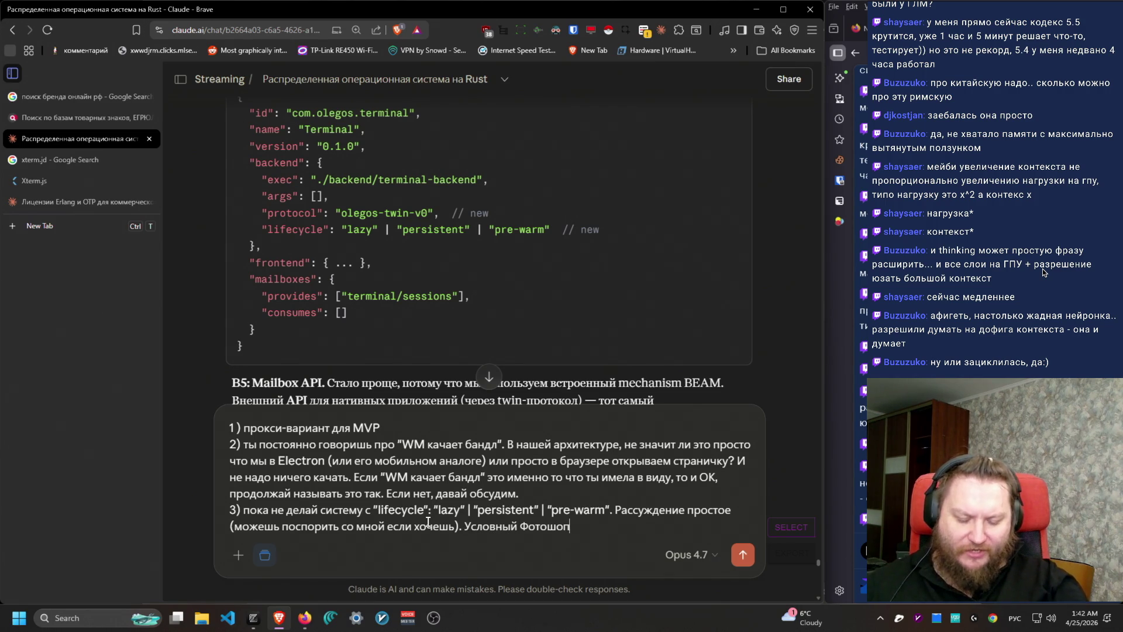
type("пускать ")
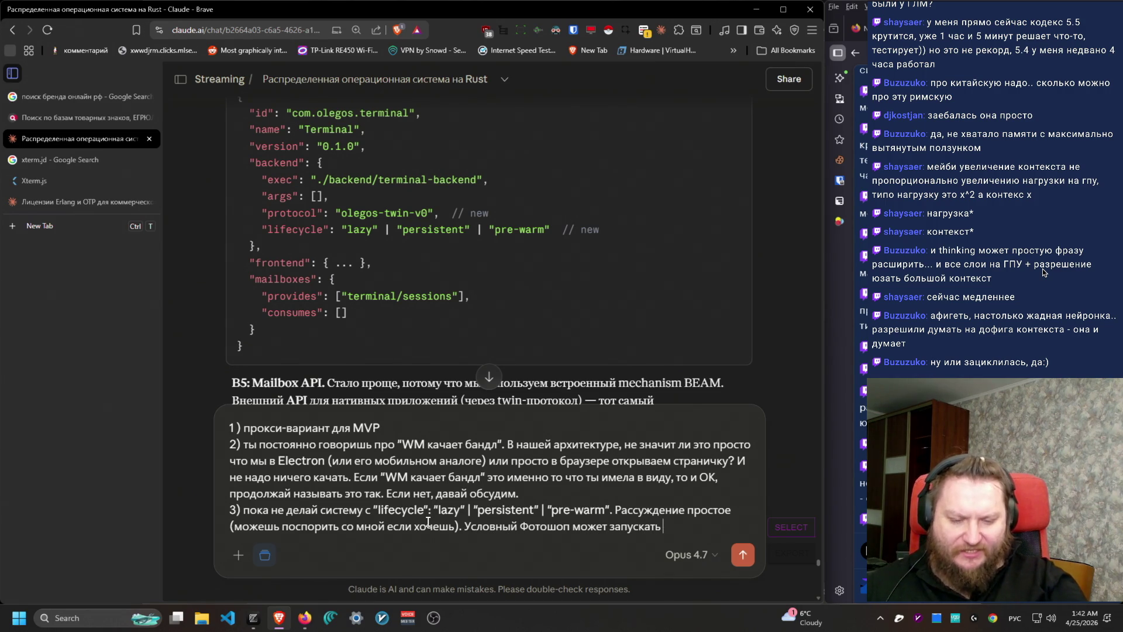
type("пол-минуты.")
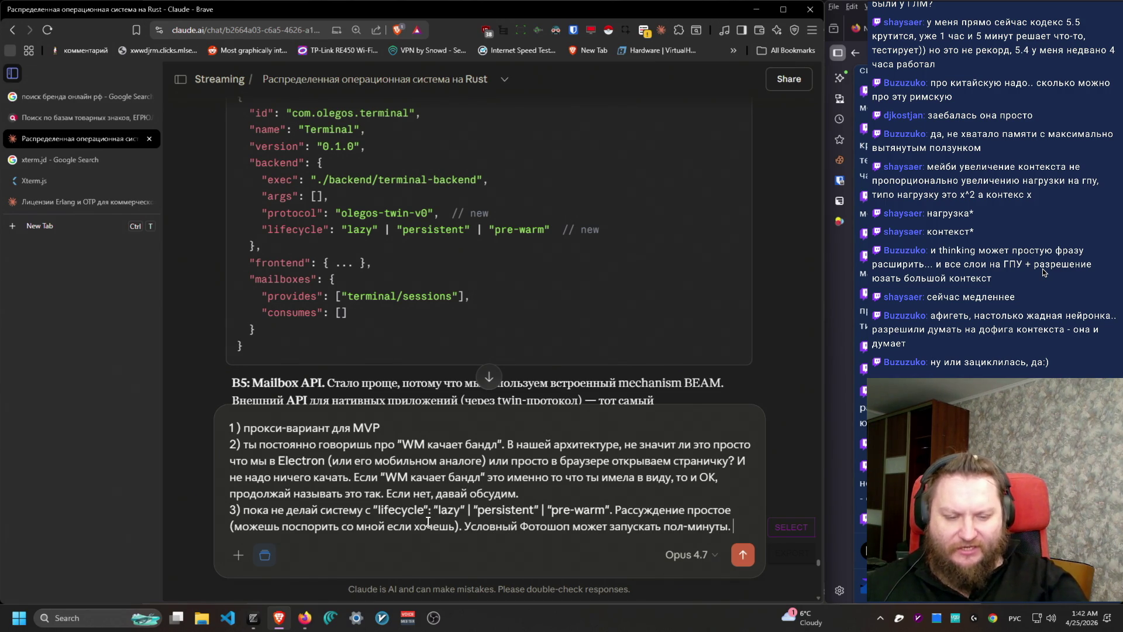
type(" От того, что ты предл")
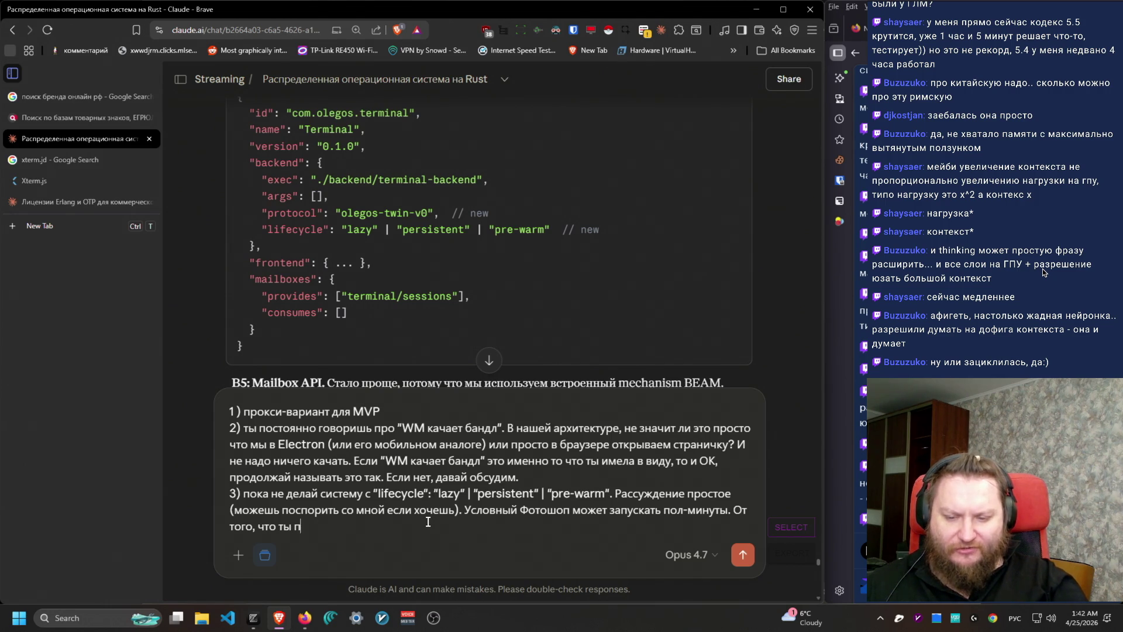
key("BackSpace")
type("мы какие-то ку")
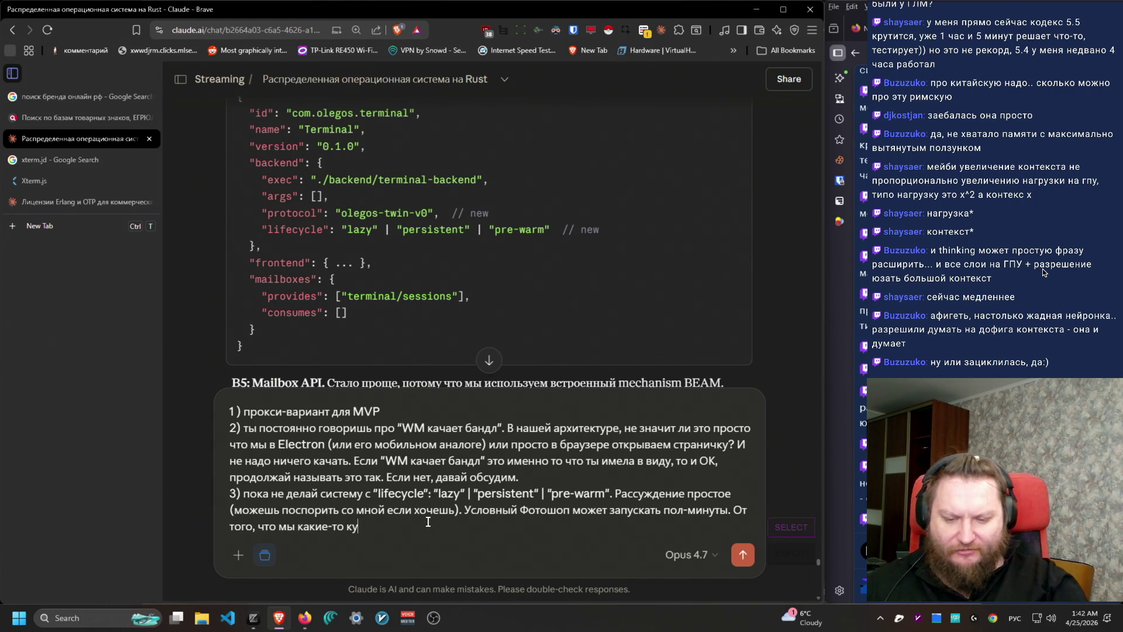
type("ски нашегогипер")
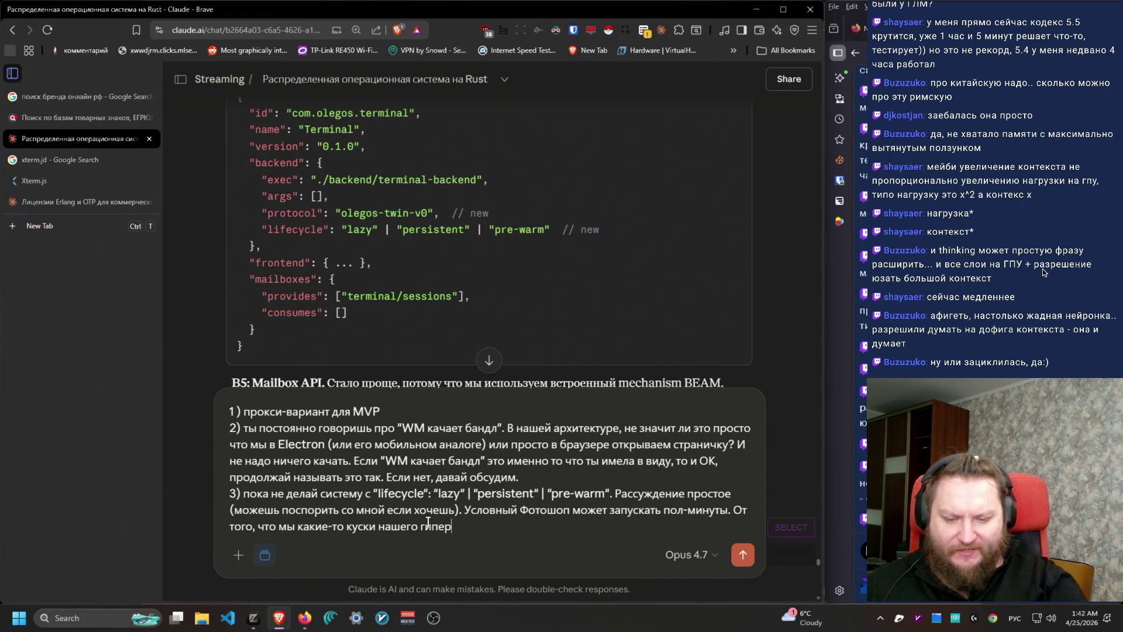
type("зора ускорим на дол")
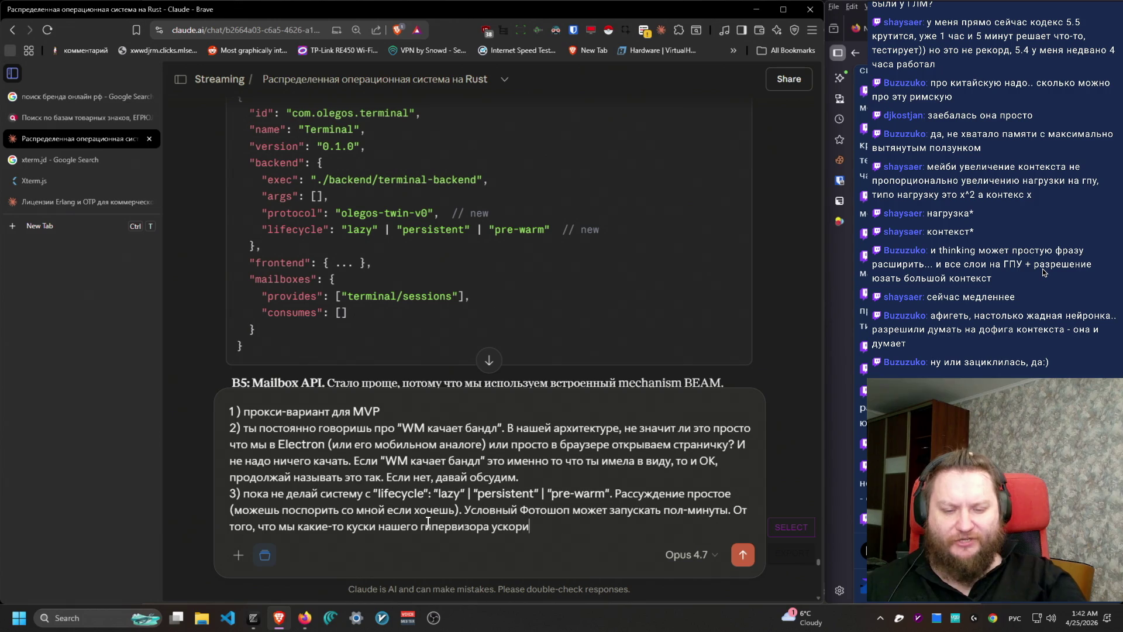
type("ур")
type("ользователь э")
type("того ")
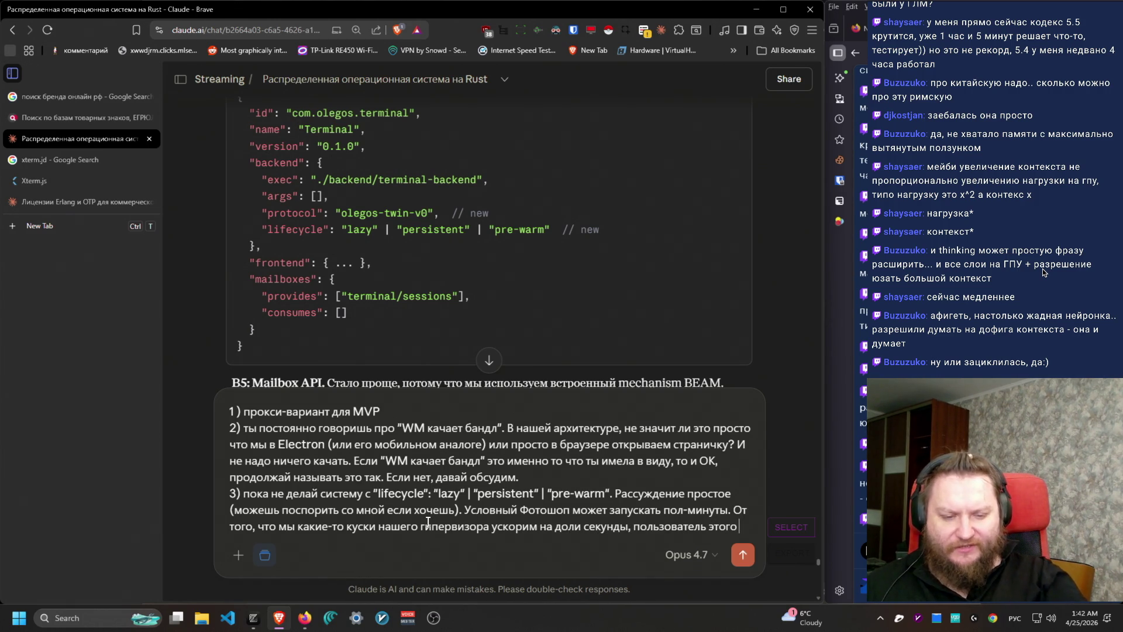
type("никакаметит в ")
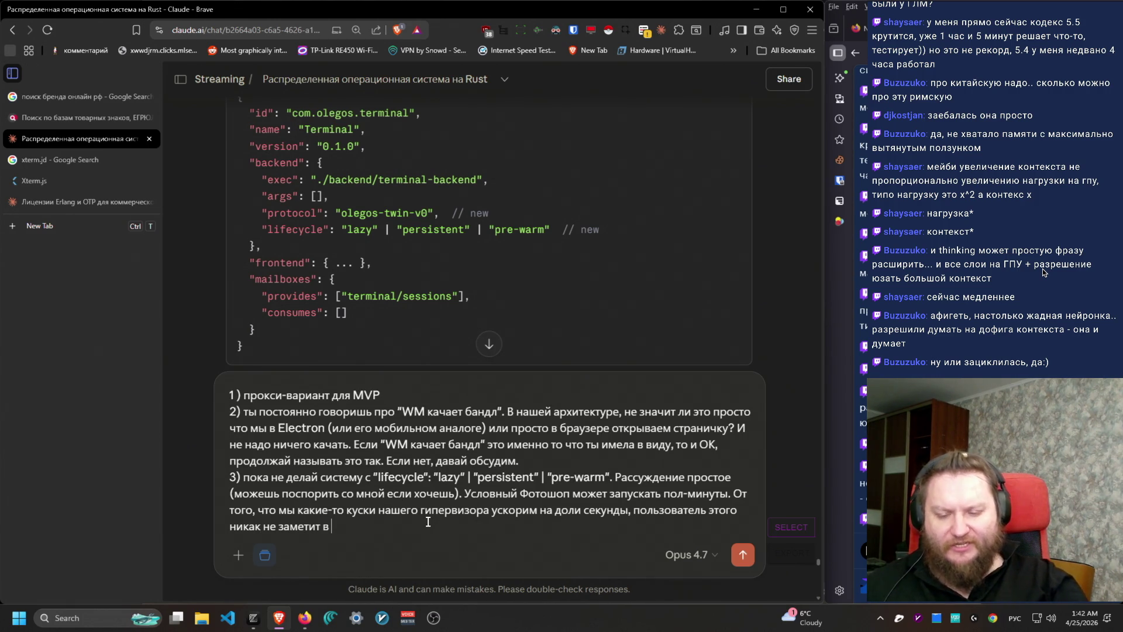
type("свете запу")
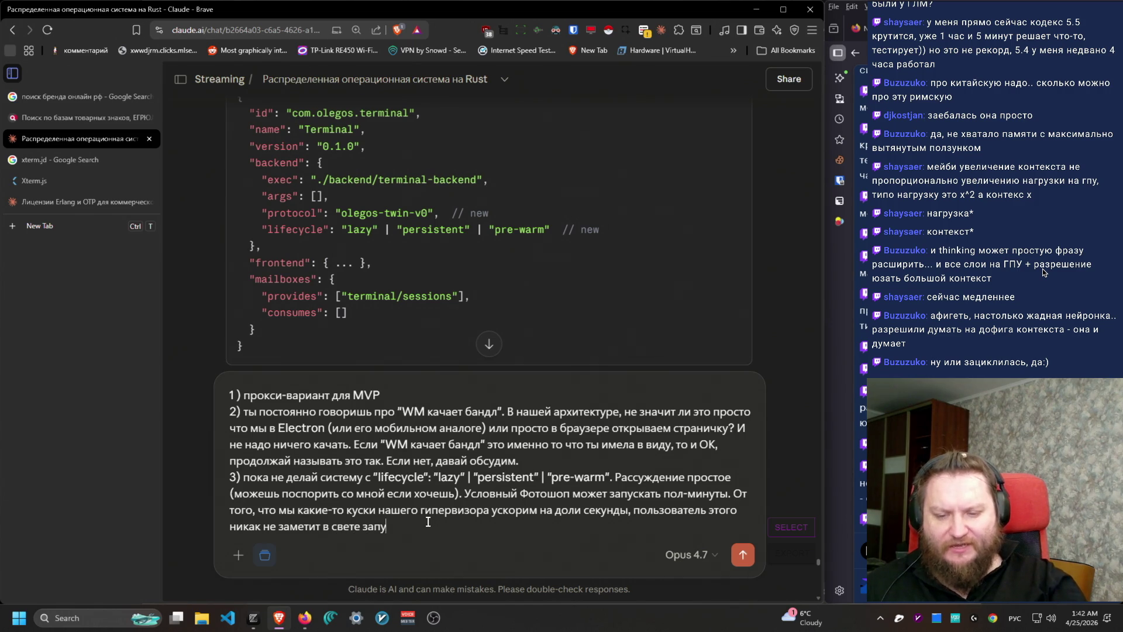
type("ска тих")
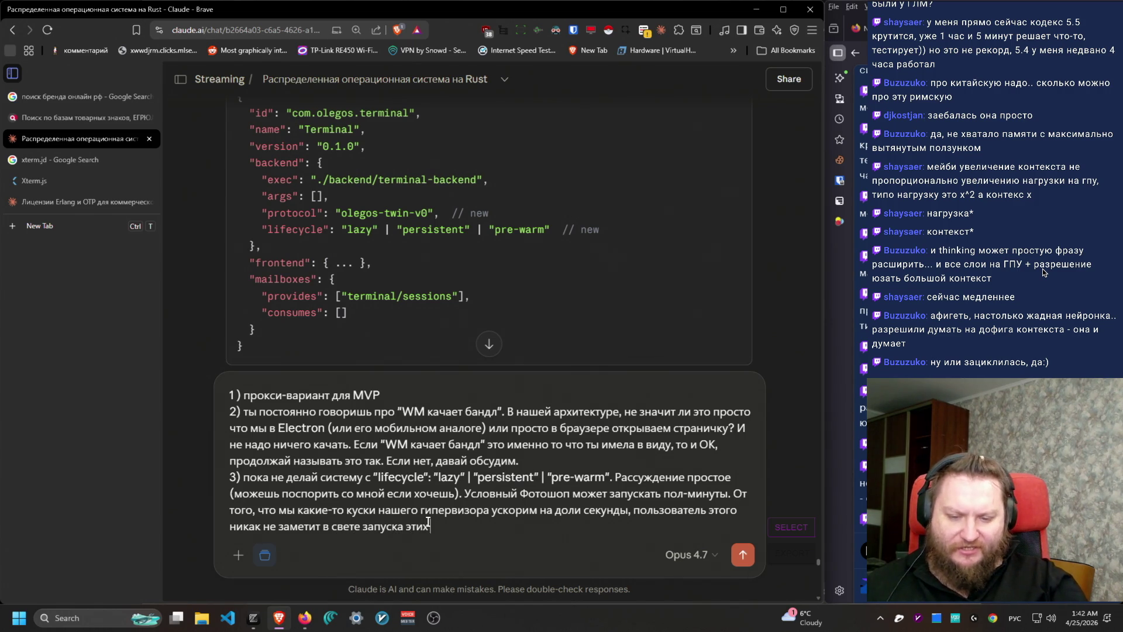
type(" больших приложений")
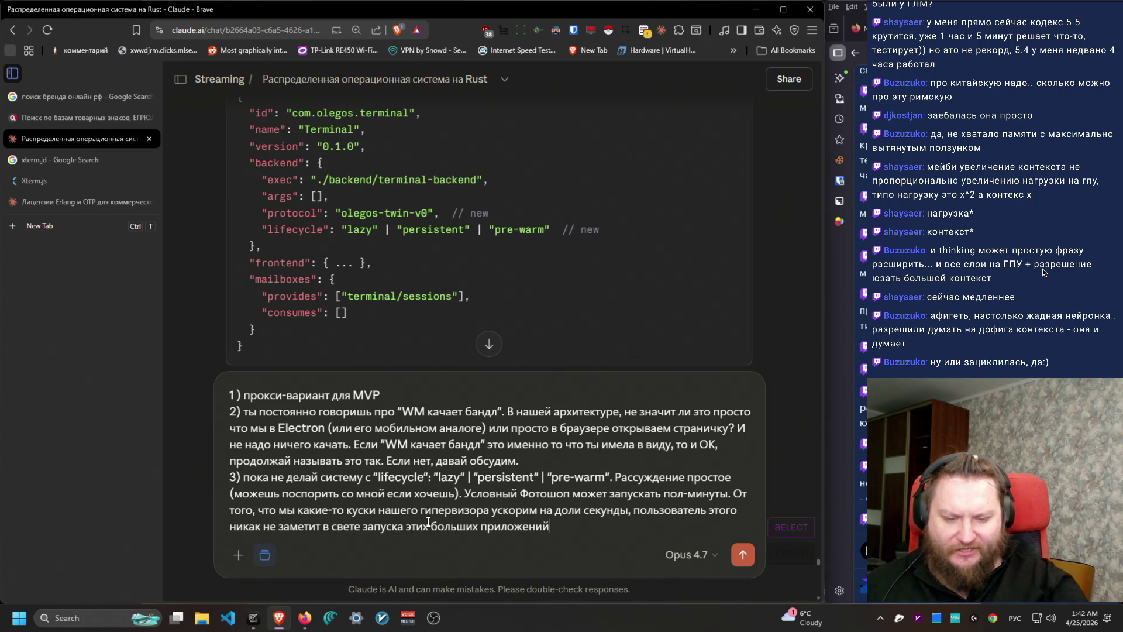
type(". Да даже Cl")
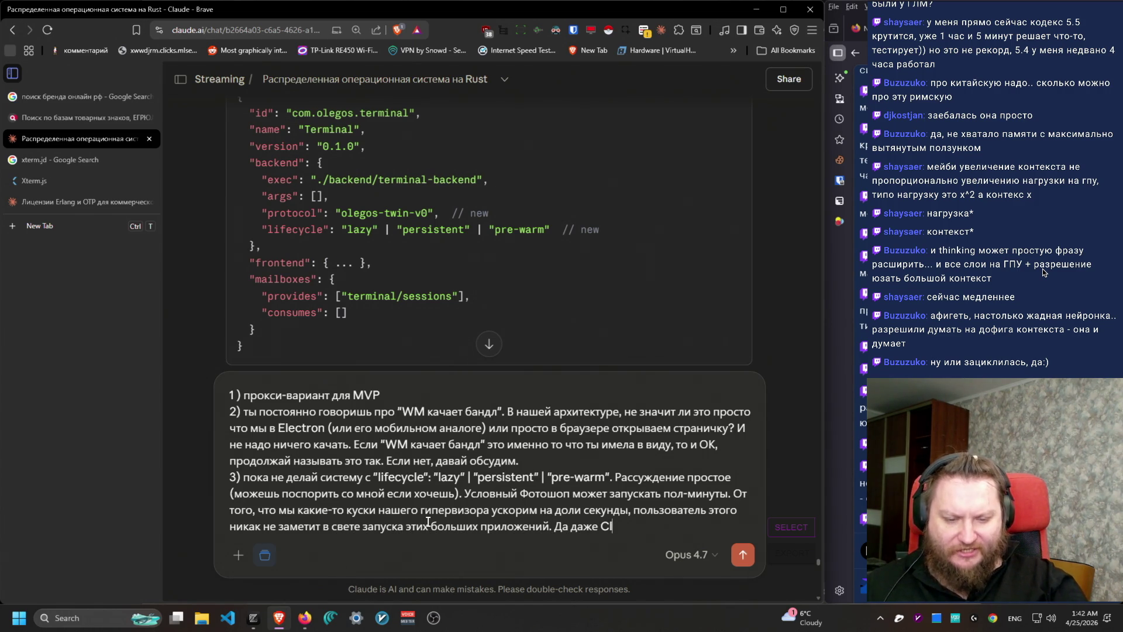
type("aude Code запуска")
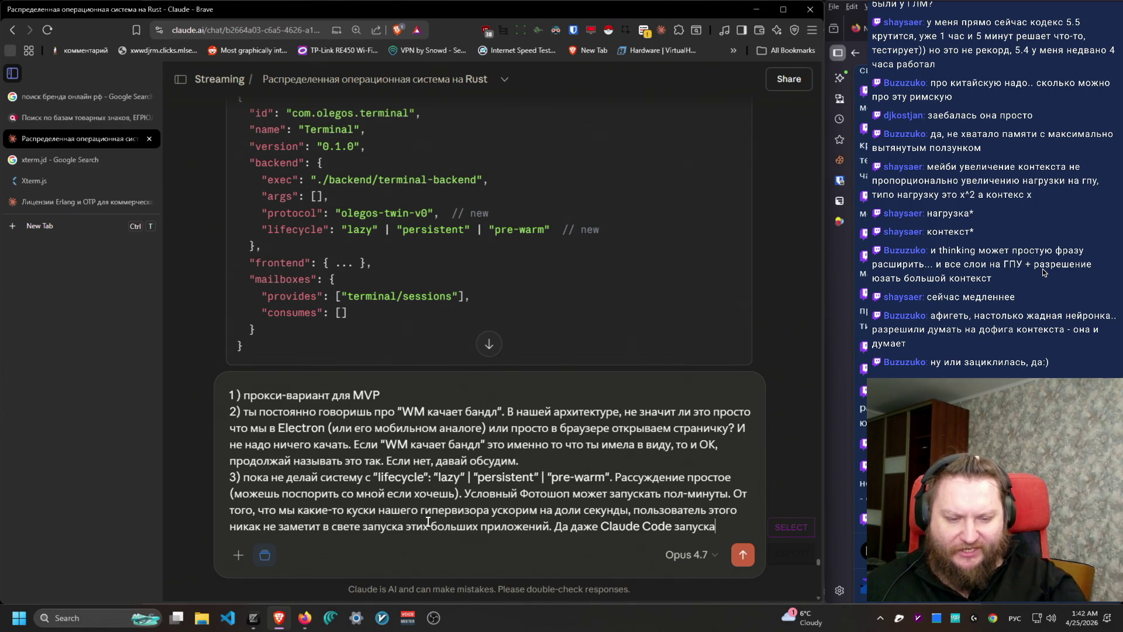
type("ется в терминал")
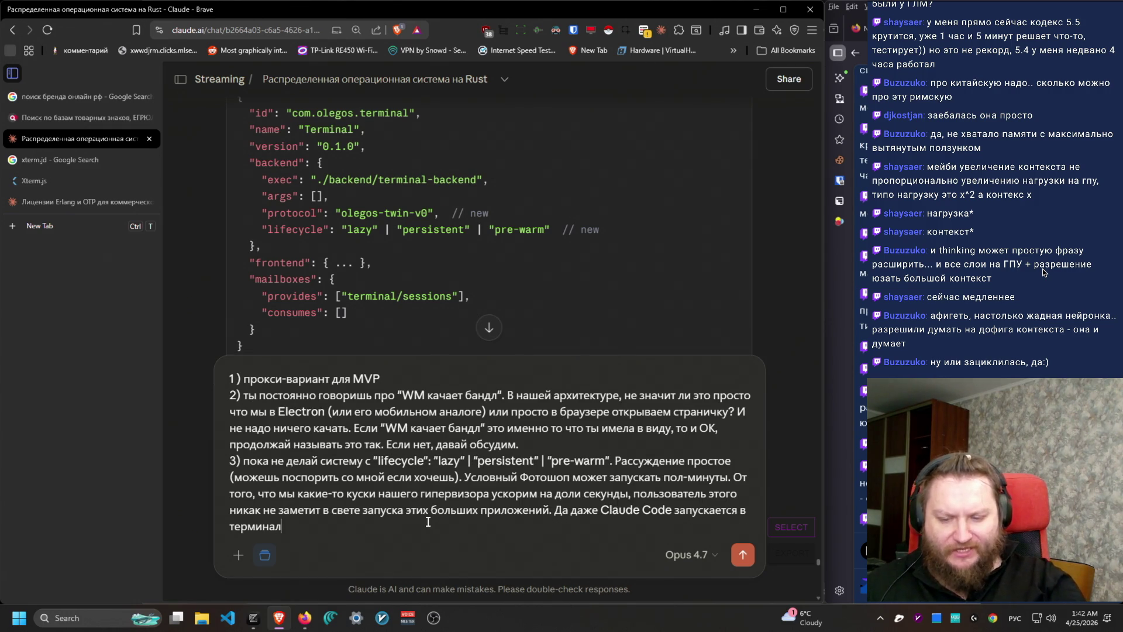
type("е целечность. Сейчас эта проблема кажетс")
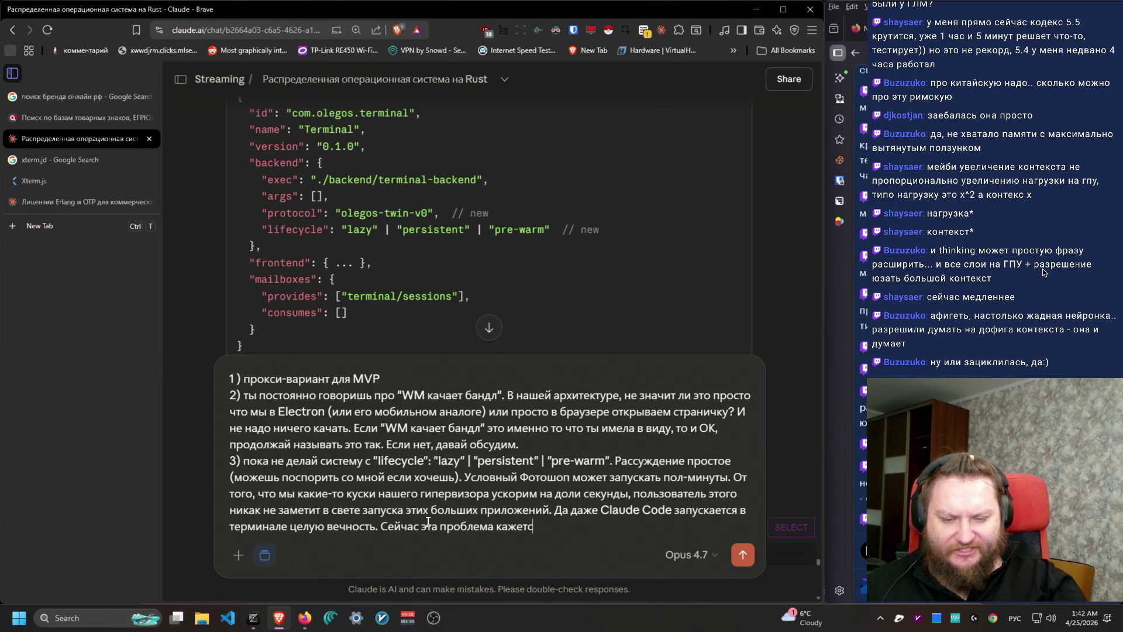
type("думанной, давай отложим е")
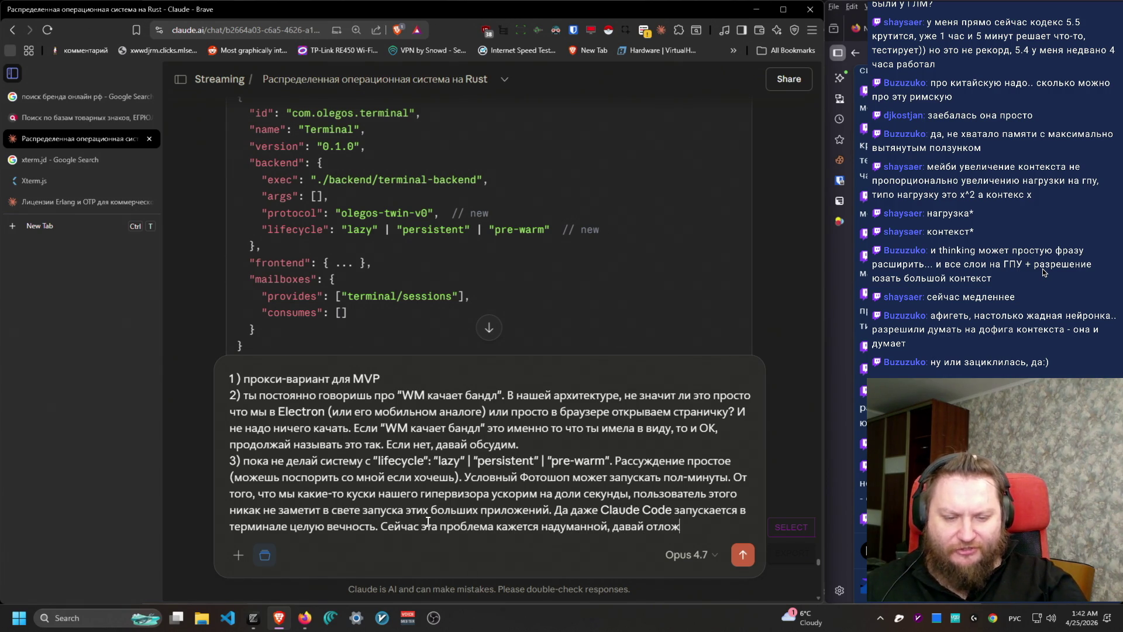
type("е на будущее д")
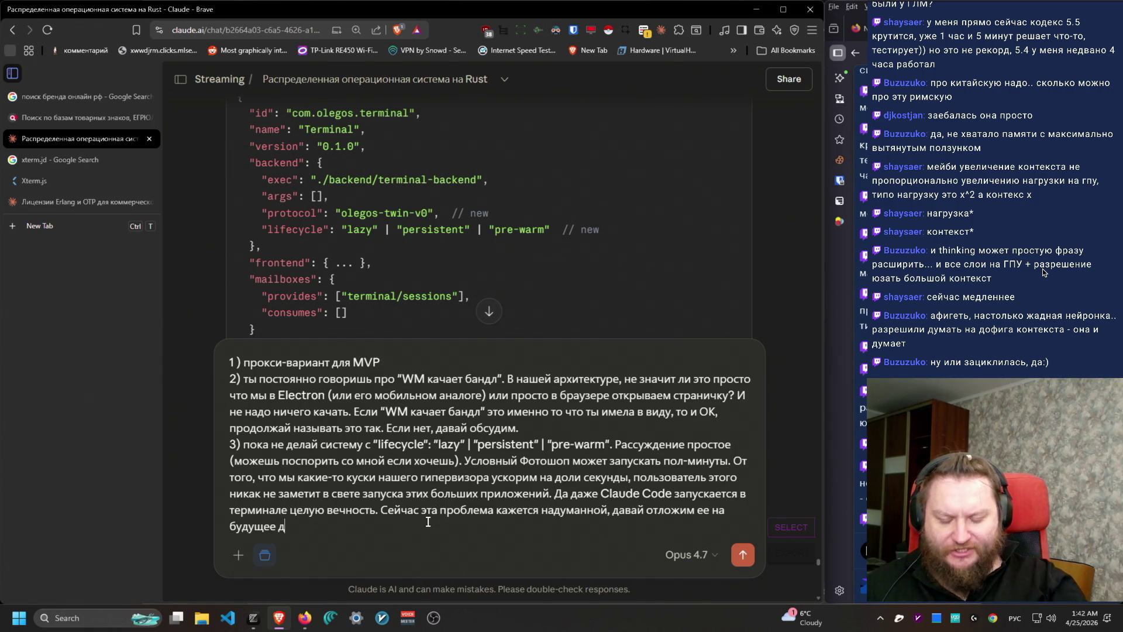
type("ля серверного применения.")
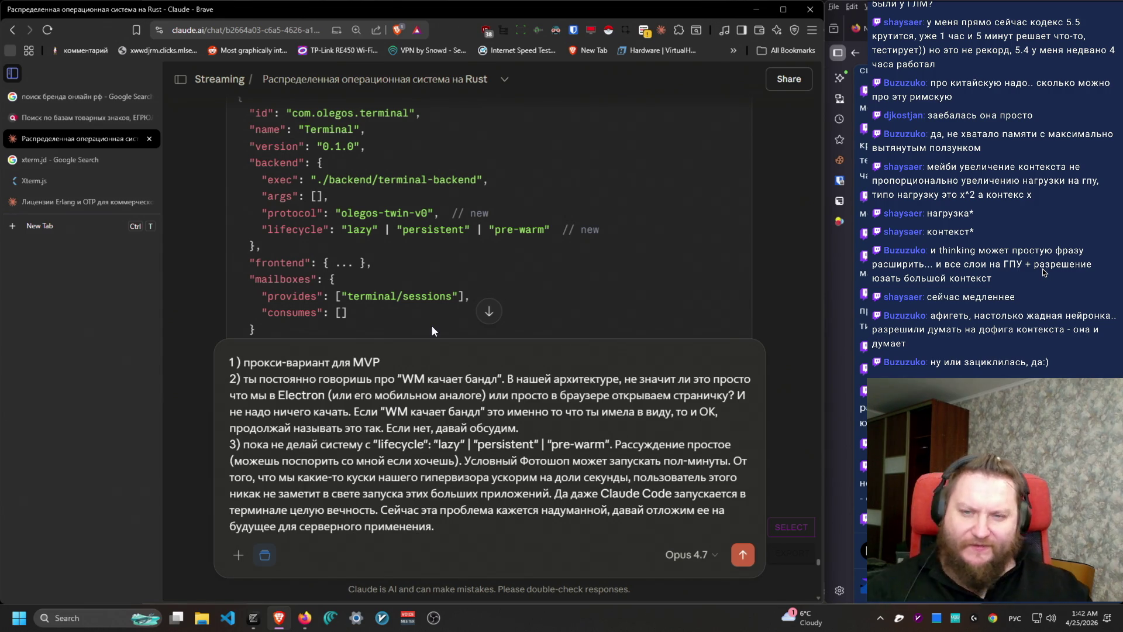
Step: Find and select the Phoenix Channels bullet in the B3 protocol section of Claude's answer
scroll(433, 331, "up", 10)
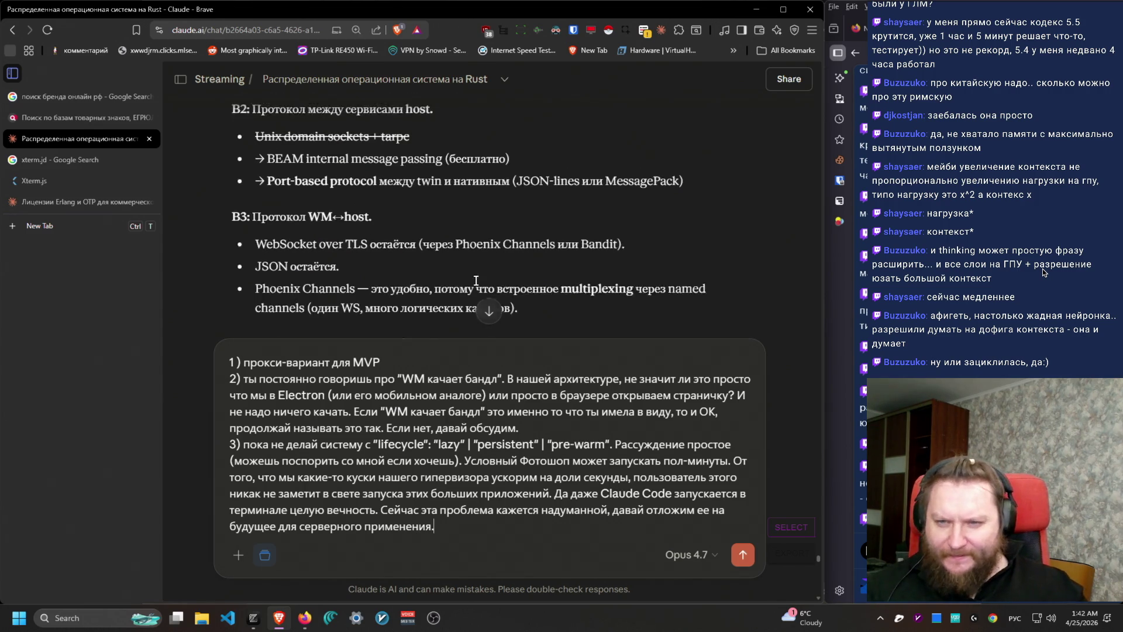
scroll(498, 242, "up", 3)
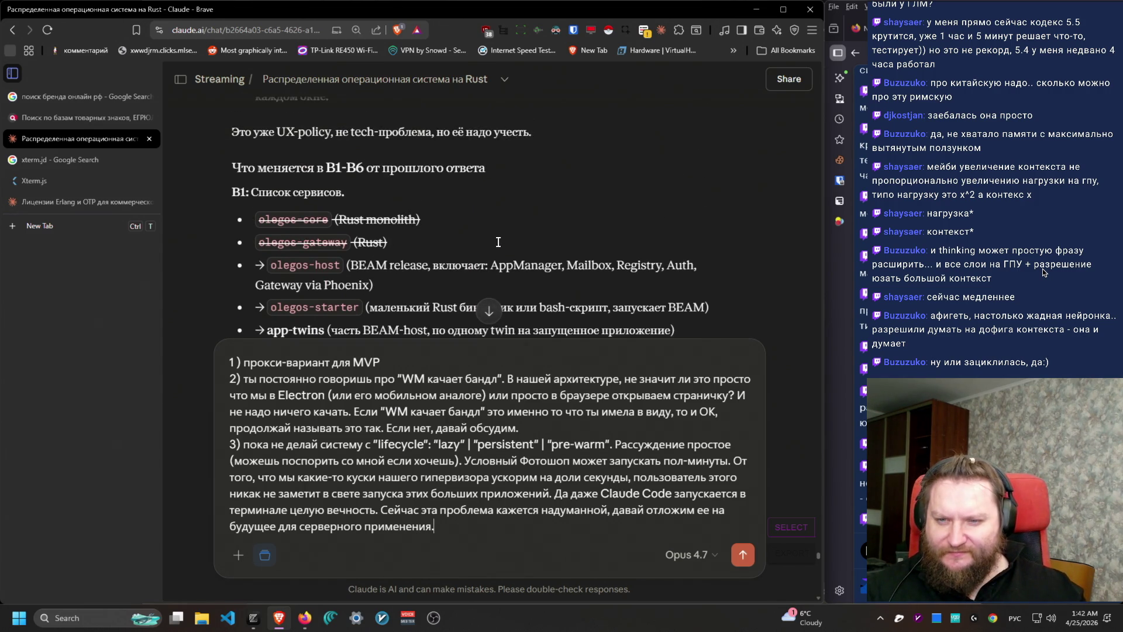
scroll(499, 242, "down", 5)
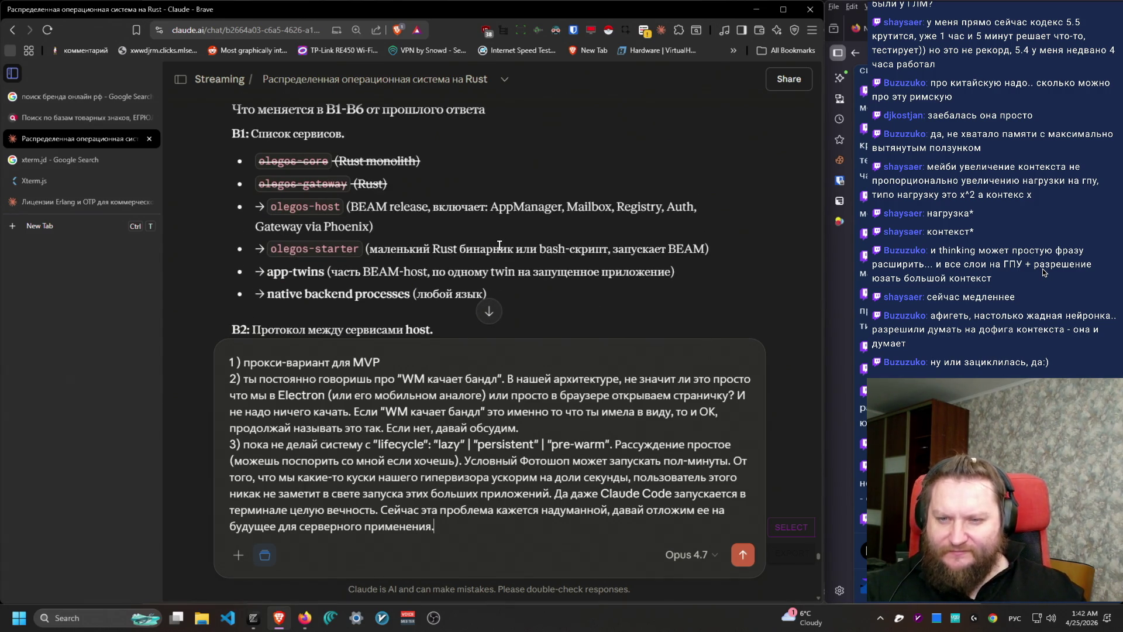
scroll(498, 264, "down", 3)
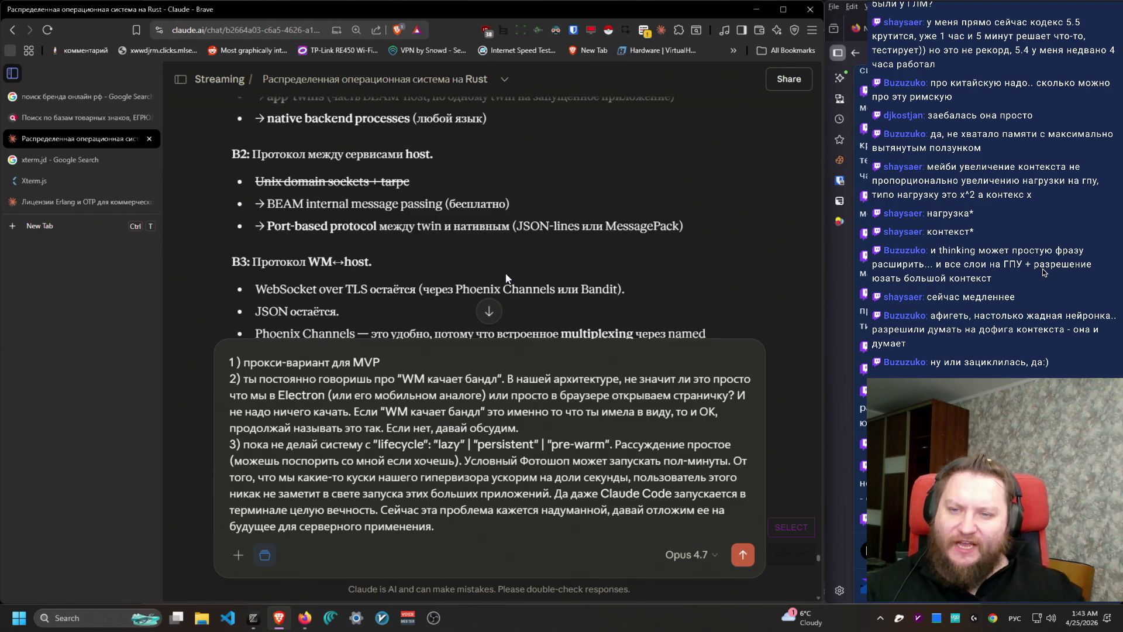
mouse_move(252, 173)
left_mouse_down()
mouse_move(614, 219)
mouse_move(607, 238)
left_mouse_up()
left_click(604, 242)
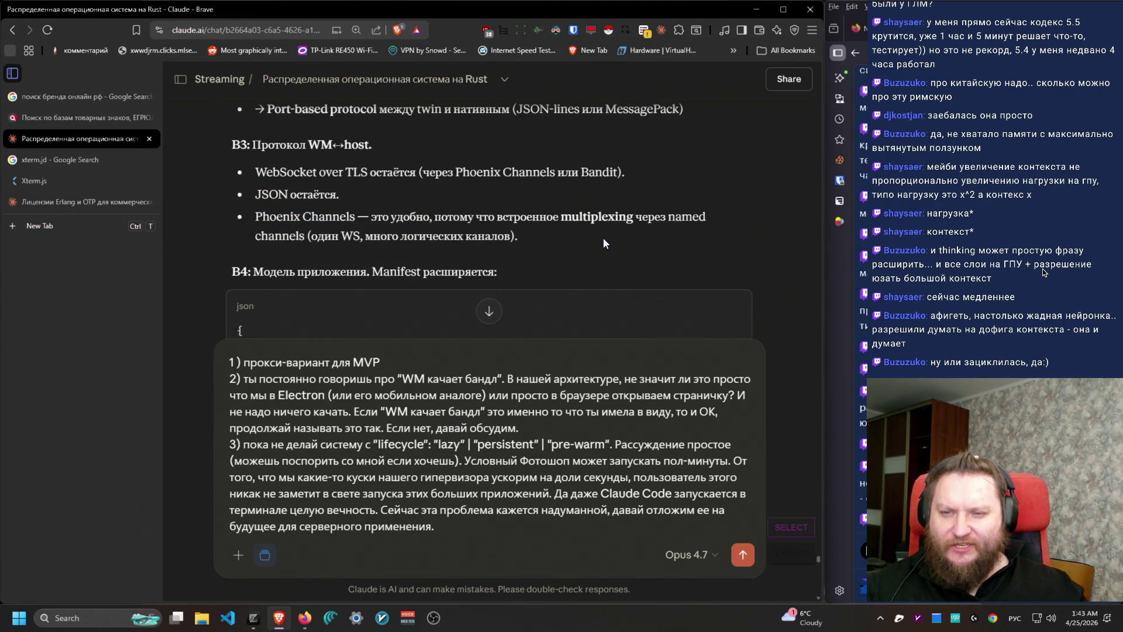
scroll(617, 243, "up", 1)
left_click_drag(267, 256, 363, 254)
left_click_drag(258, 275, 728, 275)
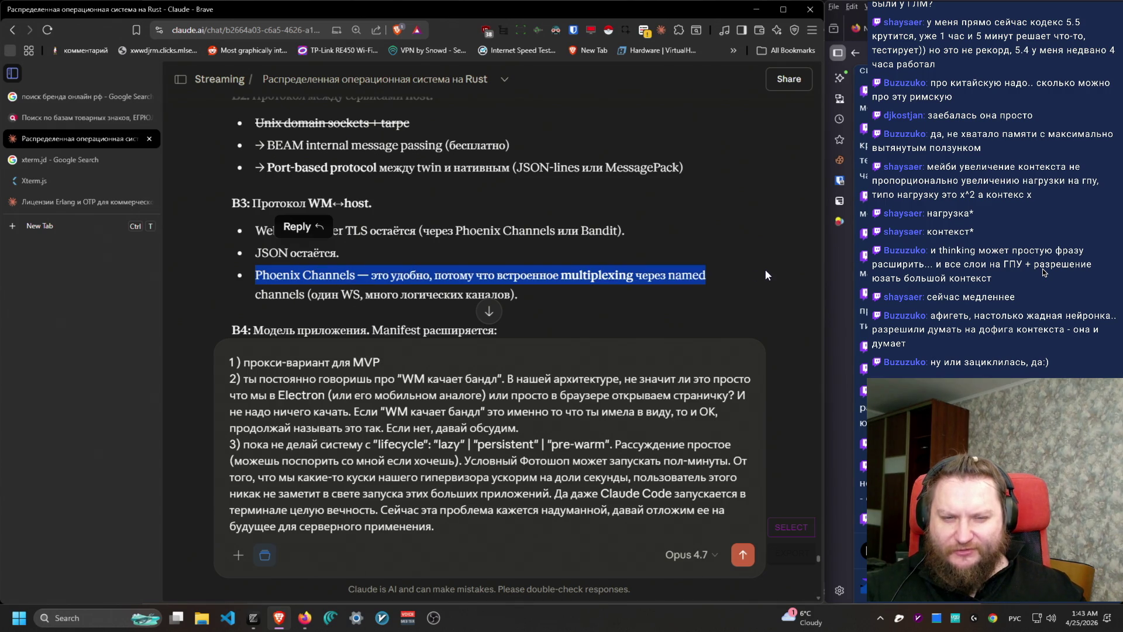
mouse_move(661, 294)
left_mouse_down()
mouse_move(251, 255)
mouse_move(245, 271)
left_mouse_up()
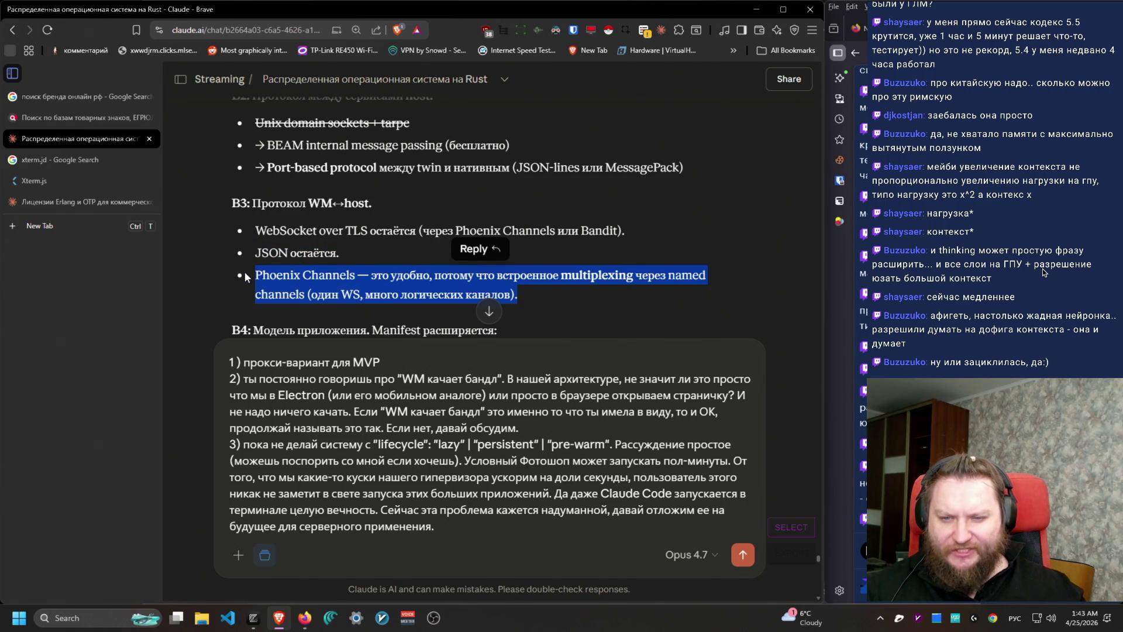
Step: Copy just the term 'Phoenix Channels' and move to the Erlang/OTP licensing chat
scroll(721, 297, "down", 2)
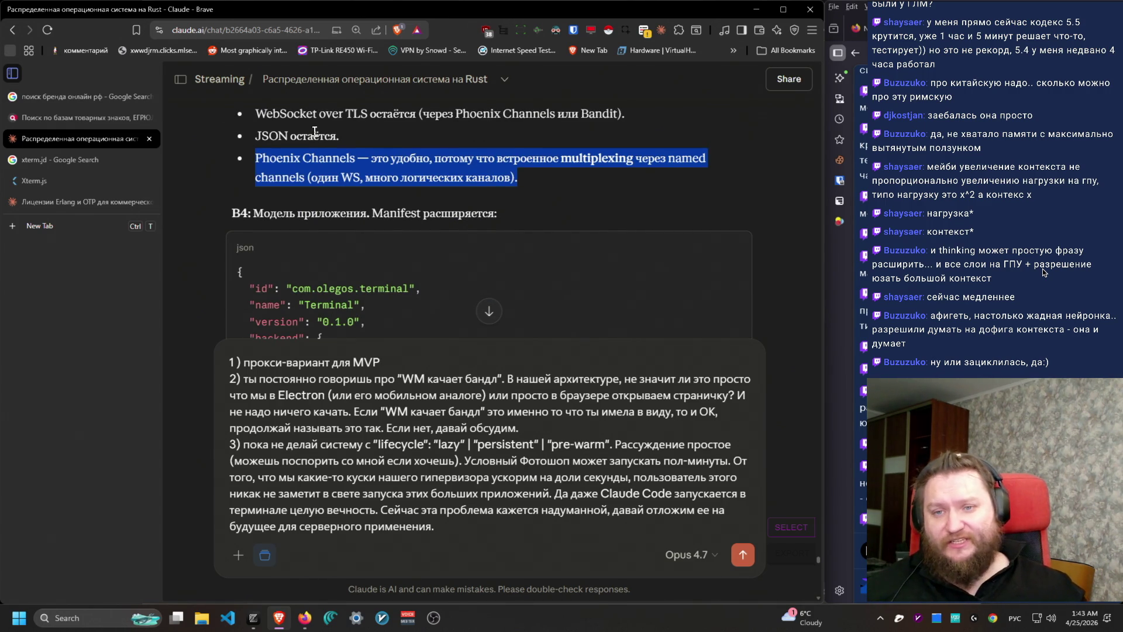
left_click(335, 141)
left_click_drag(349, 156, 255, 158)
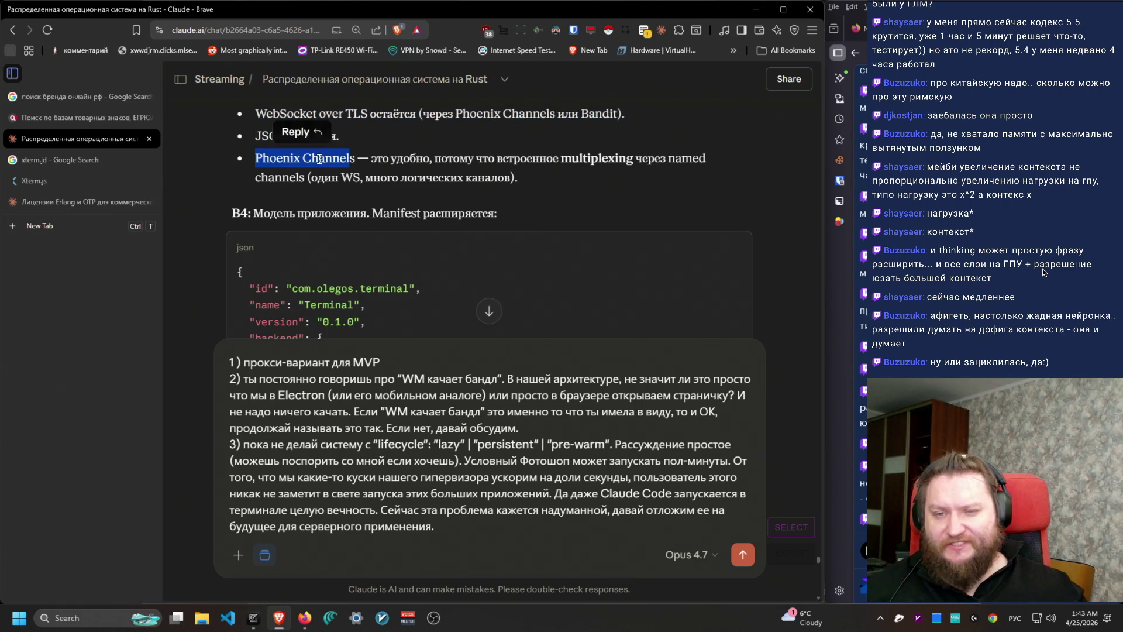
left_click(345, 159)
left_click_drag(348, 159, 255, 158)
key("ctrl+c")
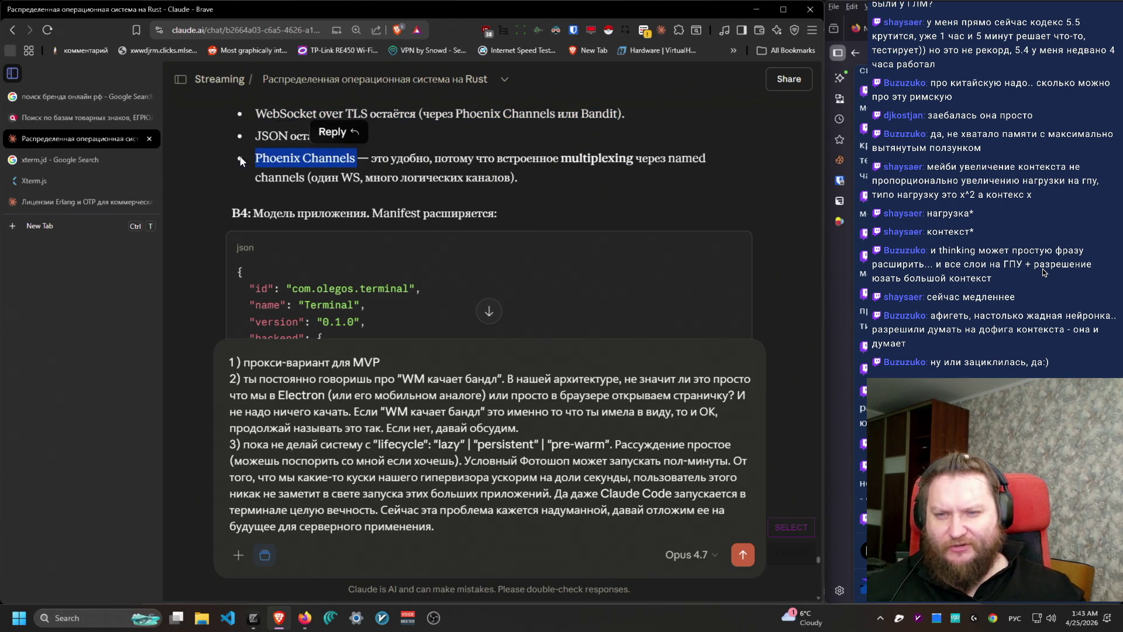
left_click(41, 198)
Step: Ask Claude 'что такое Phoenix Channels?' using the pasted term
type("что атк")
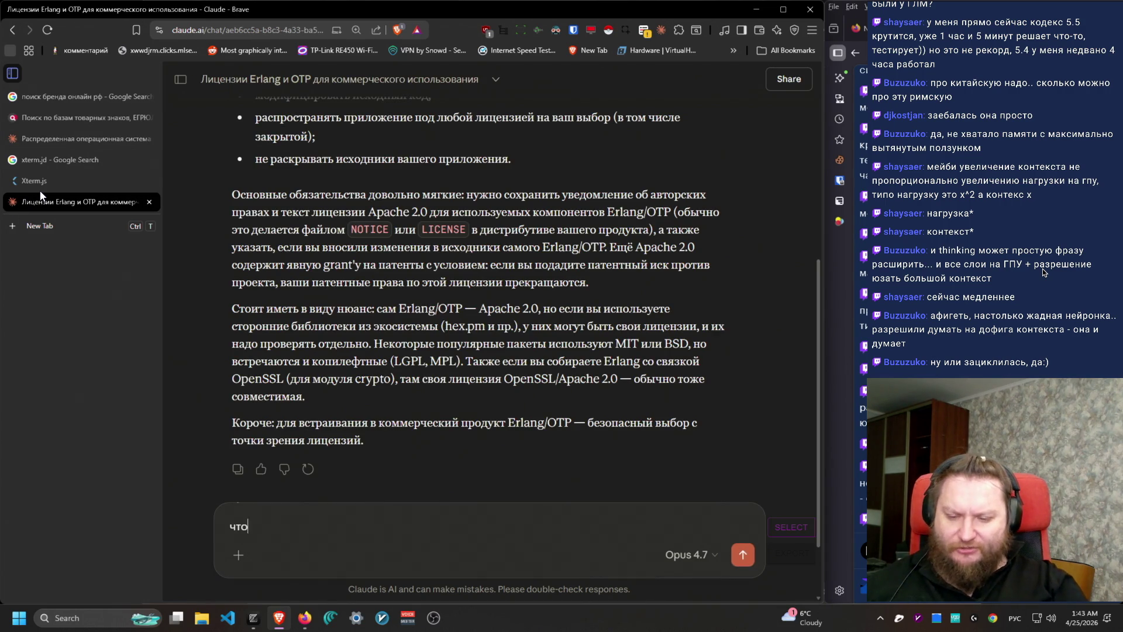
key("BackSpace")
type("такое")
key("ctrl+v")
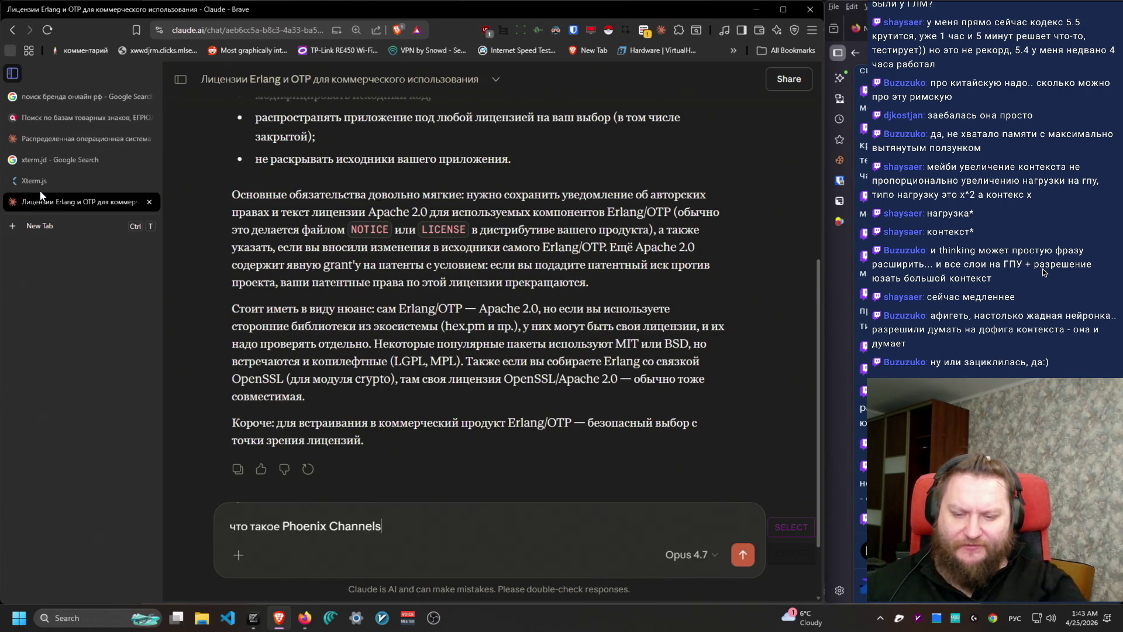
type("?")
key("Return")
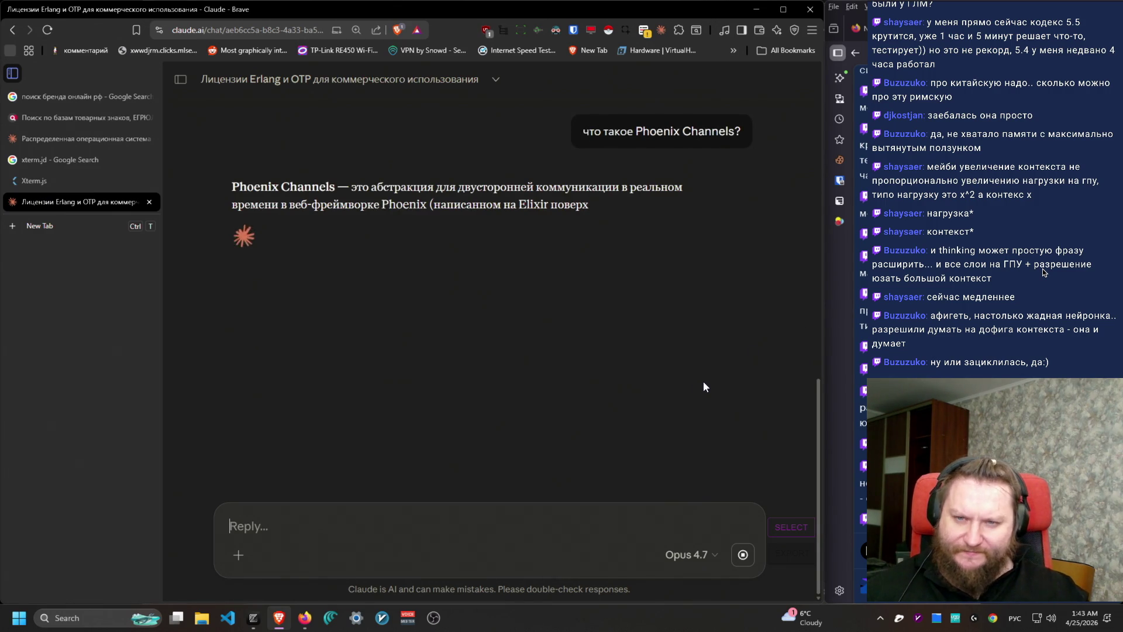
Step: Check the stream desktop, then scroll through Claude's Phoenix Channels explanation
key("ctrl+super+Right")
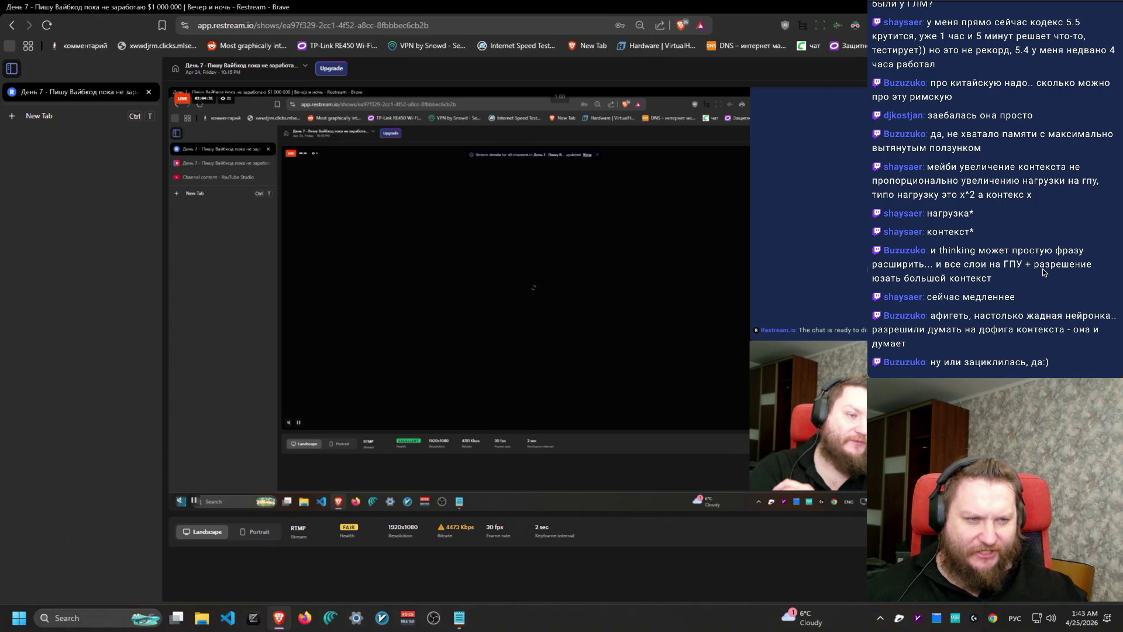
key("ctrl+super+Left")
scroll(620, 461, "down", 6)
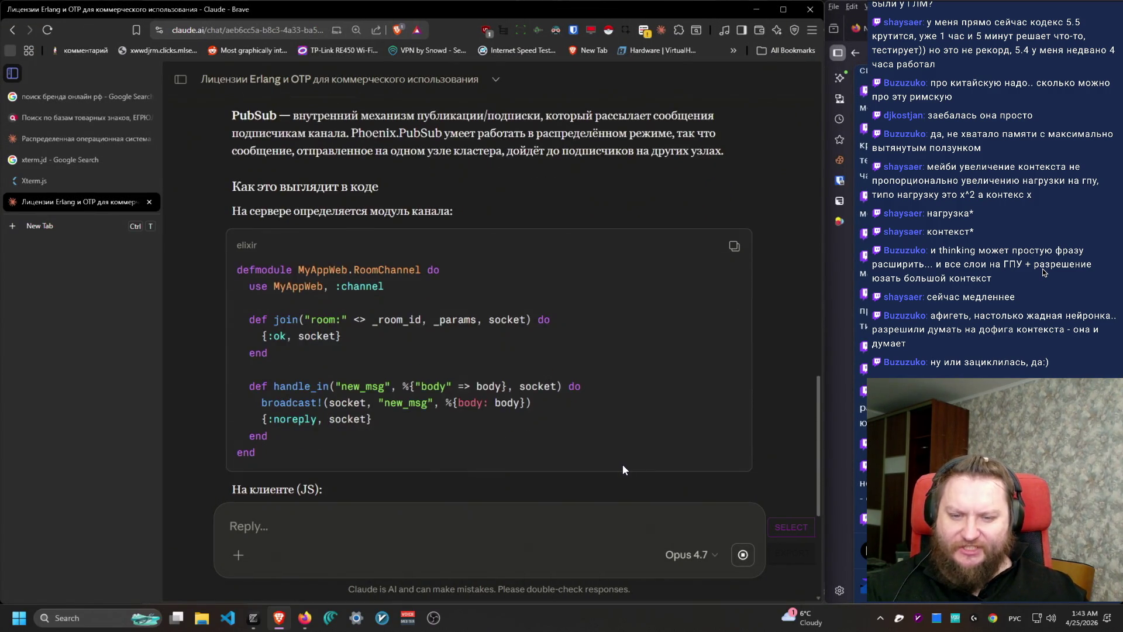
scroll(622, 464, "up", 6)
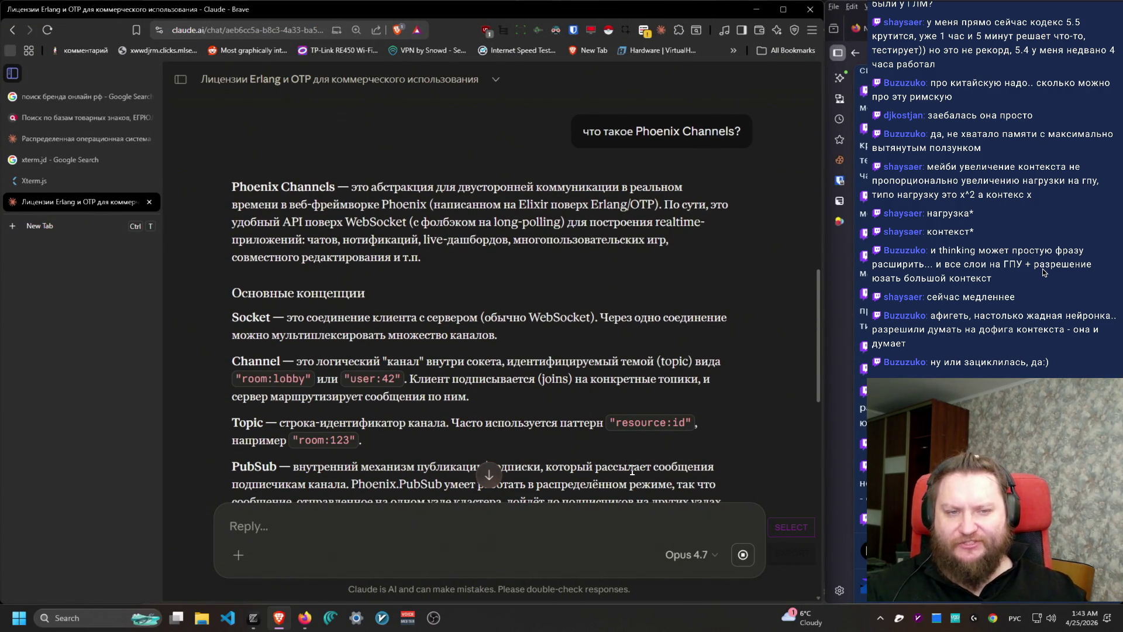
scroll(630, 469, "down", 1)
scroll(631, 469, "up", 1)
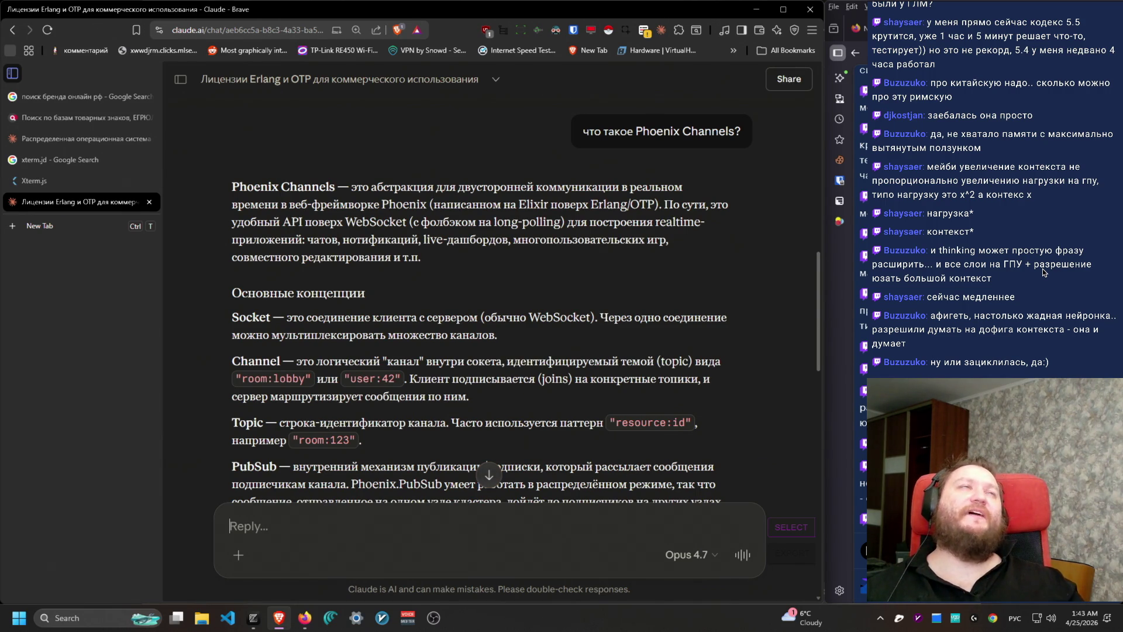
scroll(673, 454, "up", 1)
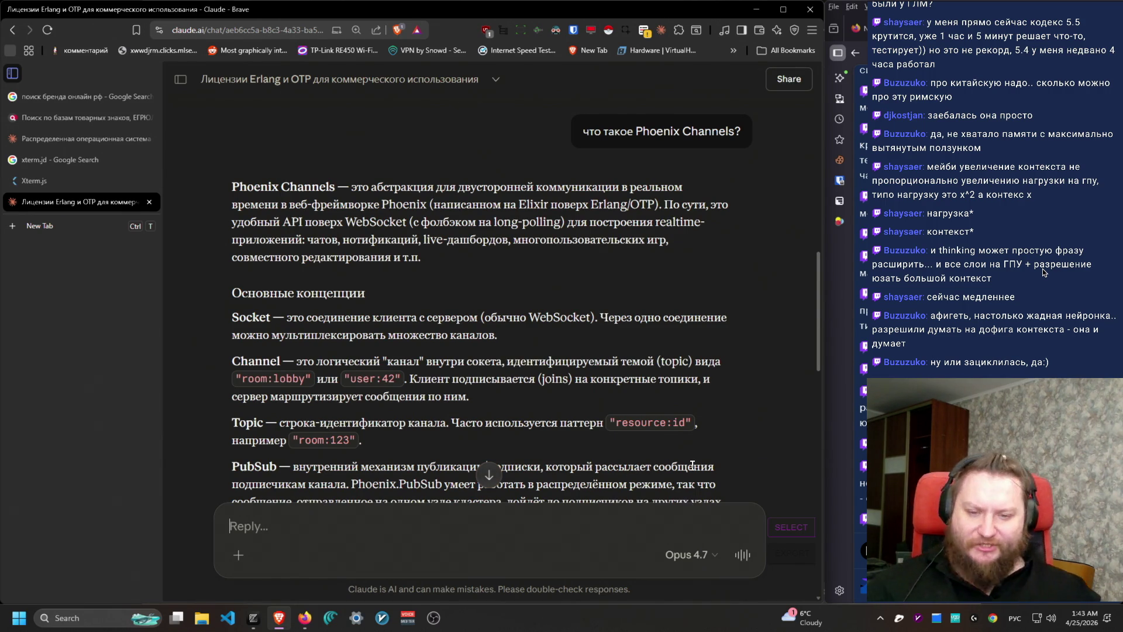
scroll(672, 454, "down", 3)
scroll(673, 454, "up", 3)
scroll(673, 449, "down", 2)
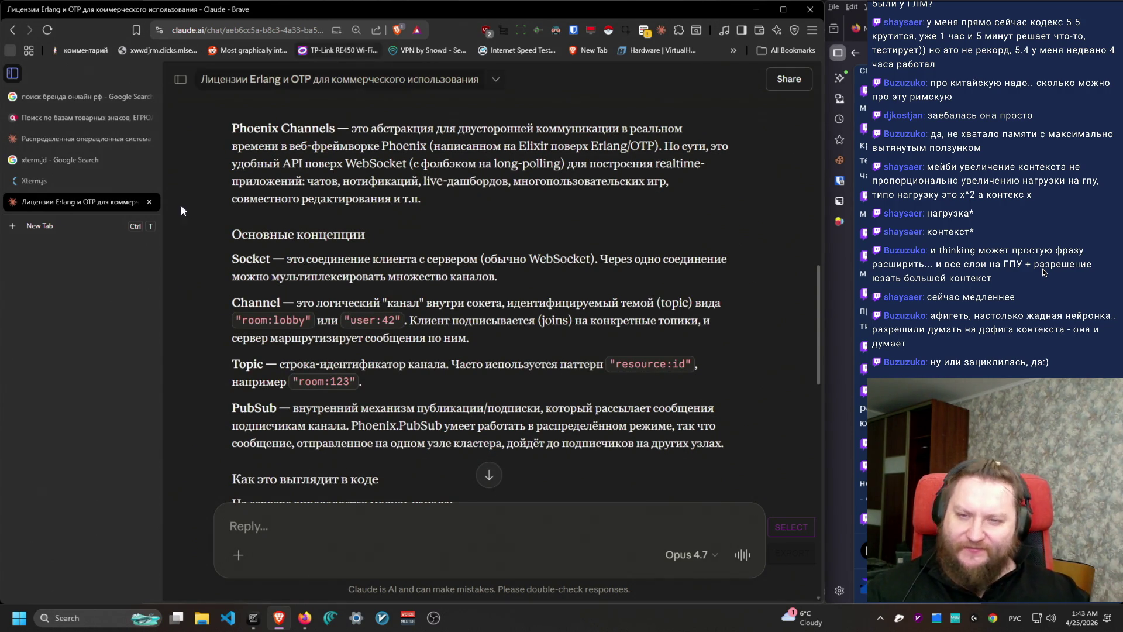
Step: Select the Phoenix Channels intro paragraph, then return to the 'Распределенная операционная система на Rust' chat
mouse_move(228, 139)
left_mouse_down()
mouse_move(357, 155)
mouse_move(421, 202)
left_mouse_up()
left_click(513, 215)
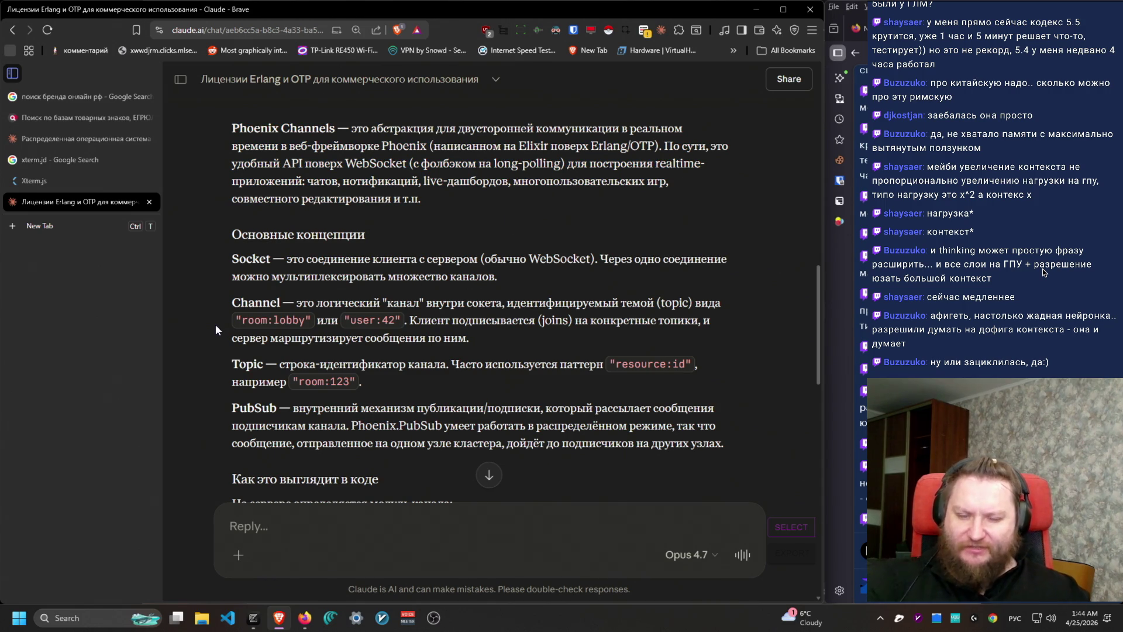
left_click_drag(230, 124, 662, 195)
mouse_move(457, 190)
left_mouse_down()
mouse_move(219, 128)
mouse_move(422, 144)
mouse_move(435, 163)
mouse_move(368, 237)
mouse_move(234, 126)
mouse_move(188, 122)
left_mouse_up()
left_click(541, 261)
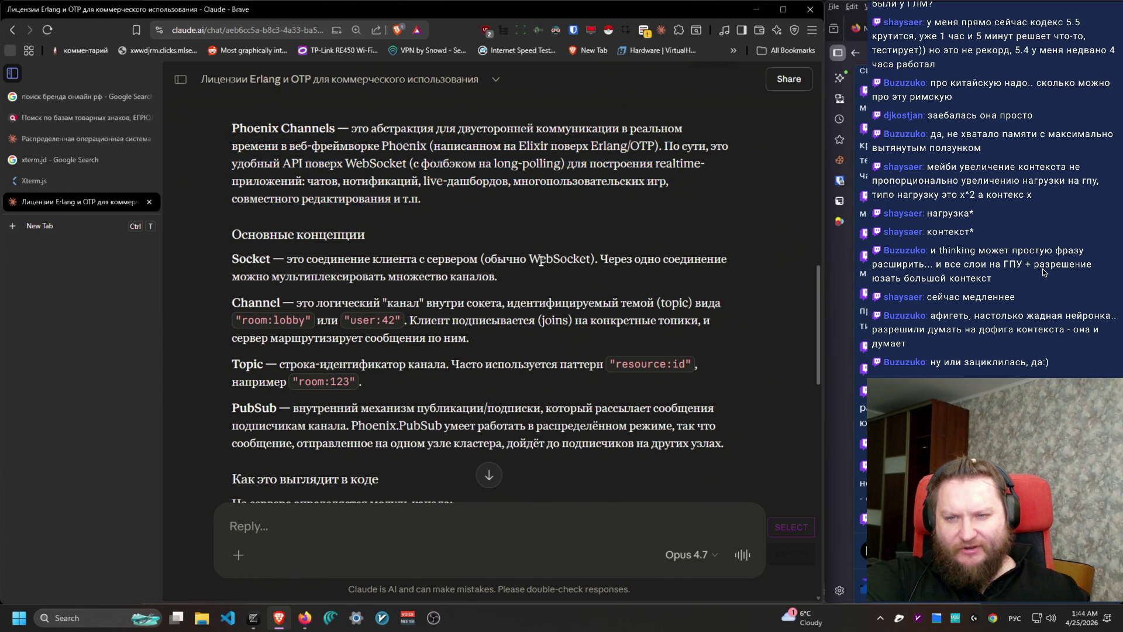
left_click(24, 140)
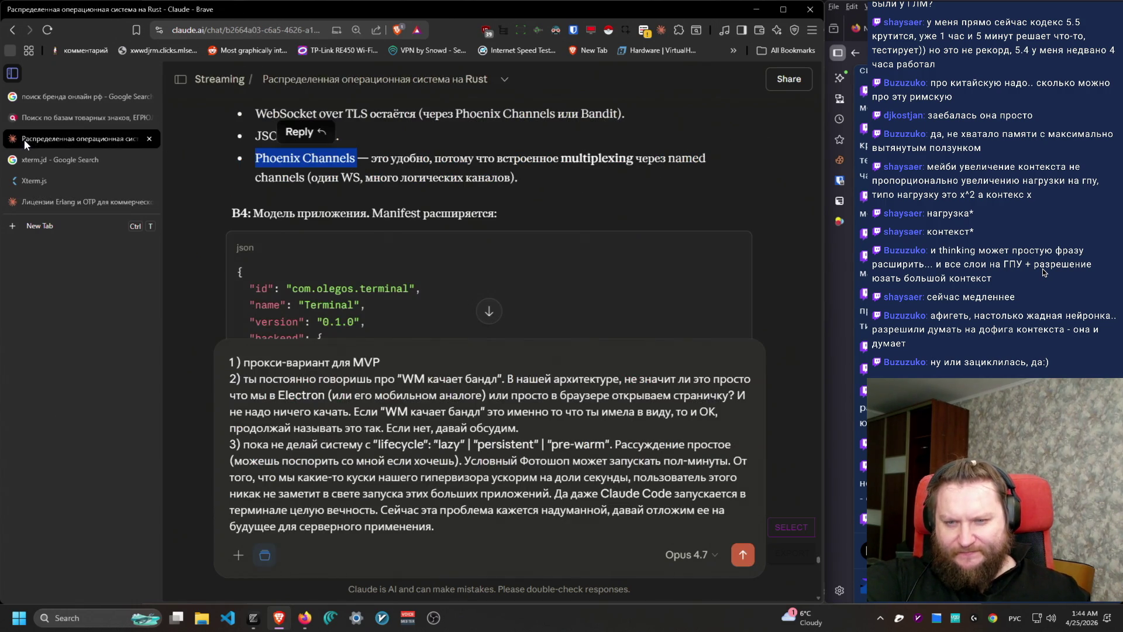
Step: Review the reply's source text, selecting the B5 Mailbox API and Interpretation 1–2 paragraphs
scroll(465, 277, "down", 12)
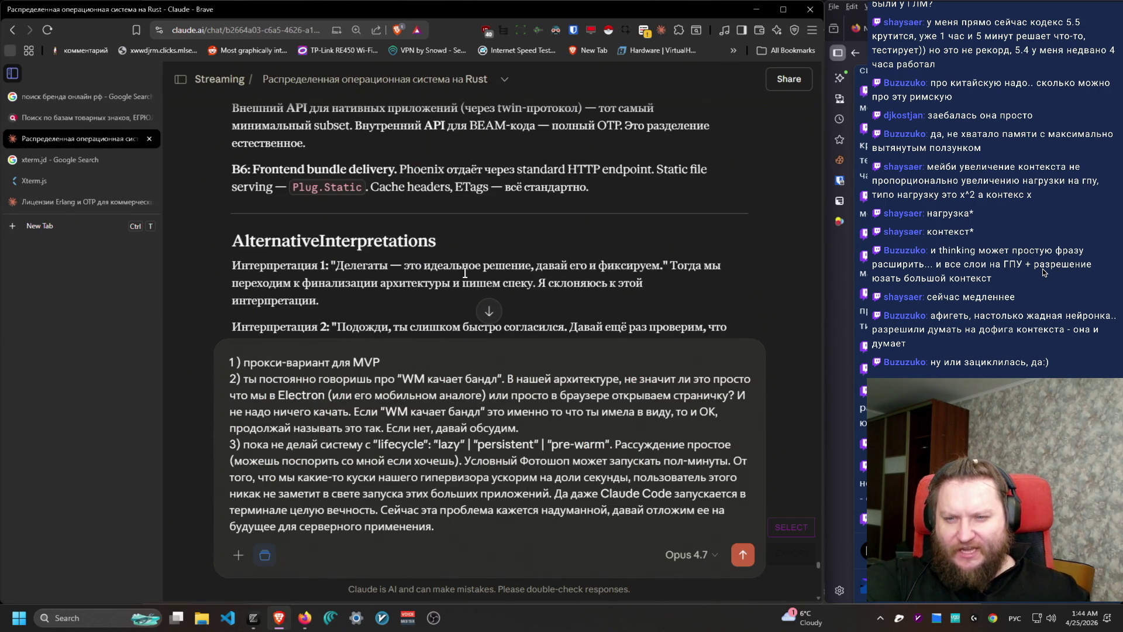
scroll(468, 267, "up", 3)
mouse_move(236, 202)
left_mouse_down()
mouse_move(454, 256)
mouse_move(373, 262)
left_mouse_up()
left_click(350, 264)
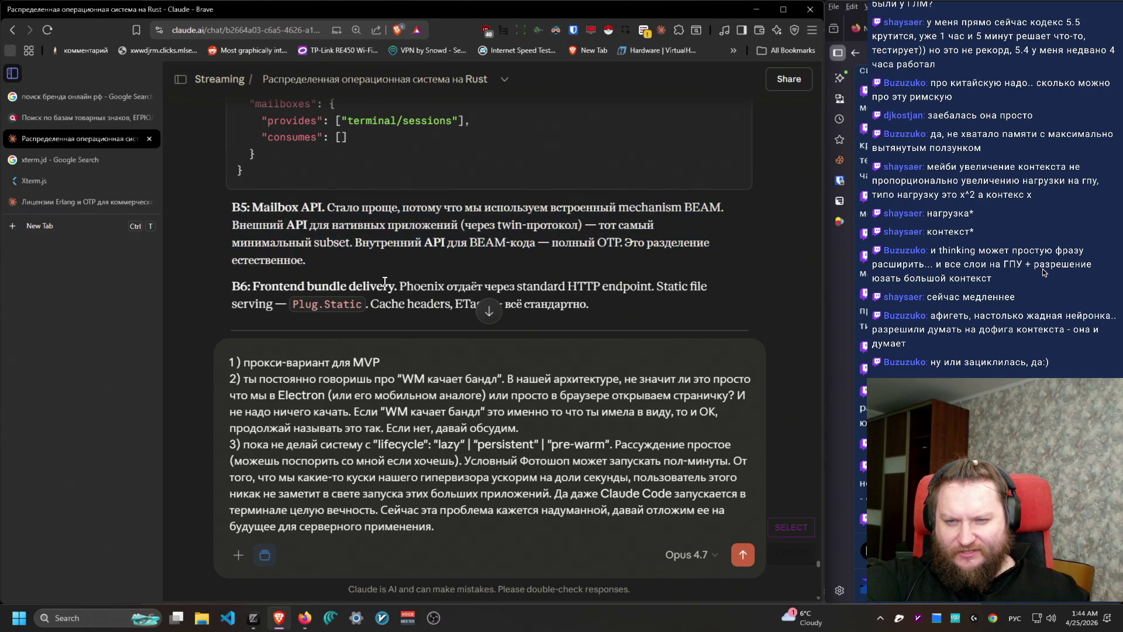
scroll(385, 282, "down", 5)
scroll(386, 283, "up", 2)
mouse_move(236, 147)
left_mouse_down()
mouse_move(490, 186)
mouse_move(622, 121)
left_mouse_up()
left_click(491, 186)
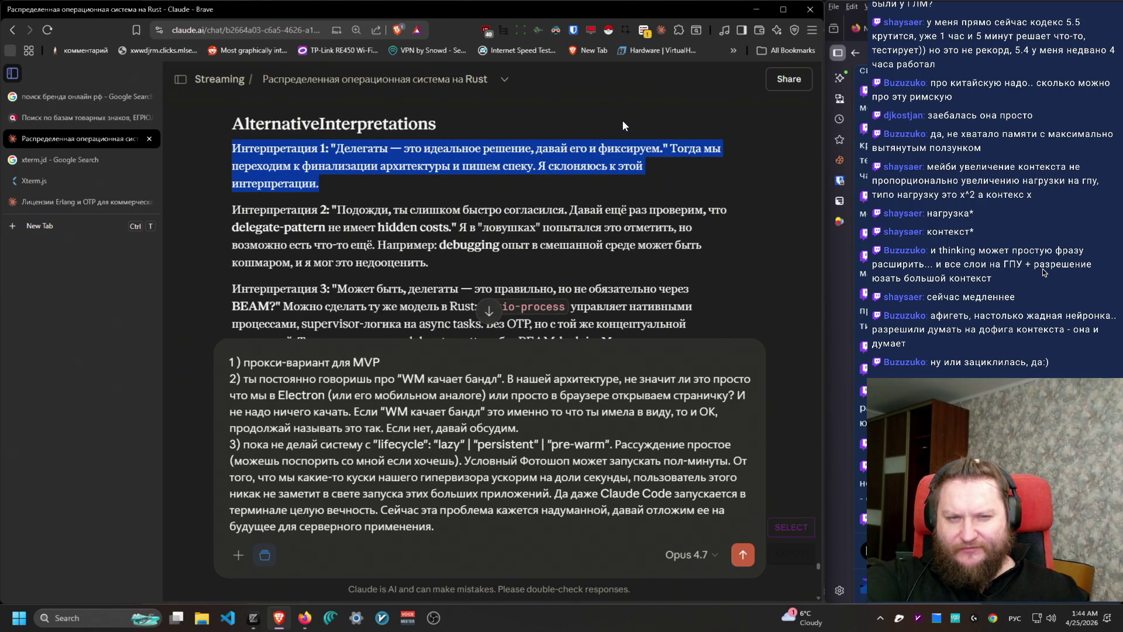
left_click_drag(359, 188, 195, 150)
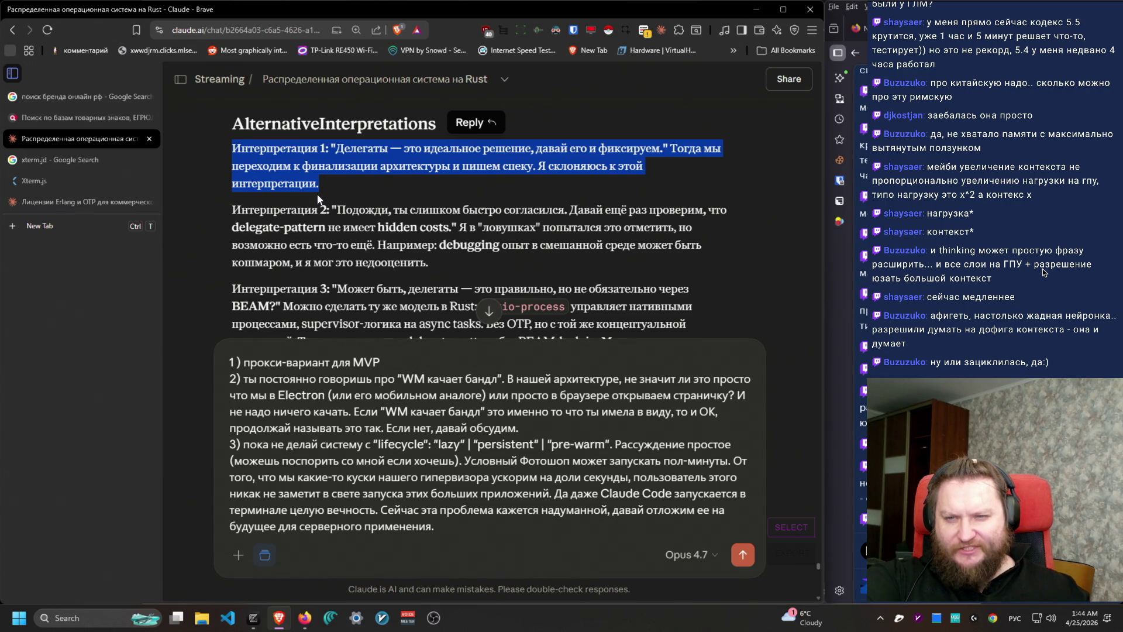
mouse_move(319, 199)
left_mouse_down()
mouse_move(472, 261)
mouse_move(553, 185)
mouse_move(570, 211)
mouse_move(209, 215)
mouse_move(363, 245)
mouse_move(200, 212)
mouse_move(468, 245)
mouse_move(454, 229)
mouse_move(231, 209)
left_mouse_up()
Step: Copy Interpretation 4's subshell passage and add a new line at the end of the draft
scroll(503, 278, "down", 3)
scroll(503, 279, "up", 1)
left_click_drag(479, 243, 216, 157)
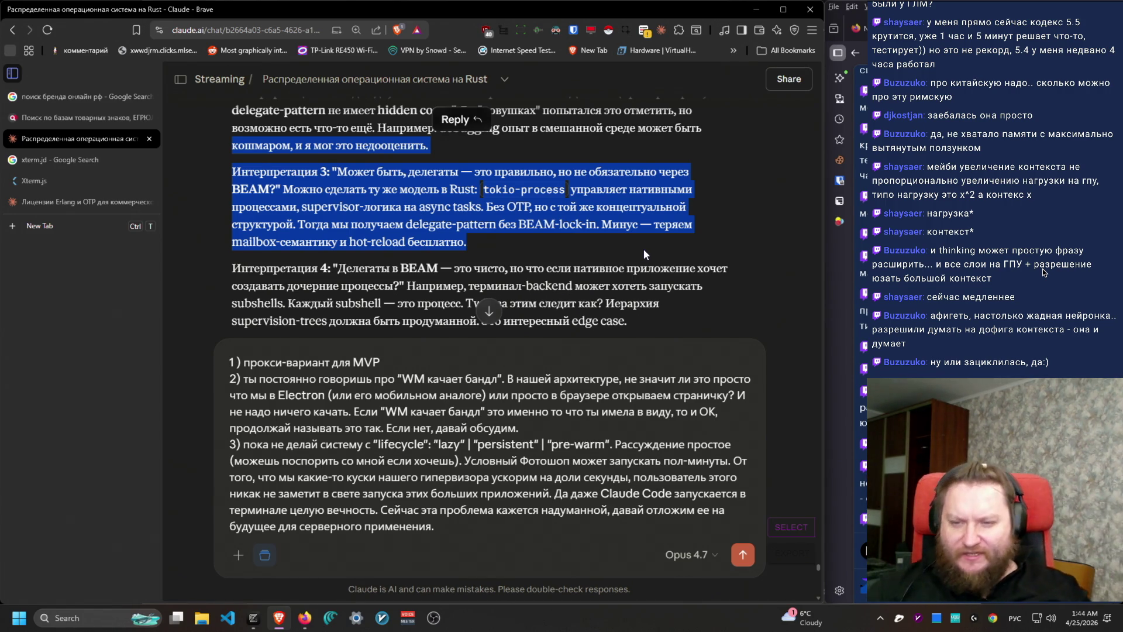
scroll(644, 248, "down", 1)
mouse_move(231, 204)
left_mouse_down()
mouse_move(700, 266)
mouse_move(526, 260)
mouse_move(645, 200)
mouse_move(229, 211)
mouse_move(234, 229)
mouse_move(411, 231)
mouse_move(206, 209)
mouse_move(410, 230)
mouse_move(232, 212)
left_mouse_up()
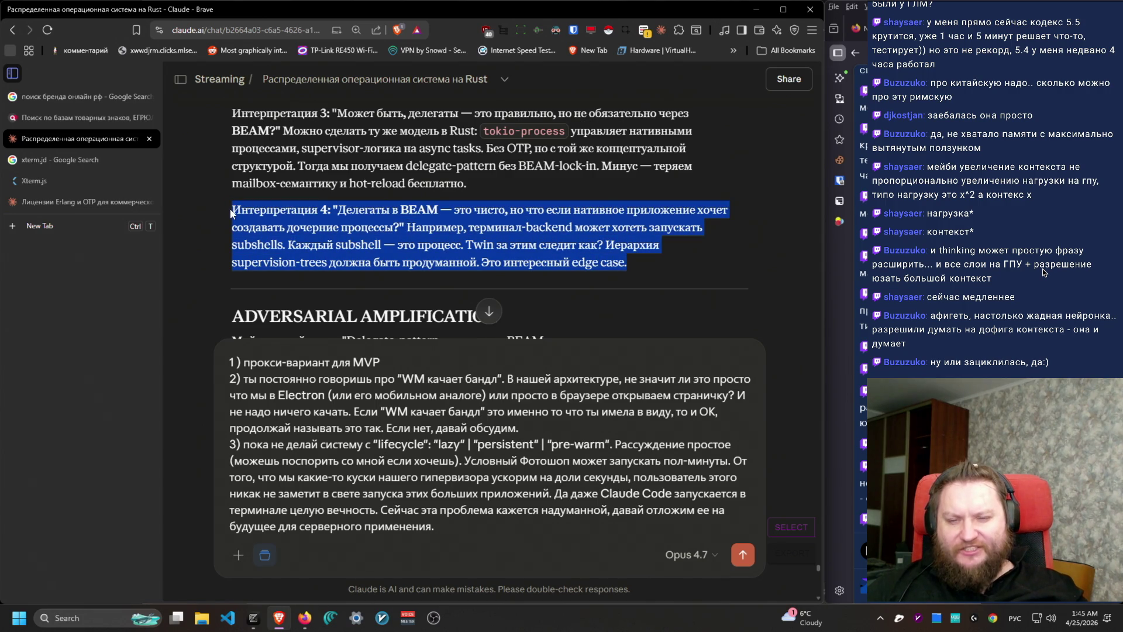
left_click(330, 236)
mouse_move(289, 245)
left_mouse_down()
mouse_move(491, 263)
mouse_move(603, 246)
left_mouse_up()
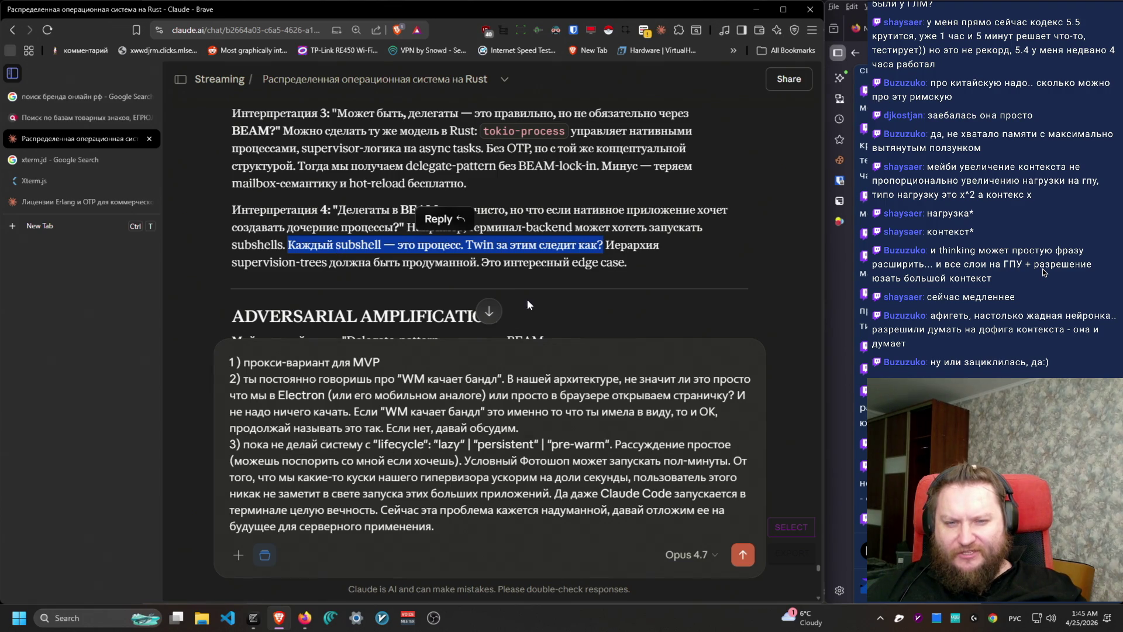
mouse_move(643, 267)
left_mouse_down()
mouse_move(290, 246)
mouse_move(629, 264)
left_mouse_up()
key("ctrl+c")
left_click(291, 246)
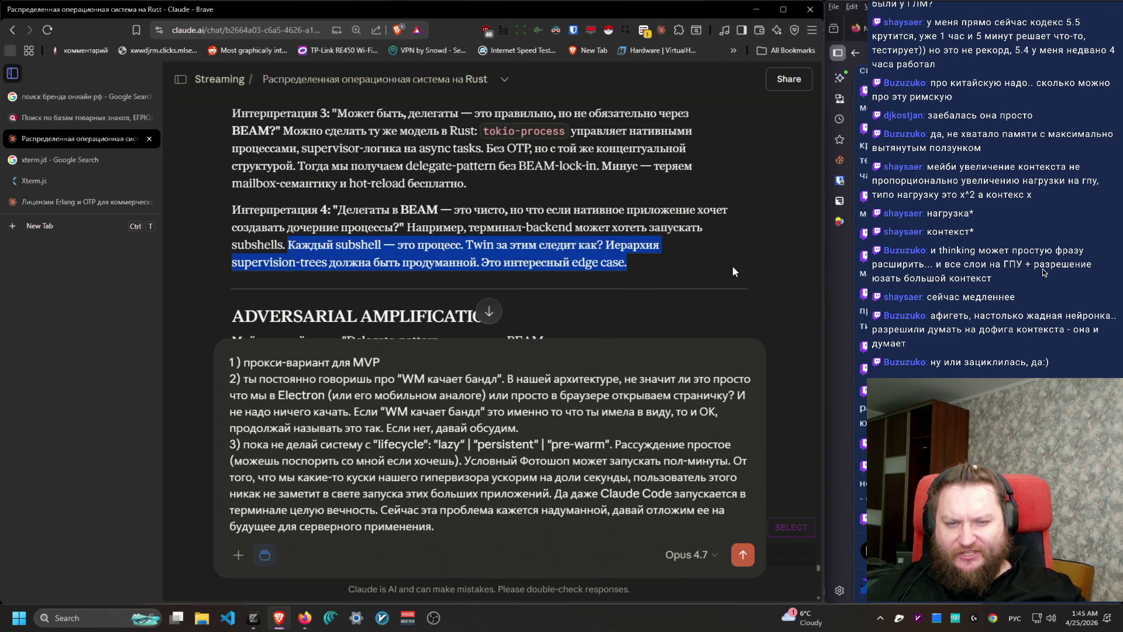
left_click(521, 533)
key("shift+Return")
Step: Write point '4)': paste the subshell quote, then agree a dying parent should kill its whole process tree
type("4)")
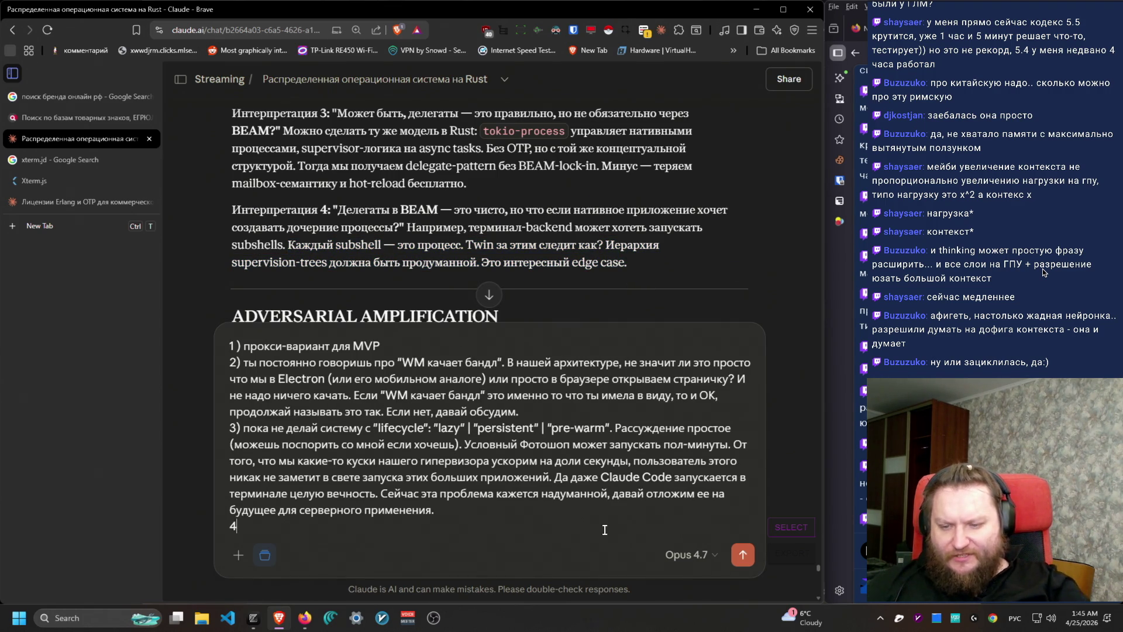
key("ctrl+v")
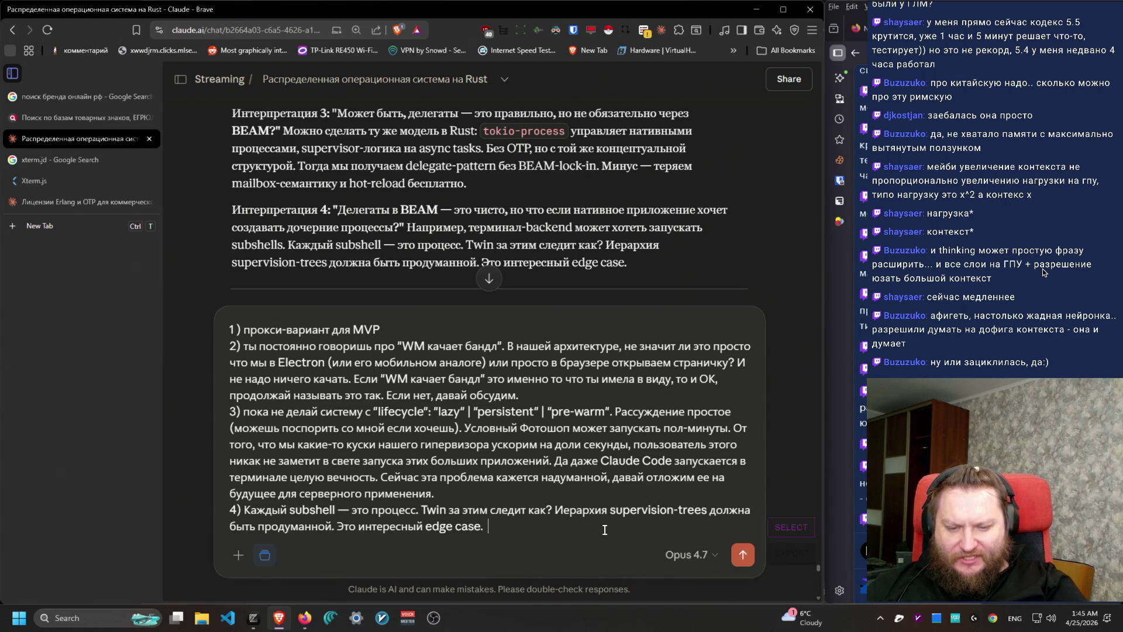
type("Я согласен с этой логику")
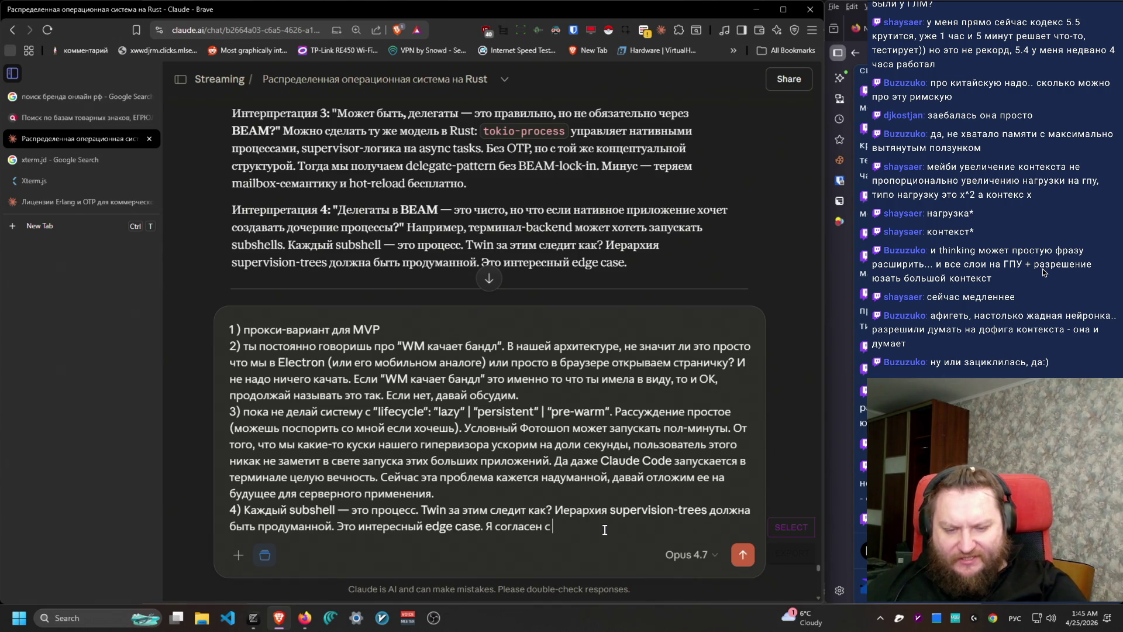
key("BackSpace")
type("ой")
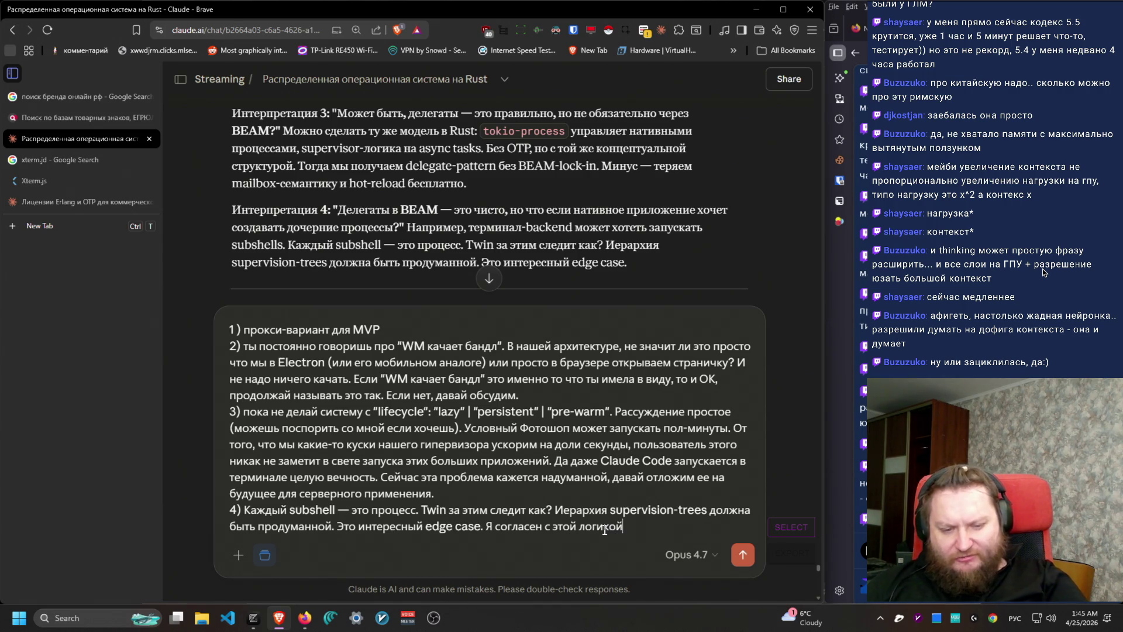
type(", и по идее, есл")
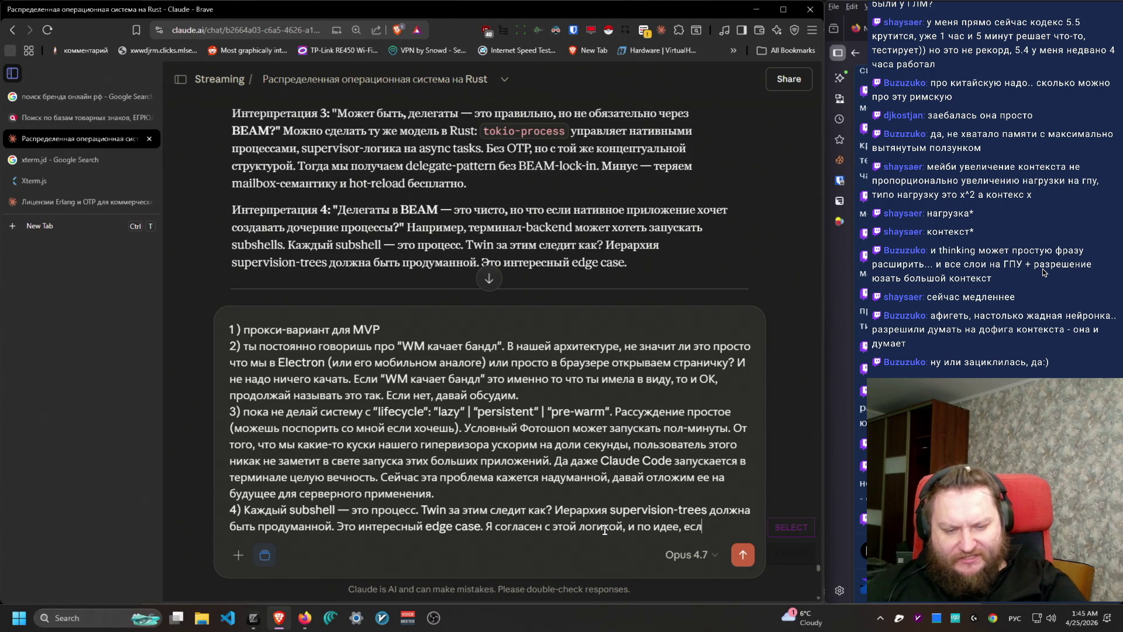
type("и гибнет родитель")
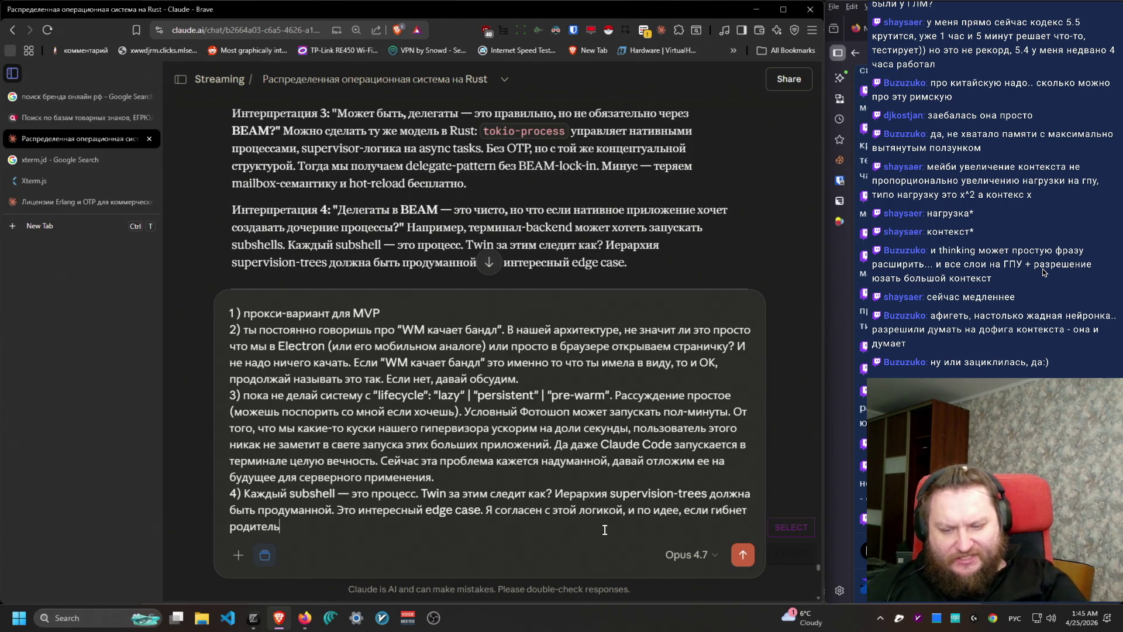
type(", должна гиб")
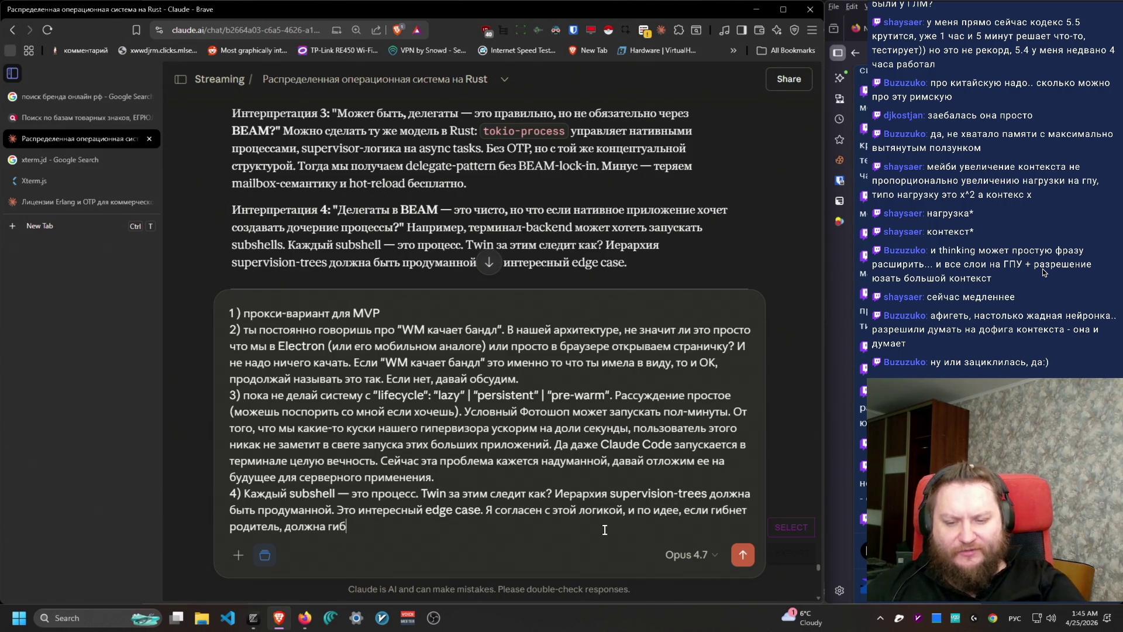
key("BackSpace")
key("BackSpace")
key("BackSpace")
key("BackSpace")
key("BackSpace")
type("о гибнуть все дере")
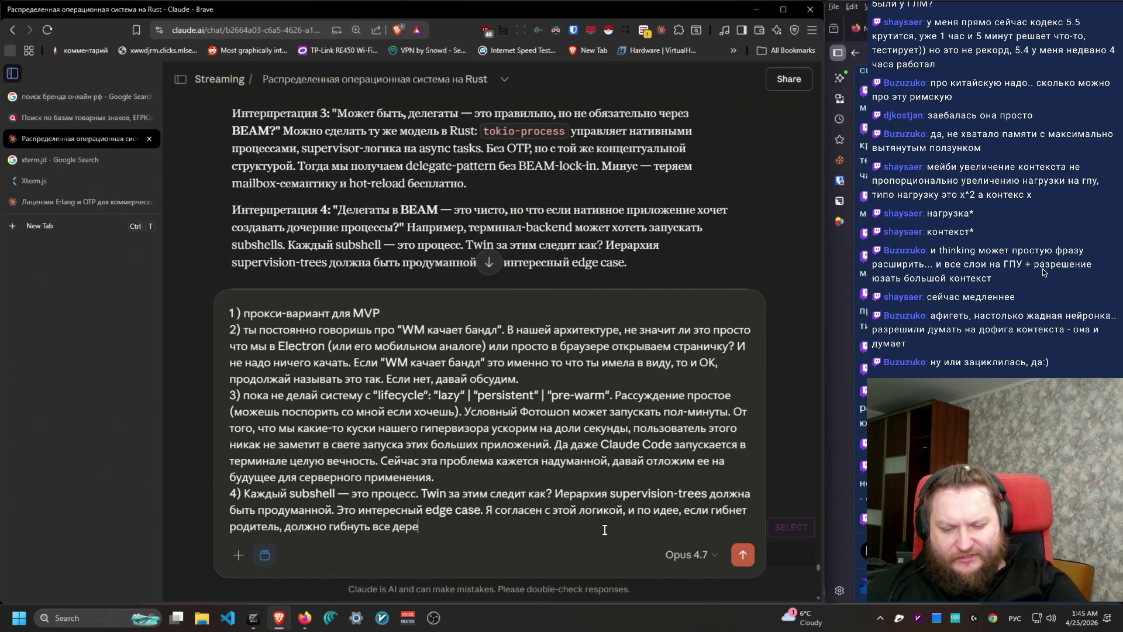
type("во по")
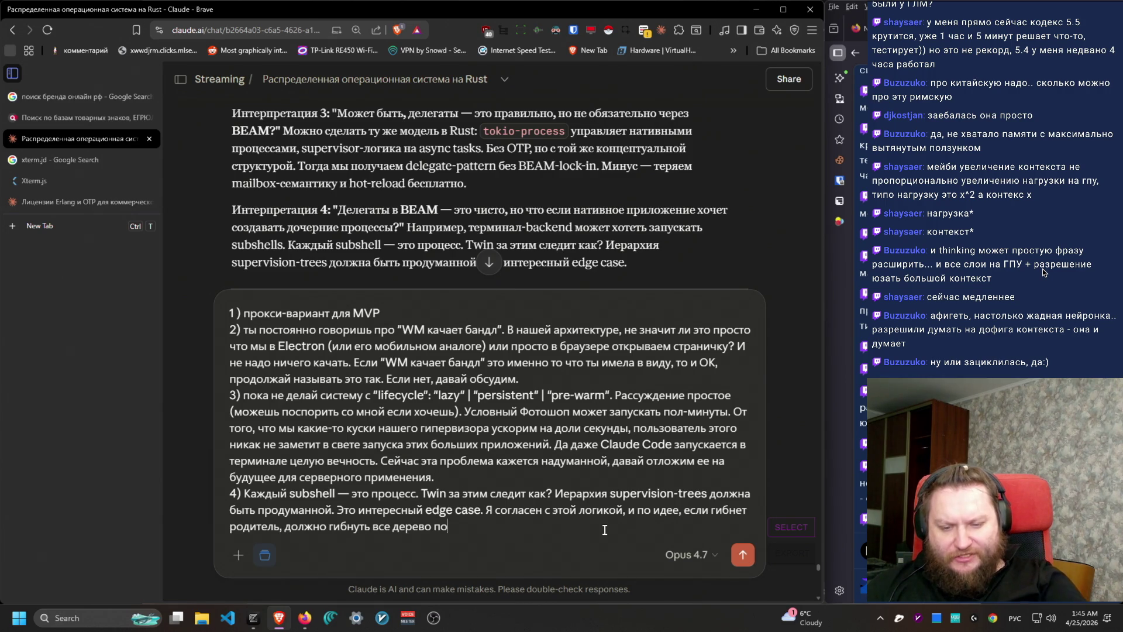
type("рожденнм пр")
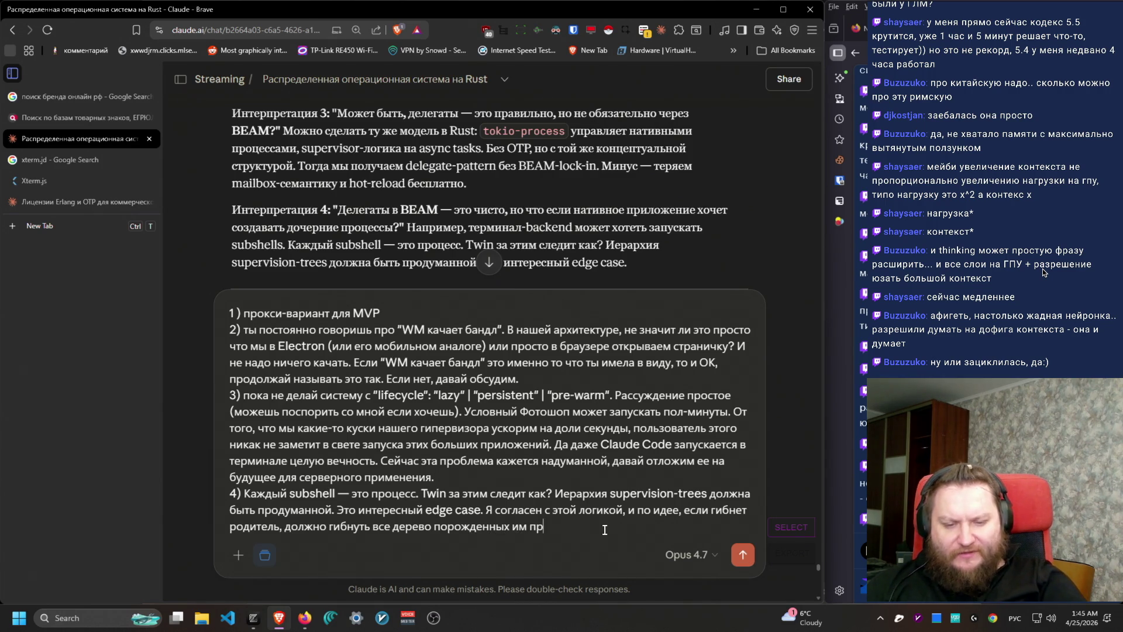
type("оцессов.Надеюсь, это тех")
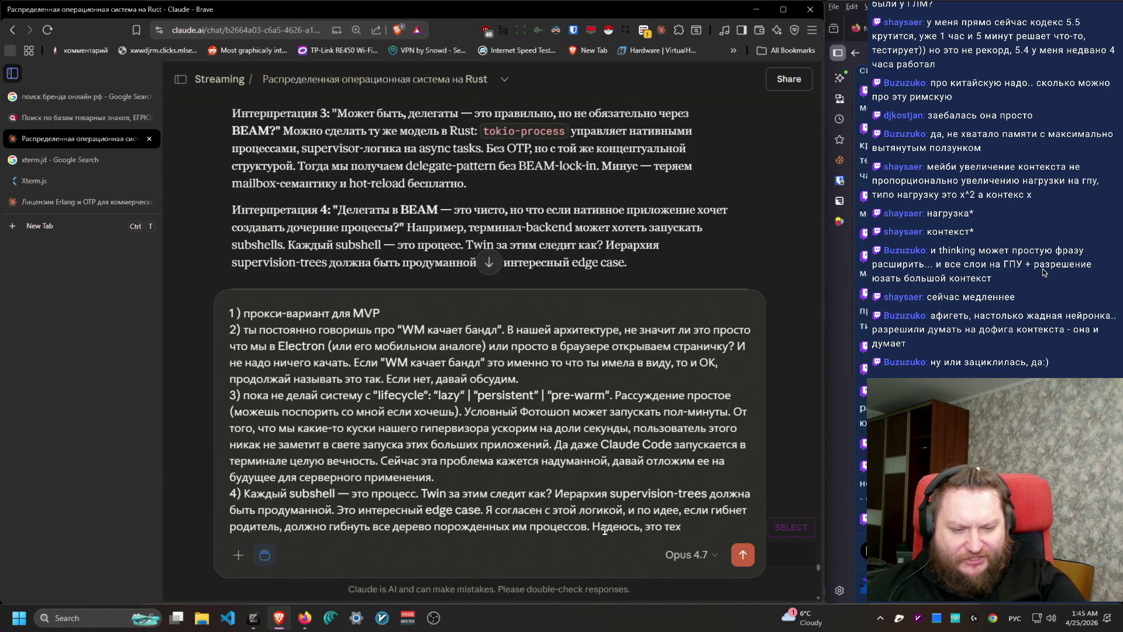
type("нхнически как-")
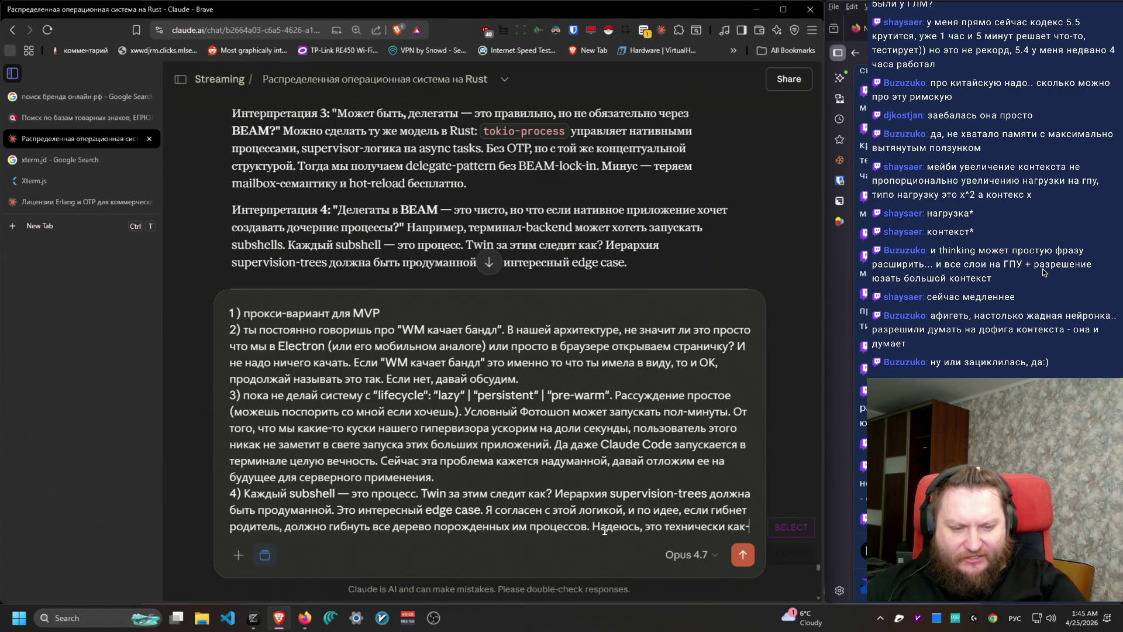
type("то возможно.")
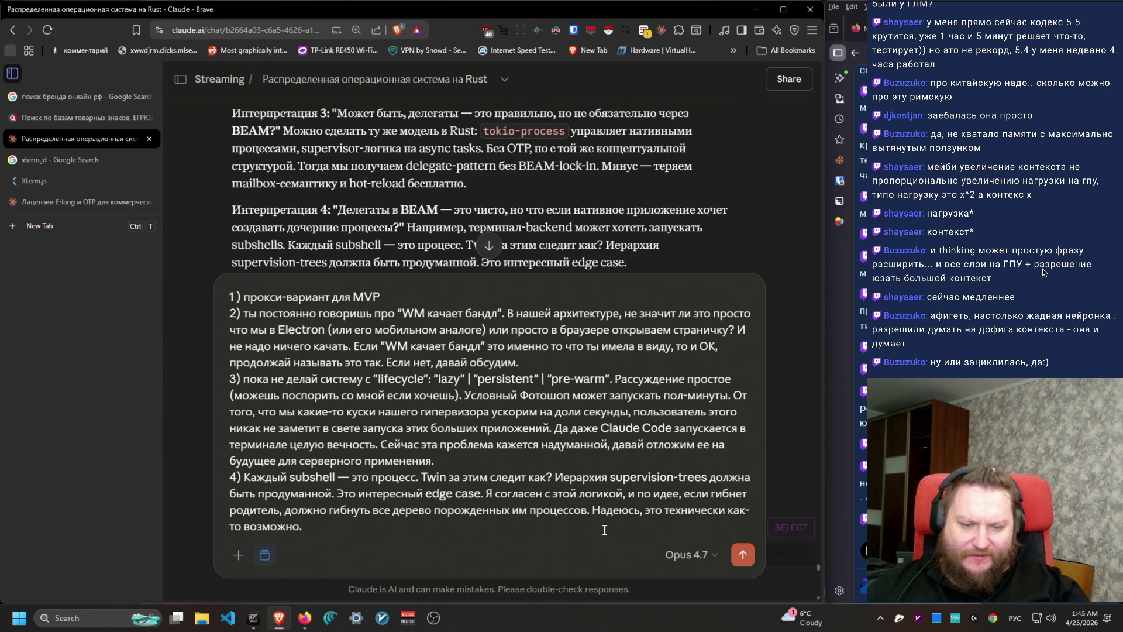
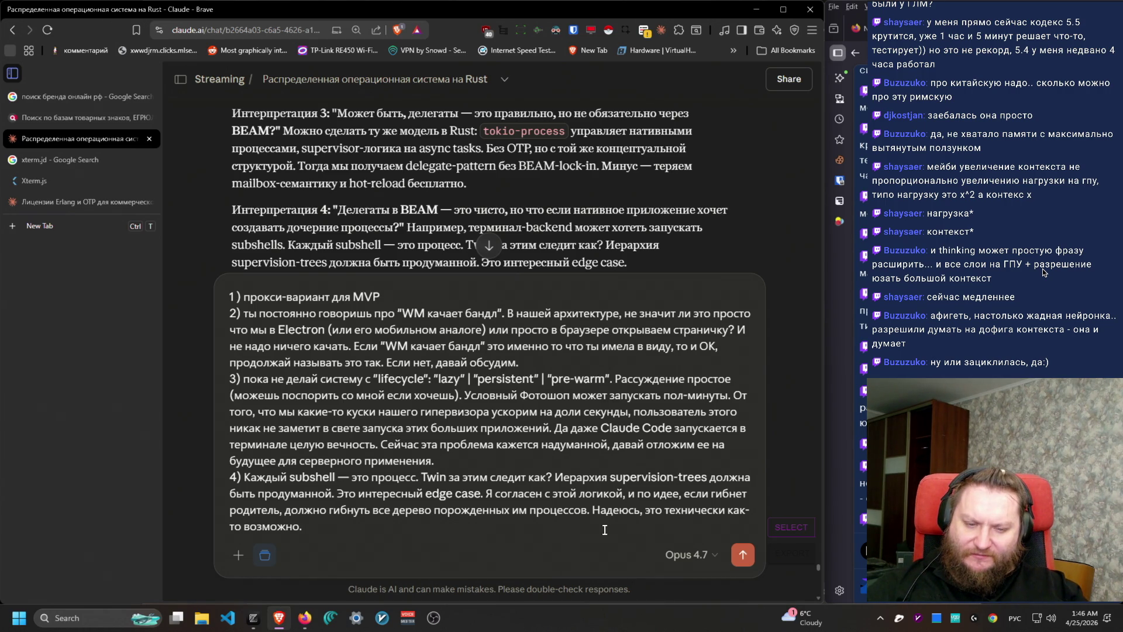
Step: Send the four-point follow-up and mark the 0.86 confidence and opening paragraph of Claude's answer
left_click(742, 554)
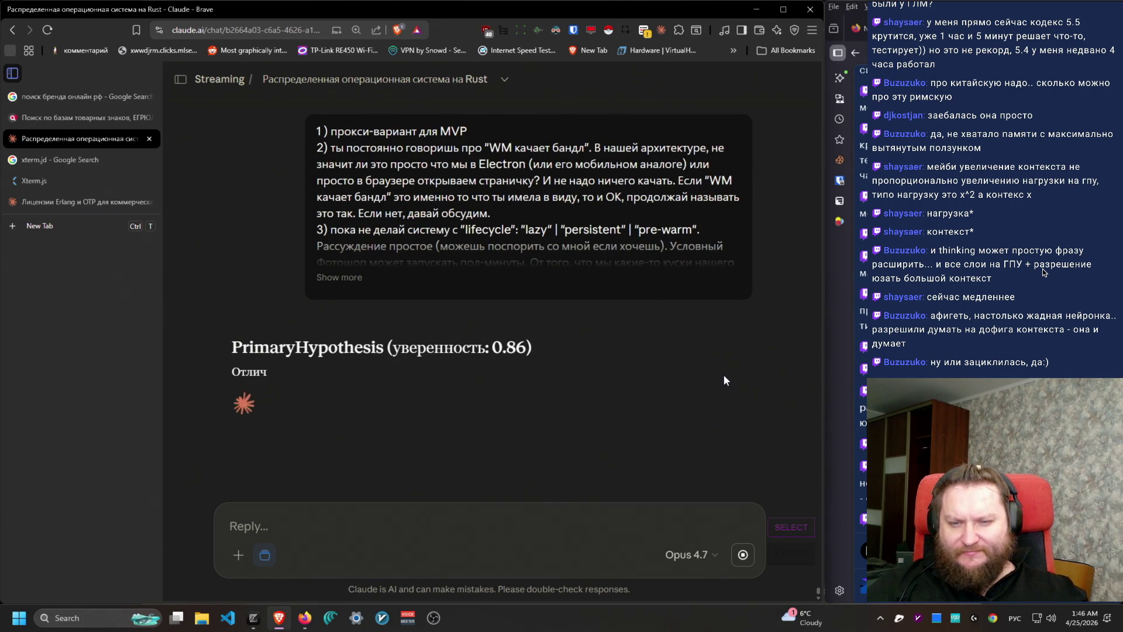
double_click(509, 348)
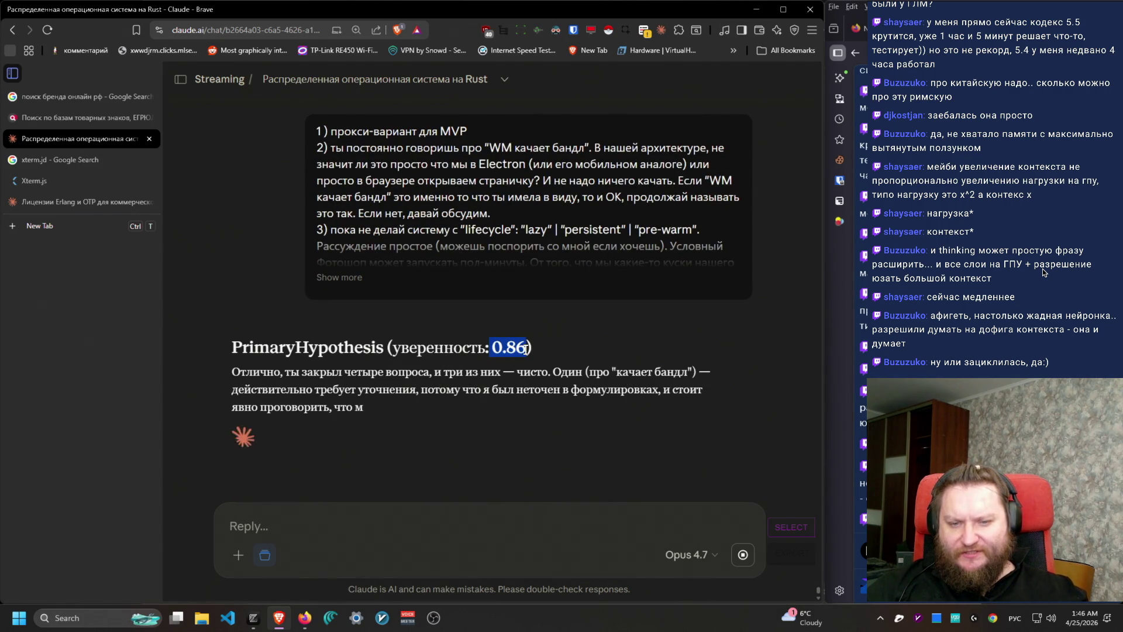
triple_click(494, 384)
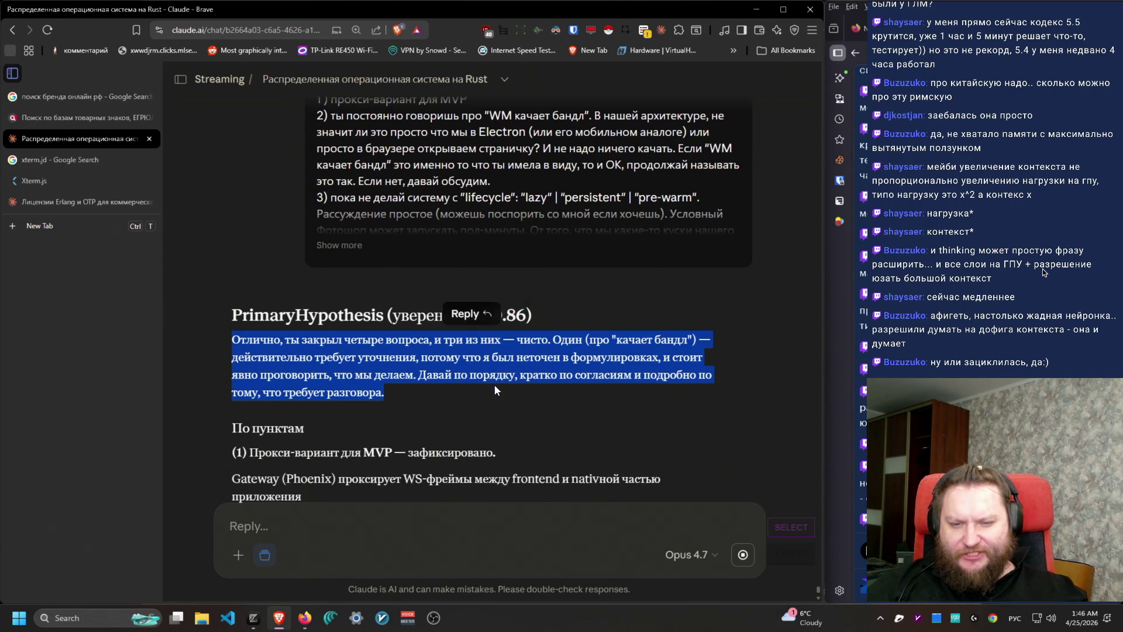
scroll(622, 448, "down", 2)
scroll(622, 448, "down", 1)
Step: Read through the answer, highlighting the proxy-variant Gateway paragraph and points (3) through process groups
left_click(451, 290)
left_click_drag(449, 291, 226, 221)
left_click(606, 295)
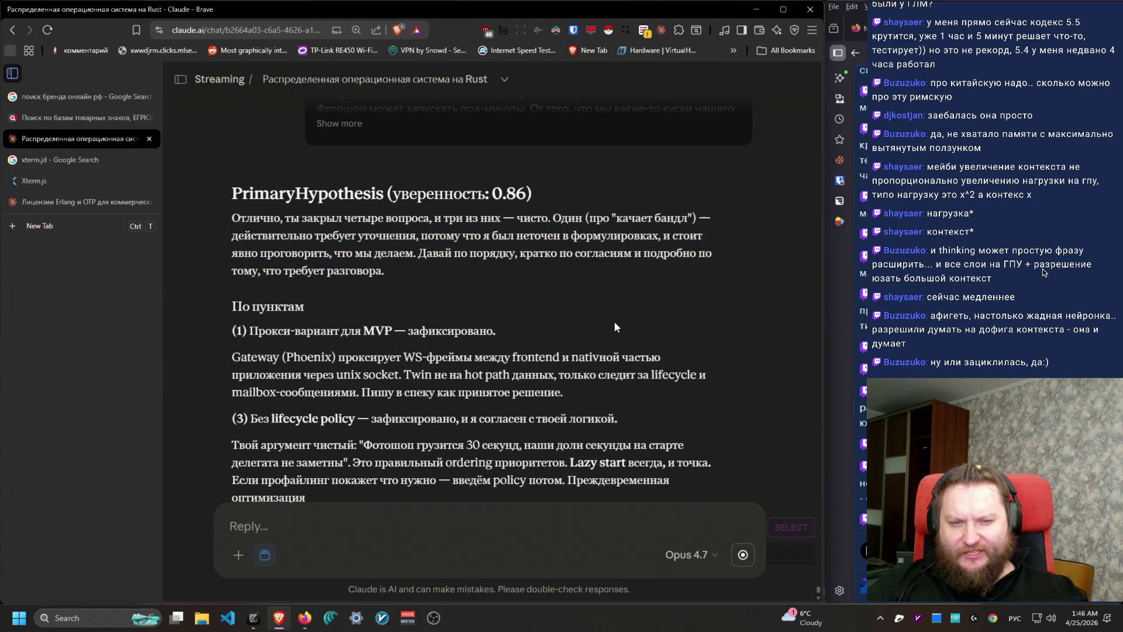
scroll(616, 321, "down", 2)
left_click_drag(417, 147, 500, 178)
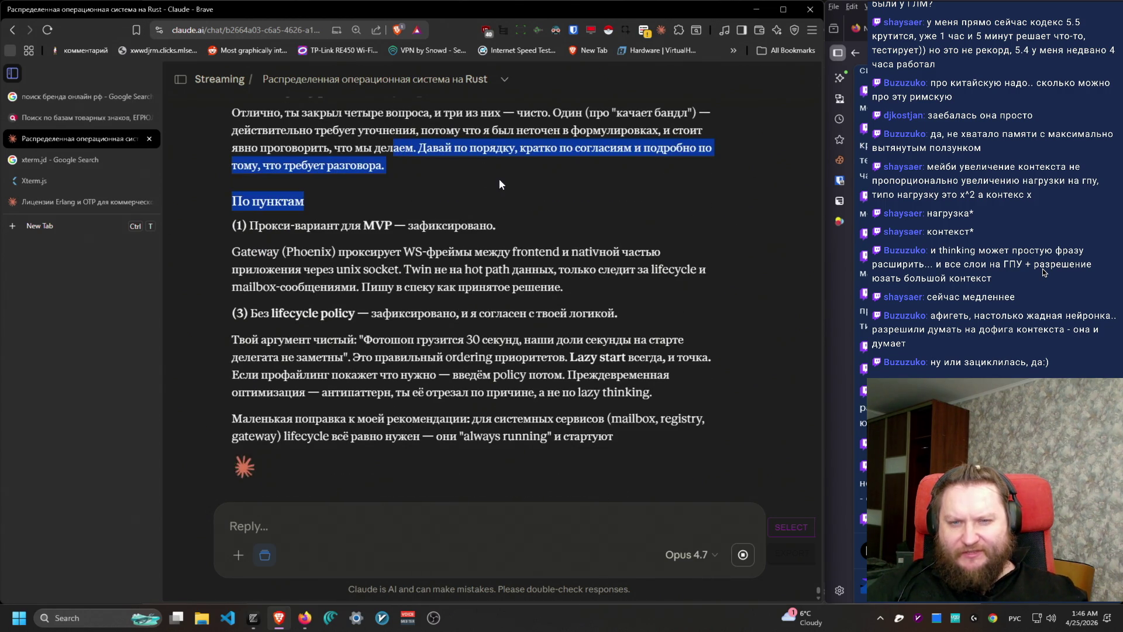
left_click(388, 274)
mouse_move(223, 223)
left_mouse_down()
mouse_move(672, 270)
mouse_move(619, 279)
left_mouse_up()
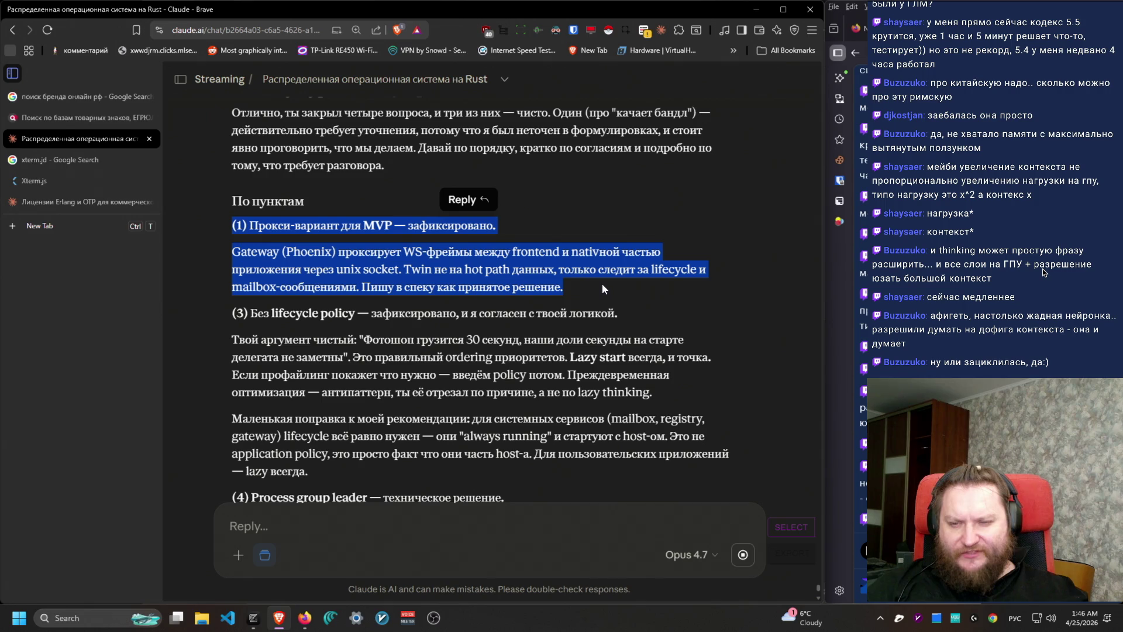
mouse_move(232, 256)
left_mouse_down()
mouse_move(612, 279)
mouse_move(641, 305)
mouse_move(212, 253)
left_mouse_up()
left_click(639, 304)
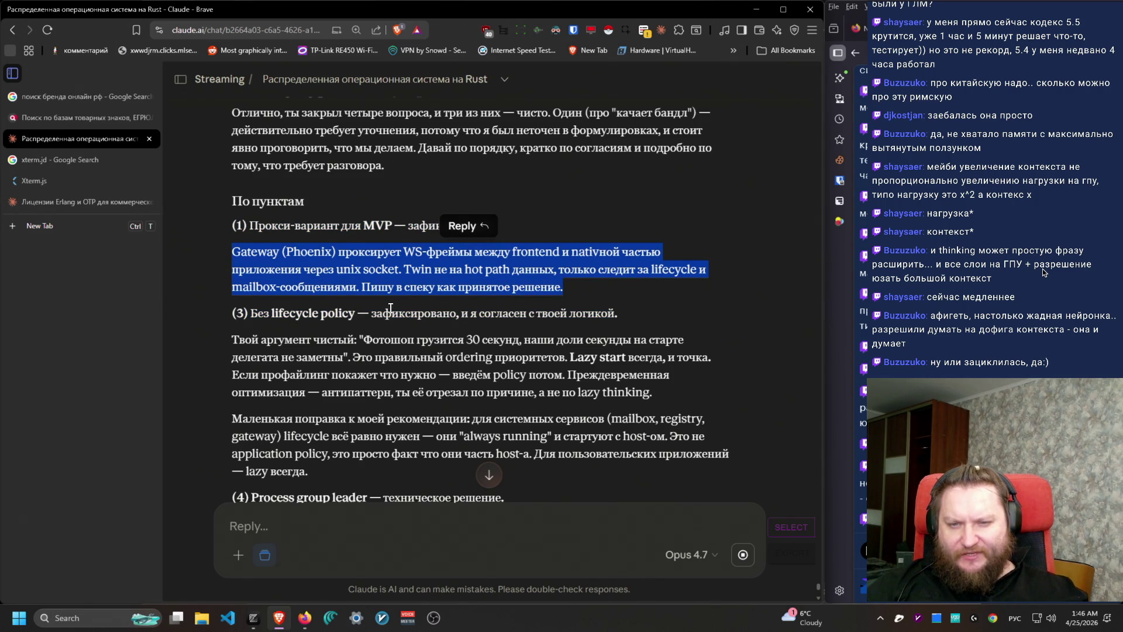
scroll(742, 399, "down", 2)
mouse_move(732, 392)
left_mouse_down()
mouse_move(230, 222)
mouse_move(205, 191)
mouse_move(685, 248)
mouse_move(678, 359)
mouse_move(217, 223)
left_mouse_up()
scroll(405, 415, "down", 1)
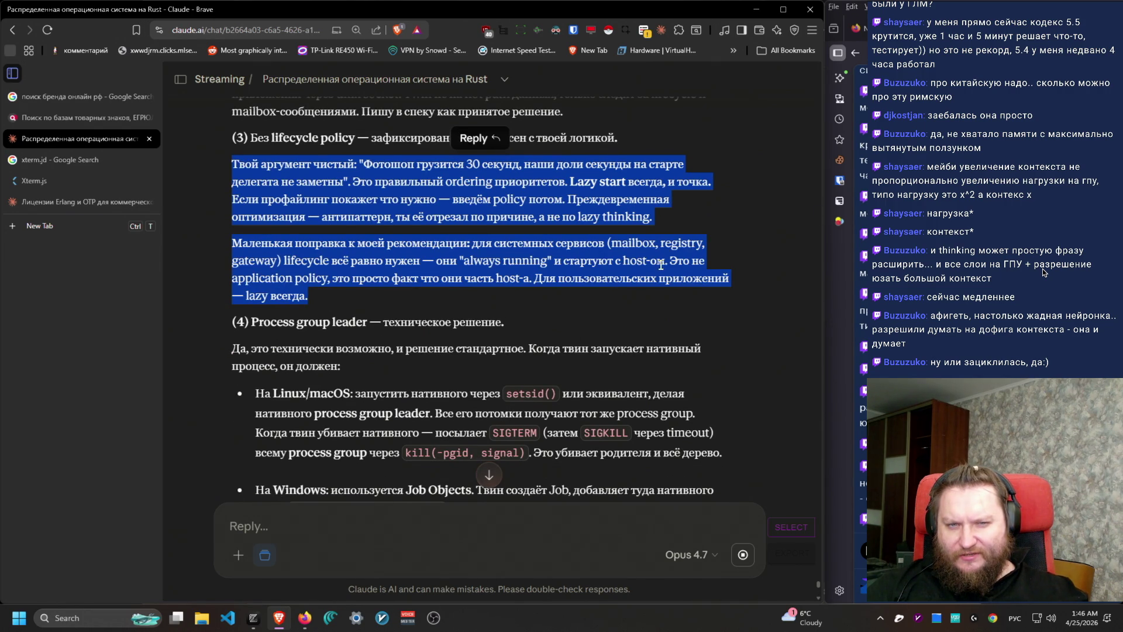
mouse_move(622, 308)
left_mouse_down()
mouse_move(401, 290)
mouse_move(221, 213)
mouse_move(225, 165)
mouse_move(535, 215)
mouse_move(562, 199)
mouse_move(253, 160)
mouse_move(225, 173)
mouse_move(238, 258)
mouse_move(233, 239)
left_mouse_up()
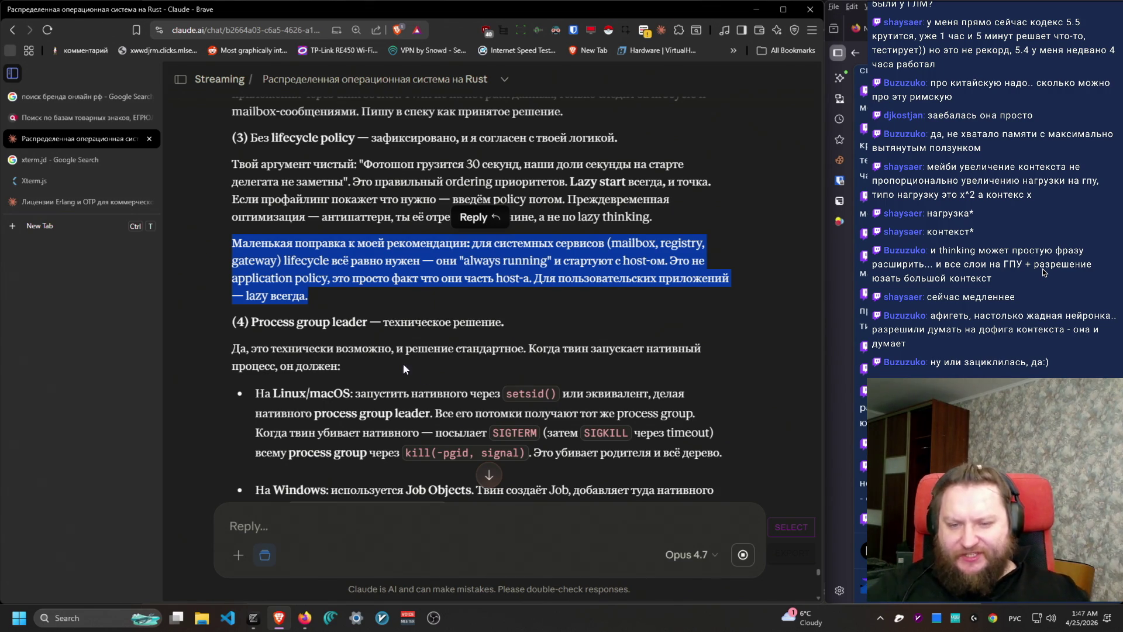
scroll(586, 412, "down", 3)
mouse_move(204, 164)
left_mouse_down()
mouse_move(451, 201)
mouse_move(644, 385)
mouse_move(671, 388)
mouse_move(252, 220)
mouse_move(258, 282)
mouse_move(256, 218)
left_mouse_up()
left_click(267, 332)
left_click_drag(267, 332, 610, 387)
left_click(610, 388)
scroll(637, 397, "down", 2)
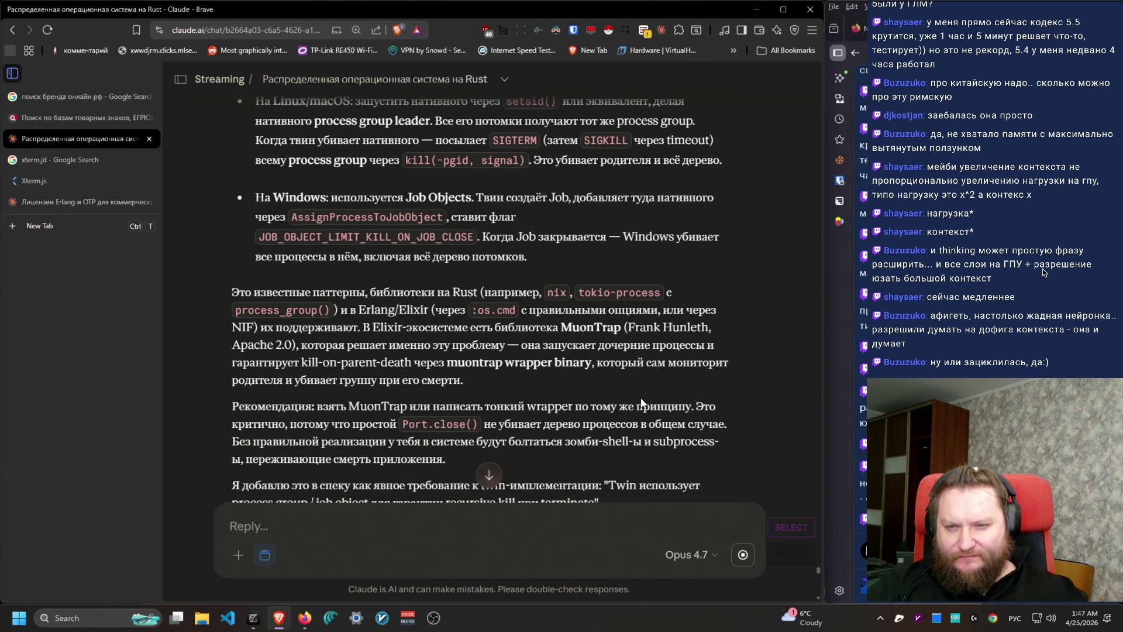
scroll(641, 403, "down", 2)
mouse_move(206, 184)
left_mouse_down()
mouse_move(646, 445)
mouse_move(636, 428)
left_mouse_up()
scroll(647, 442, "down", 2)
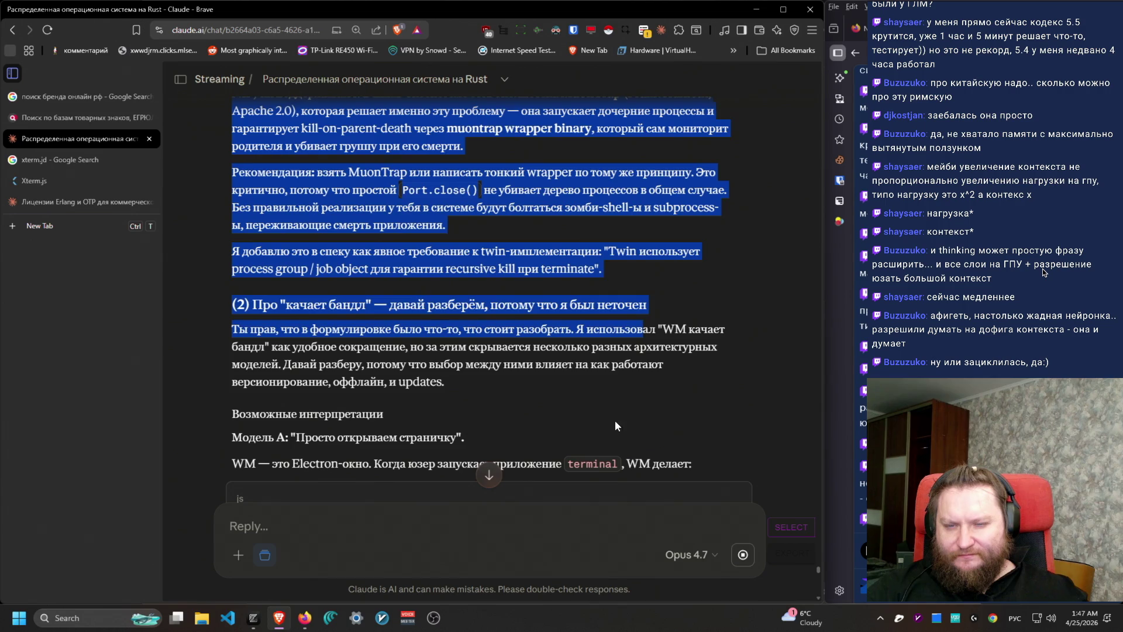
scroll(696, 321, "up", 2)
left_click_drag(494, 368, 212, 291)
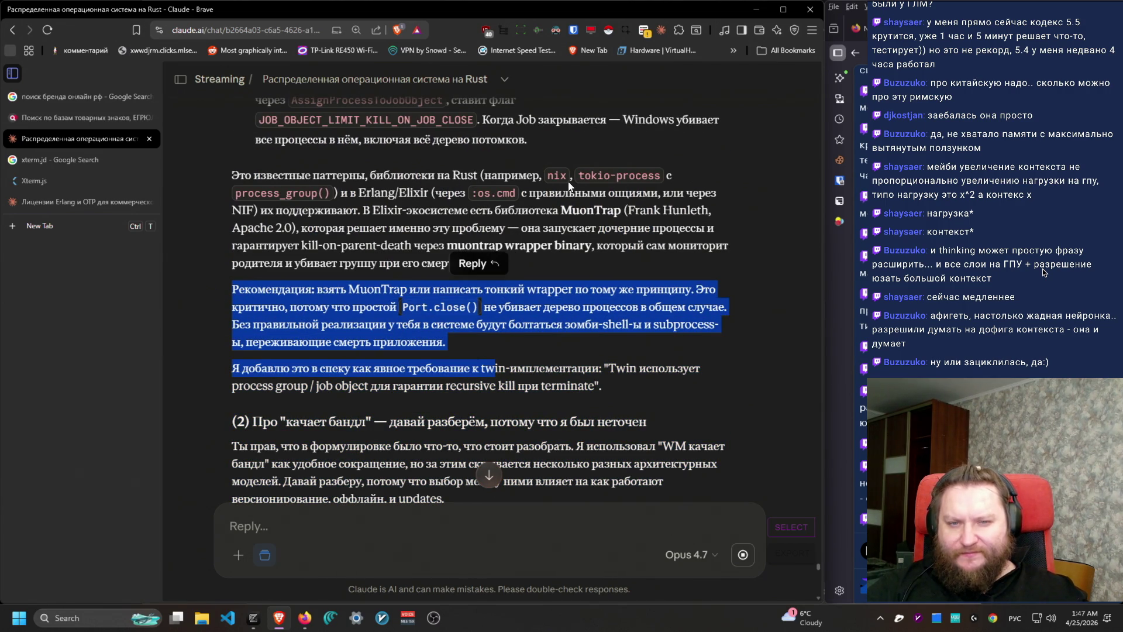
left_click_drag(550, 183, 634, 266)
mouse_move(507, 342)
left_mouse_down()
mouse_move(272, 280)
mouse_move(252, 289)
mouse_move(707, 291)
mouse_move(222, 289)
mouse_move(390, 320)
mouse_move(538, 325)
mouse_move(488, 307)
mouse_move(277, 292)
mouse_move(232, 302)
mouse_move(230, 289)
mouse_move(275, 325)
mouse_move(439, 325)
left_mouse_up()
left_click(604, 332)
mouse_move(604, 334)
left_mouse_down()
mouse_move(210, 287)
mouse_move(612, 422)
mouse_move(655, 395)
mouse_move(219, 370)
left_mouse_up()
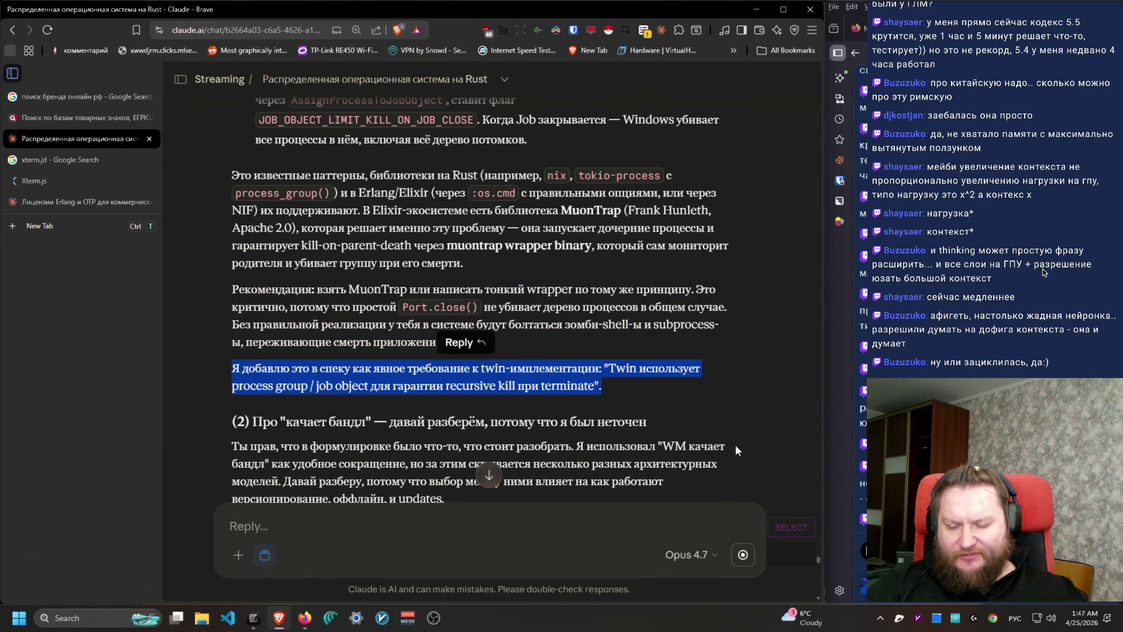
scroll(735, 447, "down", 1)
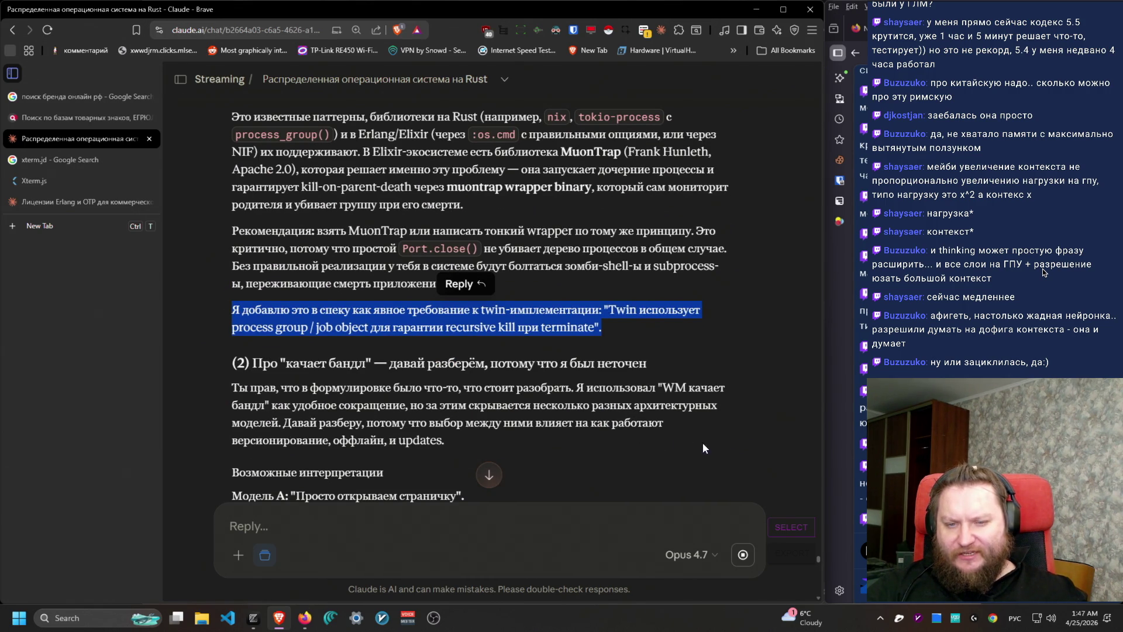
mouse_move(657, 325)
left_mouse_down()
mouse_move(571, 298)
mouse_move(568, 230)
left_mouse_up()
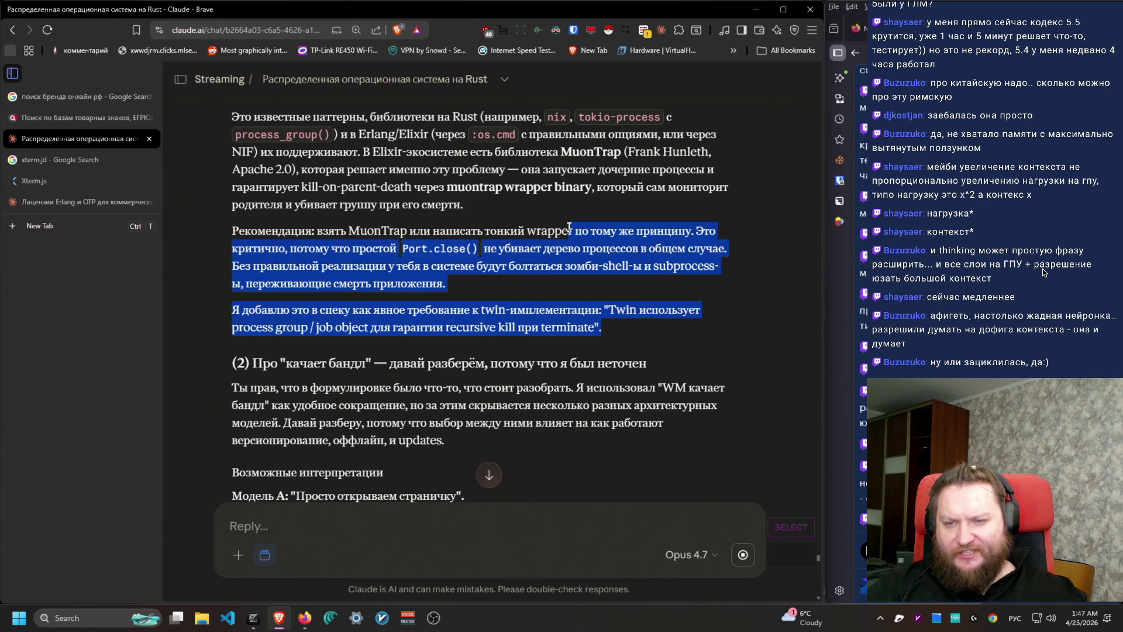
double_click(363, 230)
key("ctrl+c")
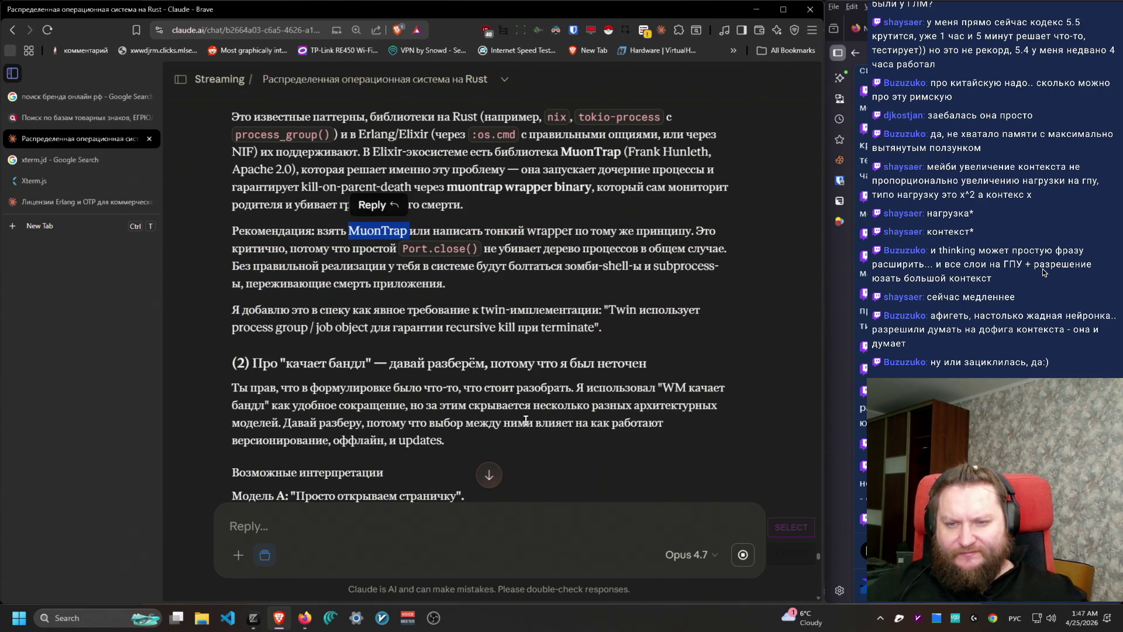
Step: Web-search MuonTrap in a new tab and open its hexdocs result in another tab
key("ctrl+t")
key("ctrl+v")
key("Return")
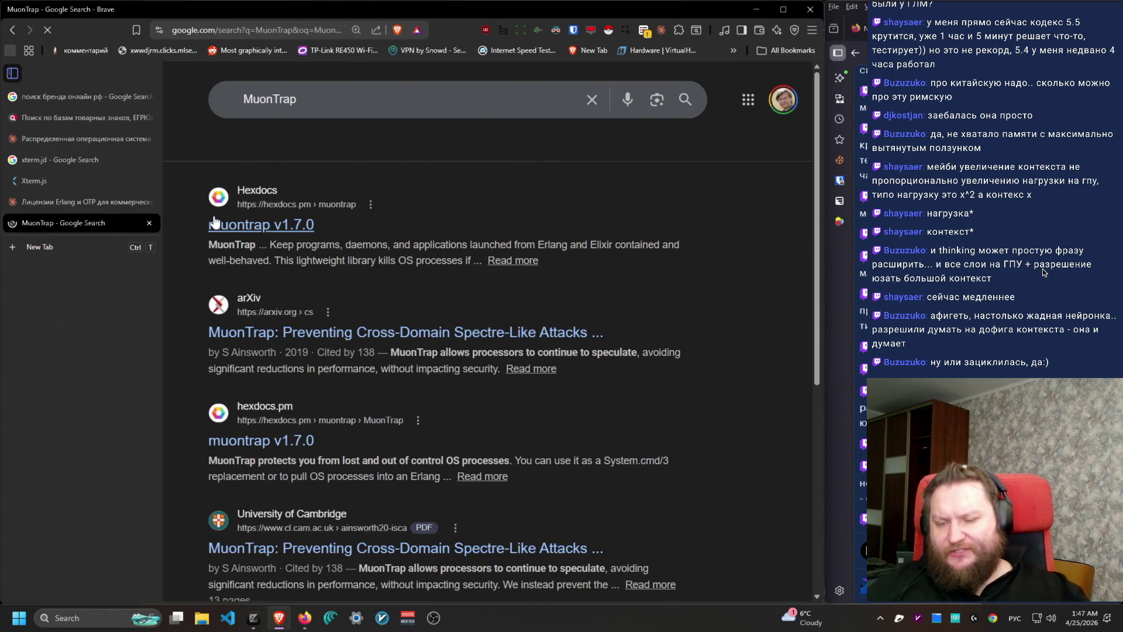
middle_click(265, 233)
Step: Confirm MuonTrap's License section says Apache-2.0, then return to the Erlang licensing chat
left_click(59, 241)
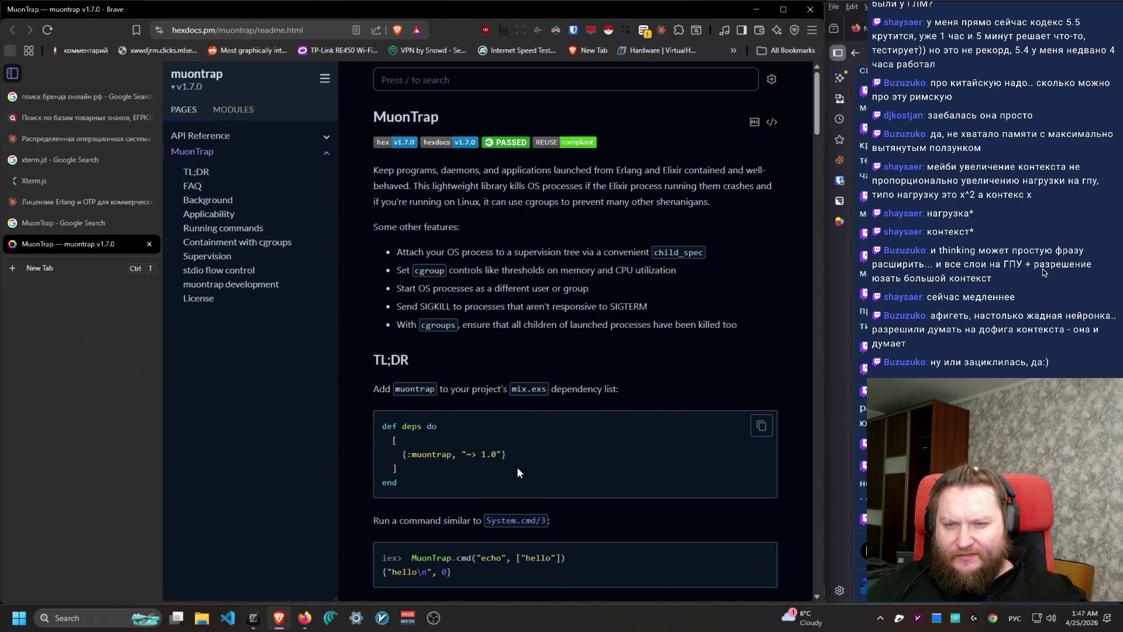
left_click(198, 299)
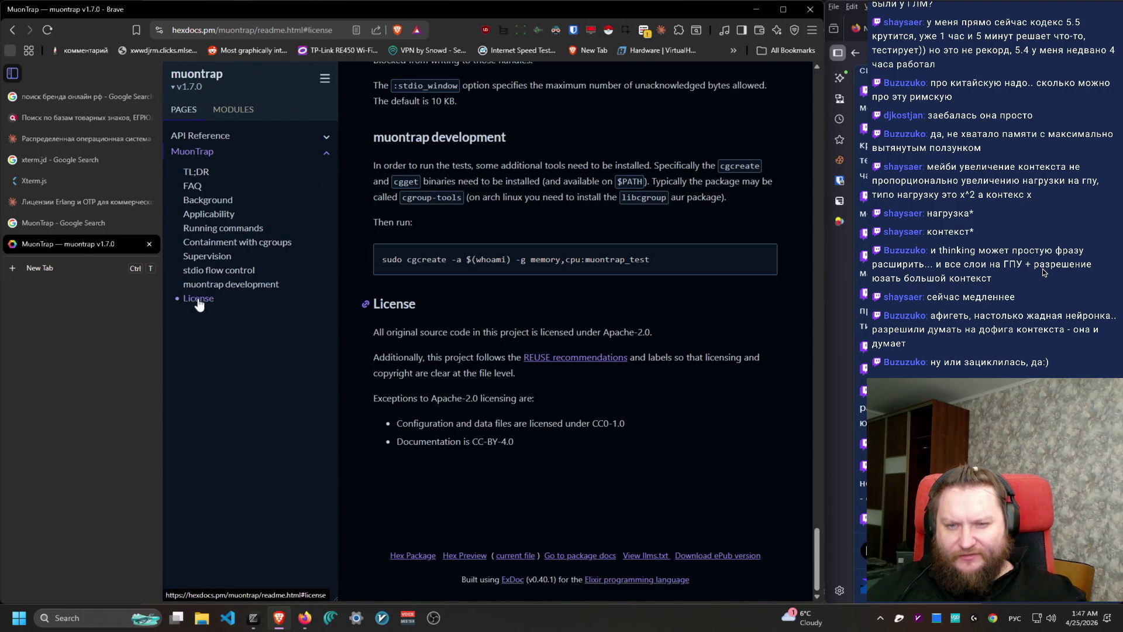
left_click_drag(372, 332, 760, 358)
left_click(38, 205)
scroll(451, 453, "down", 3)
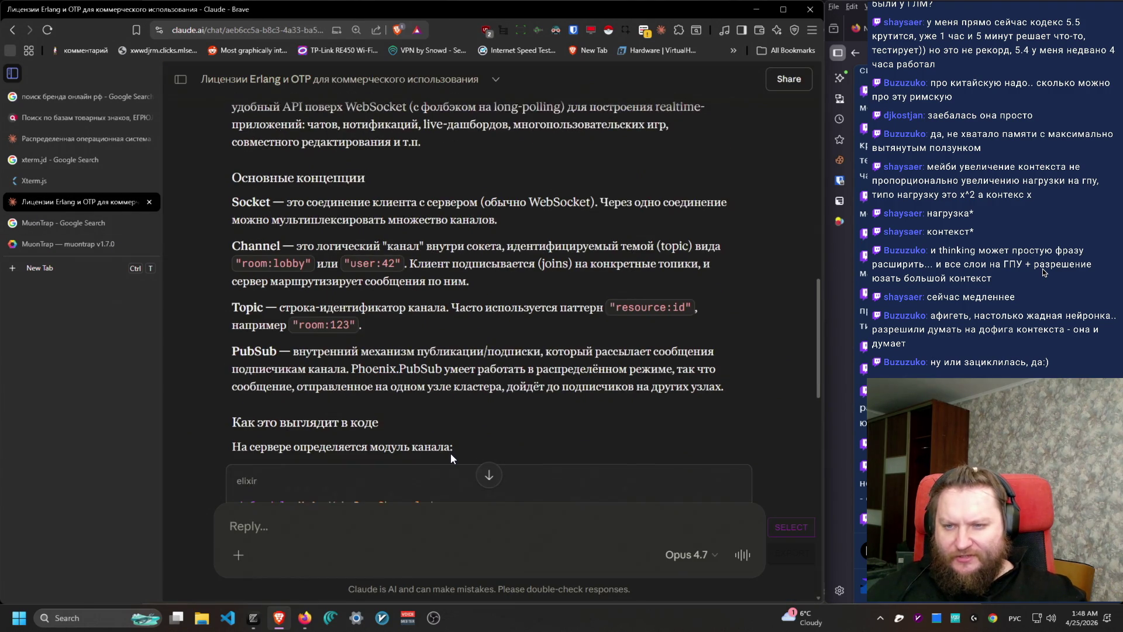
scroll(456, 454, "down", 10)
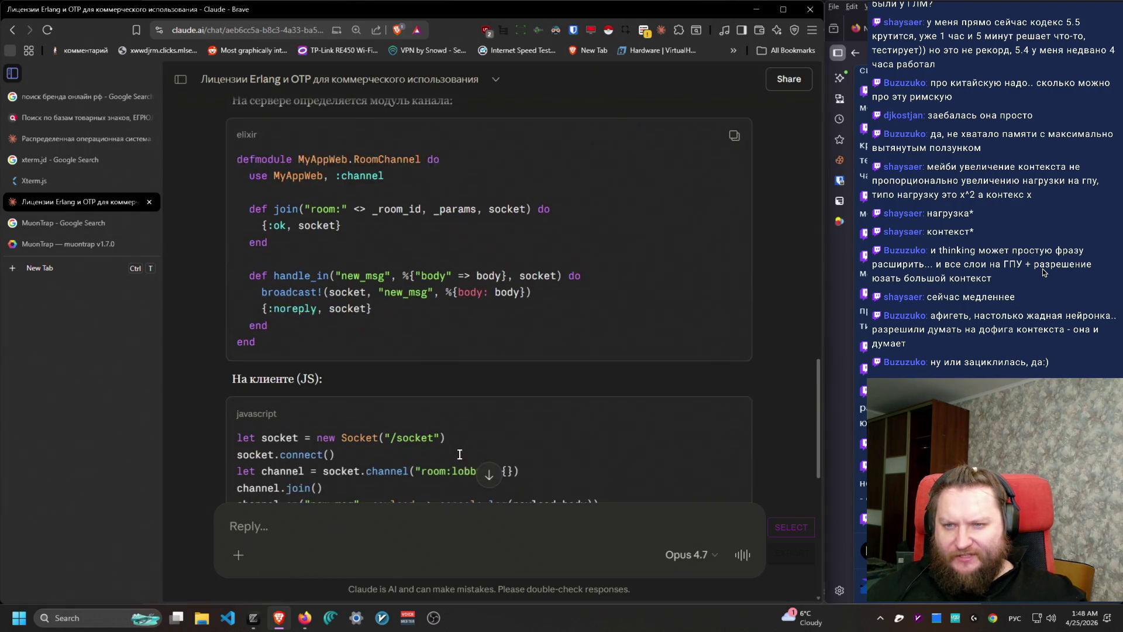
scroll(459, 461, "down", 1)
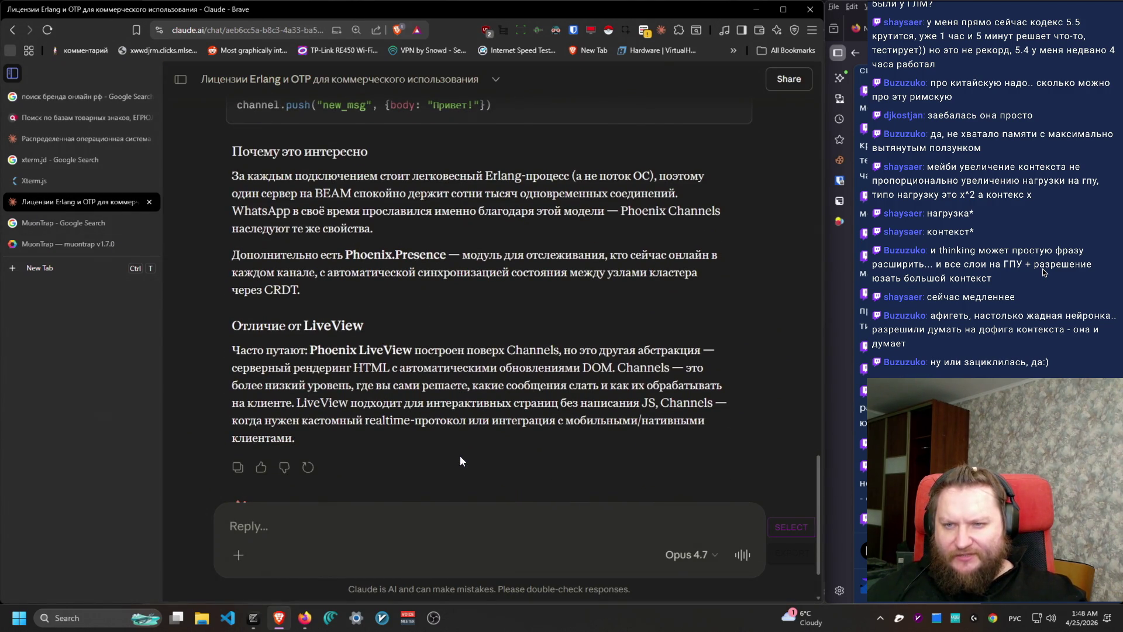
mouse_move(236, 183)
left_mouse_down()
mouse_move(414, 254)
mouse_move(440, 297)
mouse_move(292, 228)
mouse_move(207, 153)
mouse_move(243, 212)
mouse_move(205, 142)
mouse_move(292, 207)
mouse_move(362, 212)
mouse_move(348, 197)
mouse_move(233, 175)
mouse_move(275, 229)
mouse_move(256, 165)
mouse_move(283, 276)
mouse_move(232, 149)
mouse_move(266, 290)
mouse_move(409, 450)
mouse_move(453, 462)
mouse_move(174, 336)
mouse_move(415, 350)
mouse_move(517, 420)
mouse_move(581, 328)
mouse_move(575, 361)
mouse_move(206, 355)
mouse_move(421, 386)
mouse_move(405, 373)
mouse_move(618, 331)
mouse_move(635, 383)
mouse_move(633, 332)
mouse_move(286, 386)
mouse_move(220, 346)
mouse_move(275, 381)
mouse_move(587, 322)
mouse_move(715, 350)
mouse_move(255, 361)
mouse_move(222, 343)
mouse_move(275, 386)
mouse_move(579, 420)
mouse_move(714, 403)
mouse_move(216, 367)
mouse_move(219, 352)
mouse_move(295, 402)
mouse_move(236, 348)
mouse_move(615, 350)
mouse_move(625, 334)
left_mouse_up()
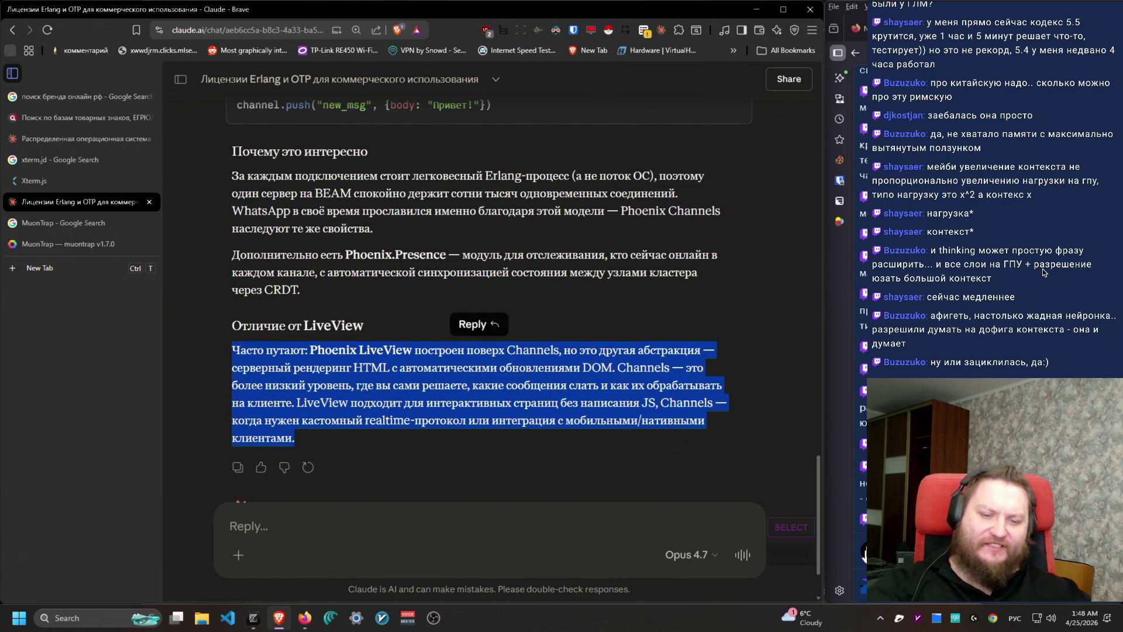
left_click(353, 303)
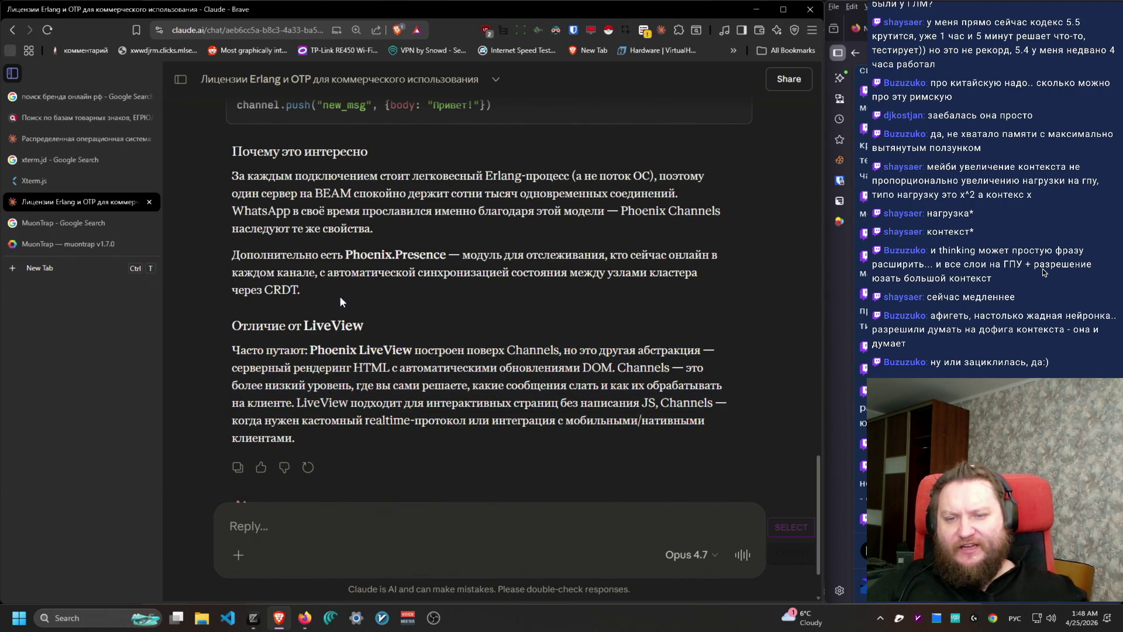
mouse_move(206, 250)
left_mouse_down()
mouse_move(472, 291)
mouse_move(217, 255)
left_mouse_up()
left_click(440, 290)
left_click(361, 525)
type("MuonTrap")
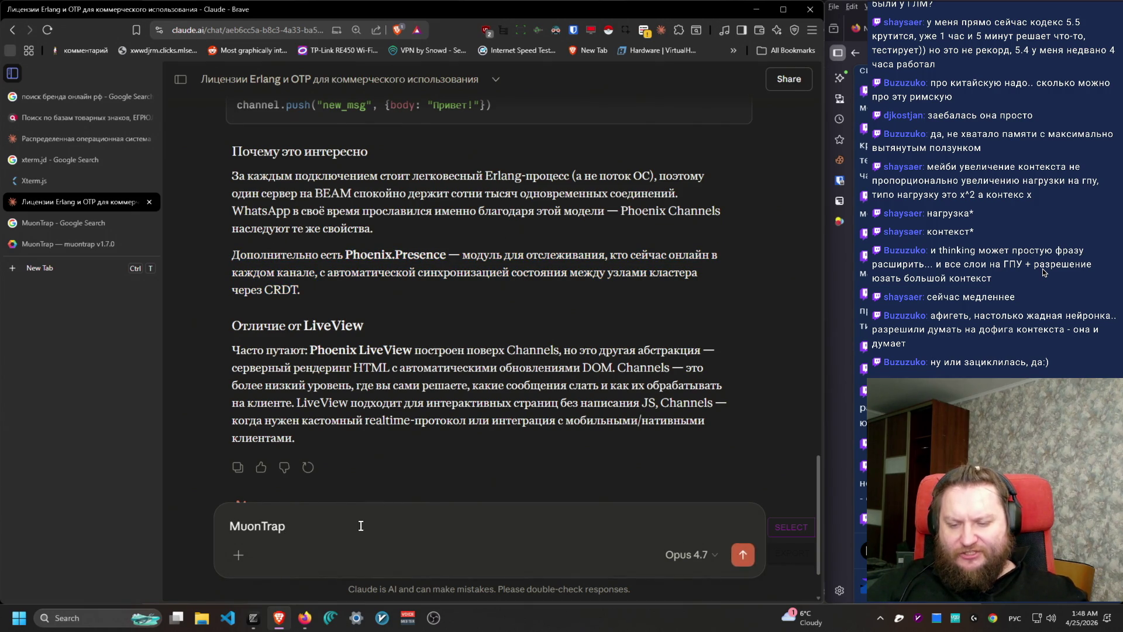
key("Return")
scroll(346, 494, "up", 5)
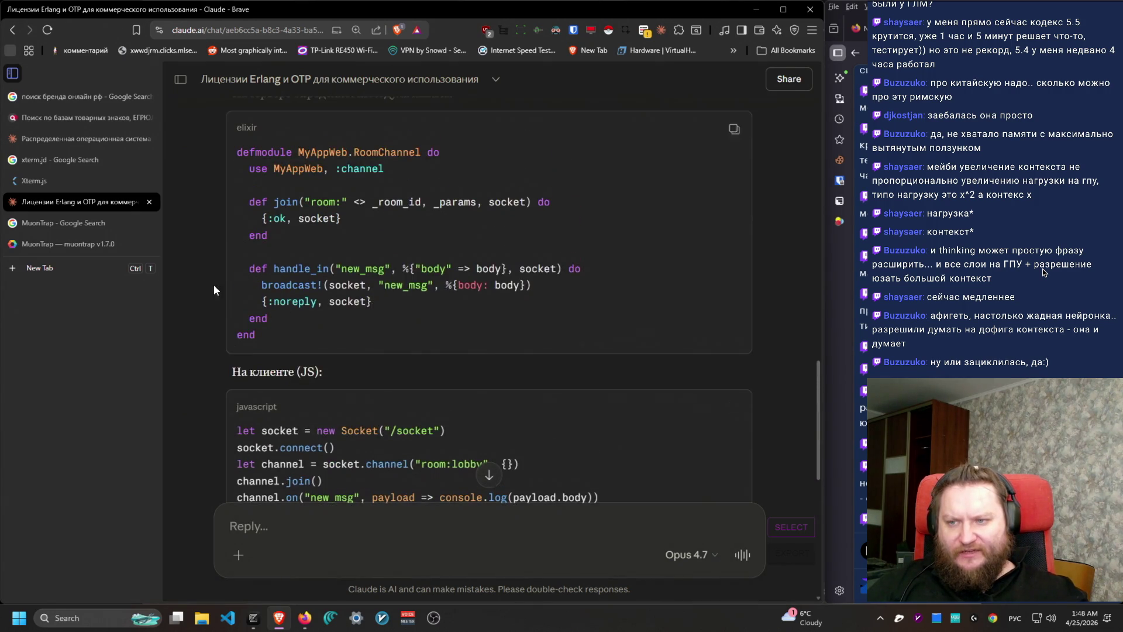
left_click(75, 245)
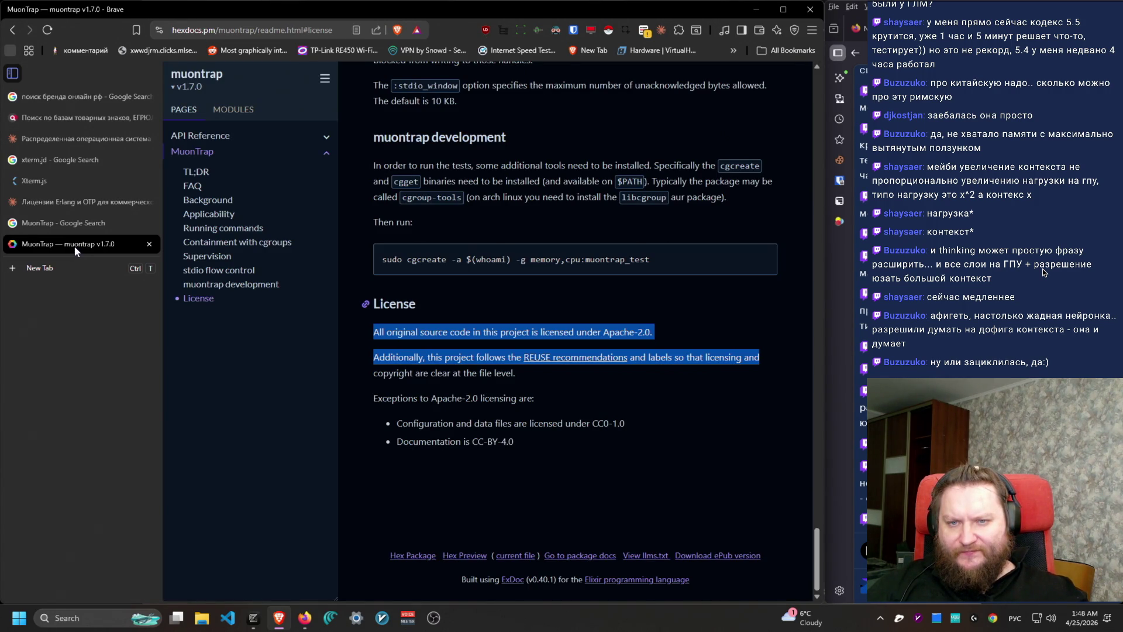
scroll(613, 316, "up", 20)
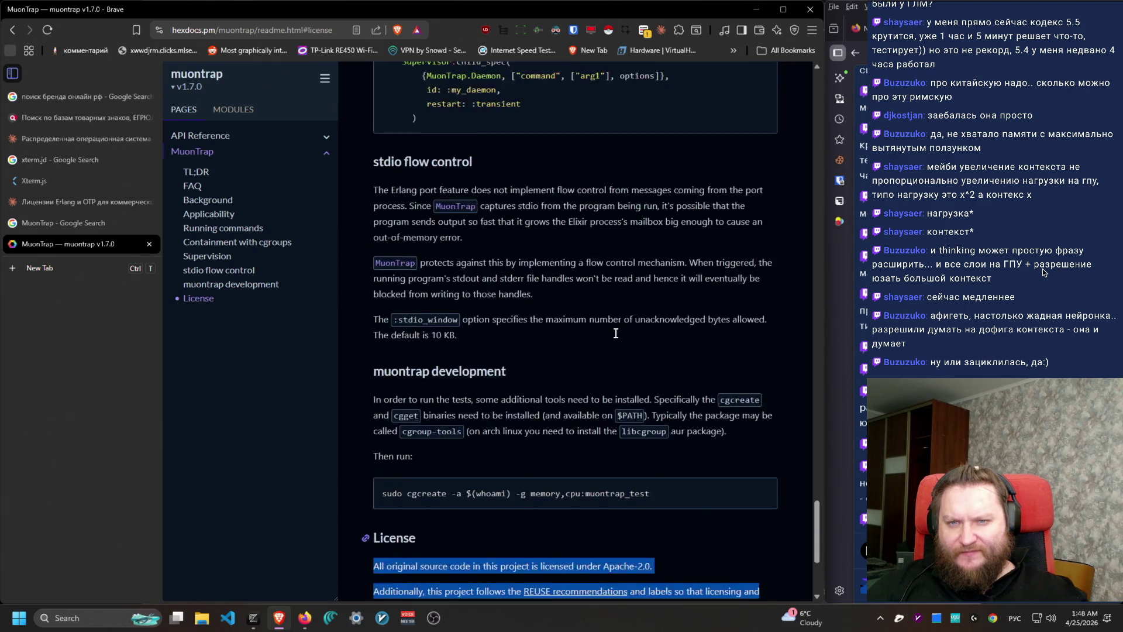
scroll(626, 561, "up", 15)
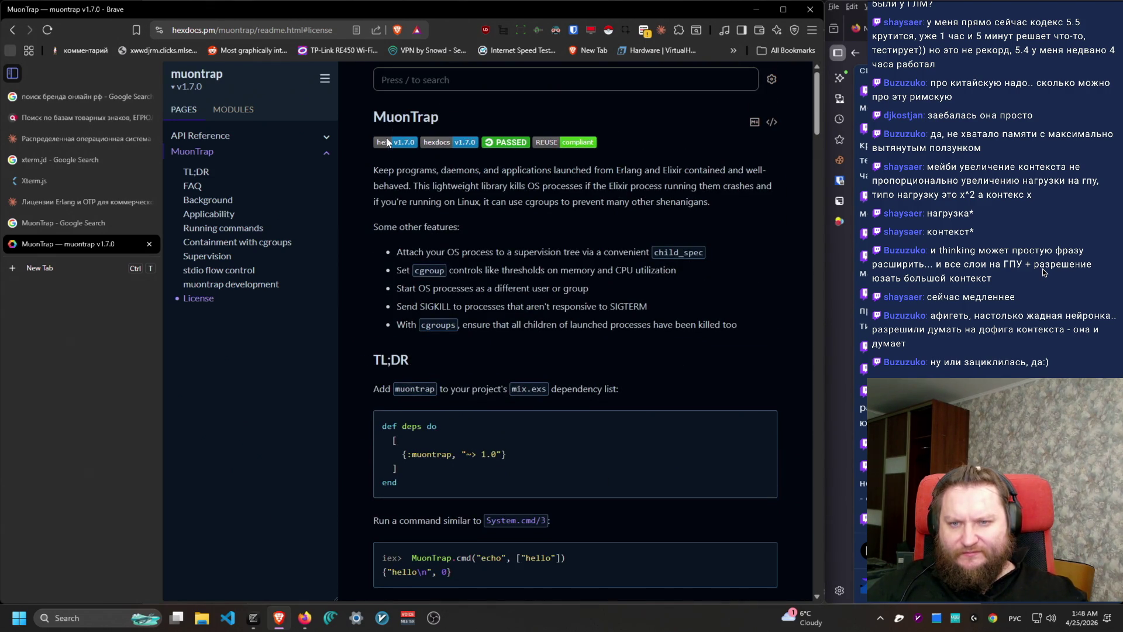
mouse_move(375, 170)
left_mouse_down()
mouse_move(763, 203)
mouse_move(709, 149)
mouse_move(672, 170)
mouse_move(405, 185)
mouse_move(360, 162)
mouse_move(418, 185)
mouse_move(408, 201)
left_mouse_up()
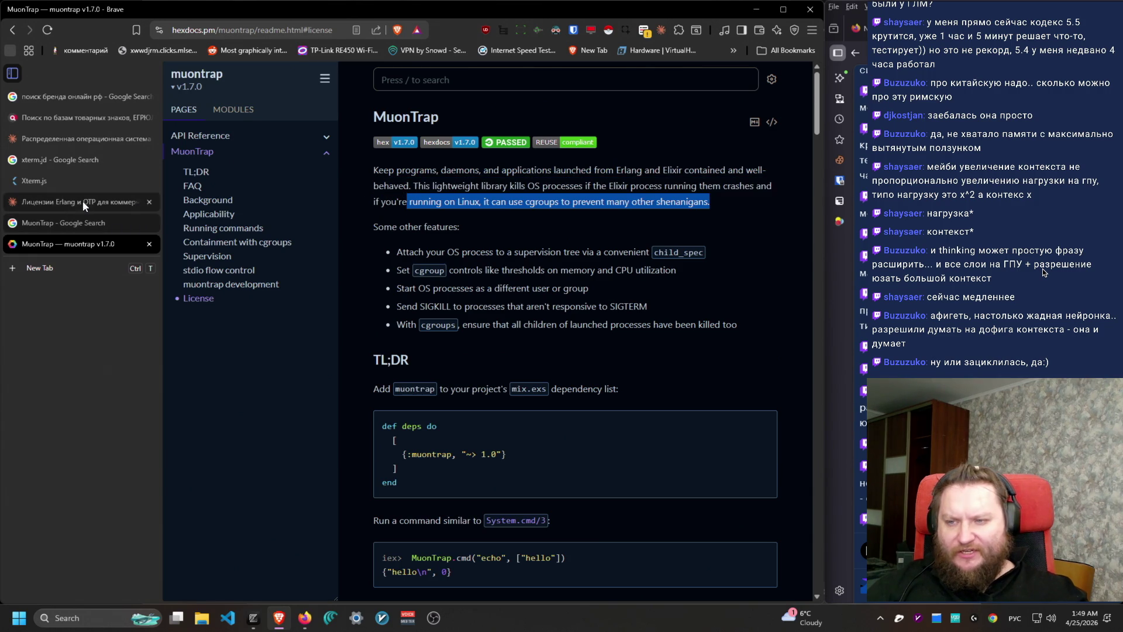
left_click(83, 201)
Step: Send a two-point reply: 1) use MuonTrap, 2) review everything for open questions
left_click(337, 517)
key("ctrl+v")
key("Home")
type("1) используй")
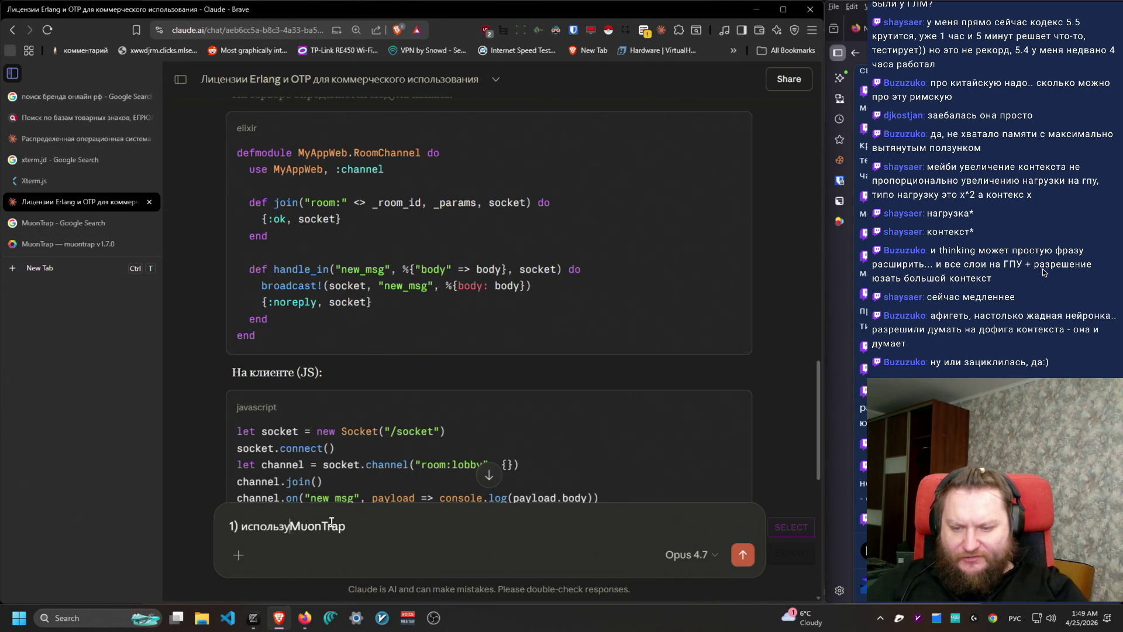
key("shift+Return")
type("2)")
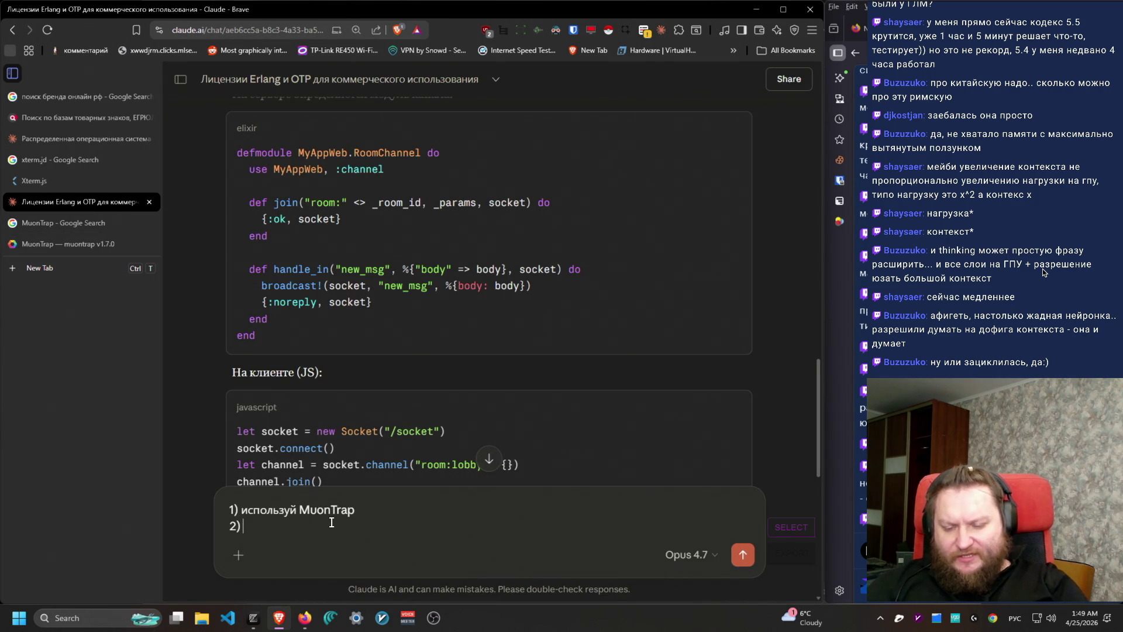
type(" напиши подробный деталь")
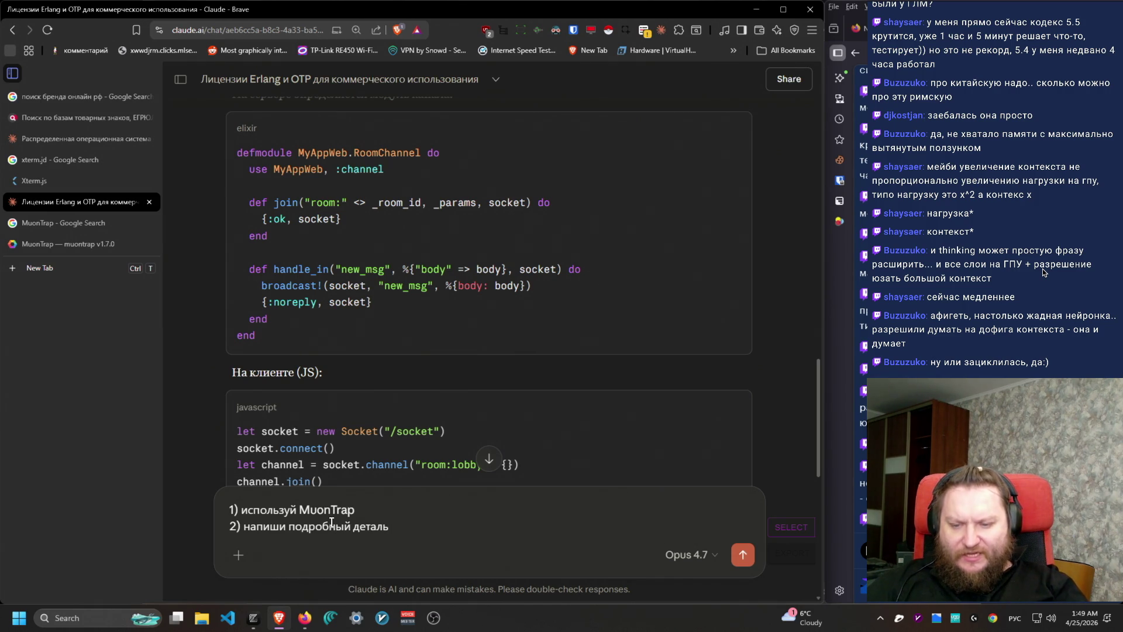
triple_click(331, 521)
type("в последн")
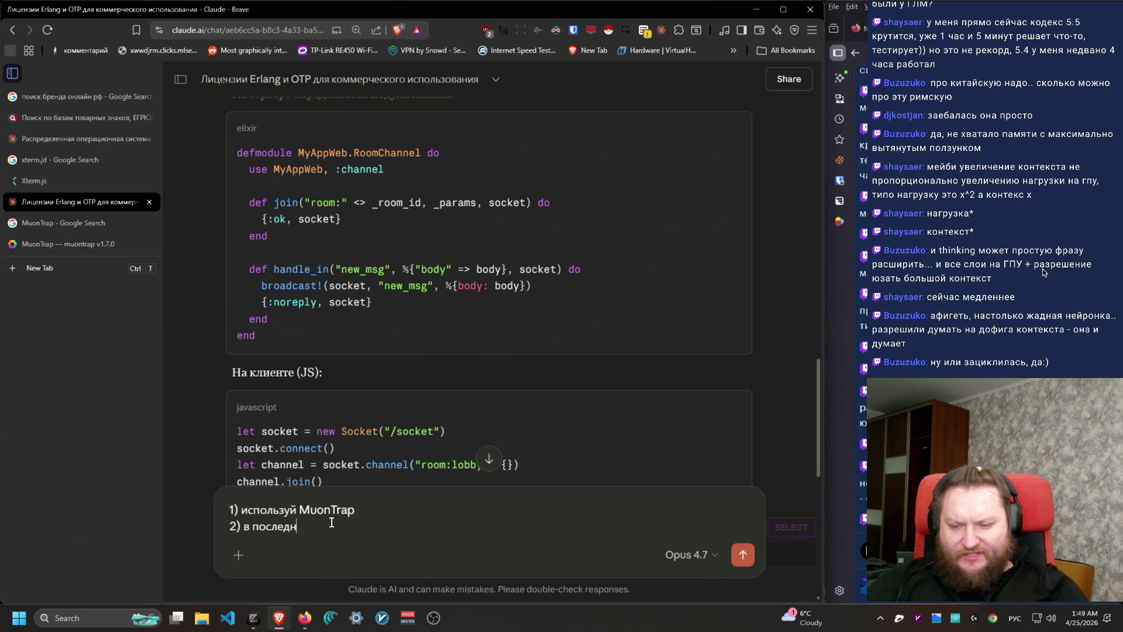
type("ий раз взгляни на то что мы обс")
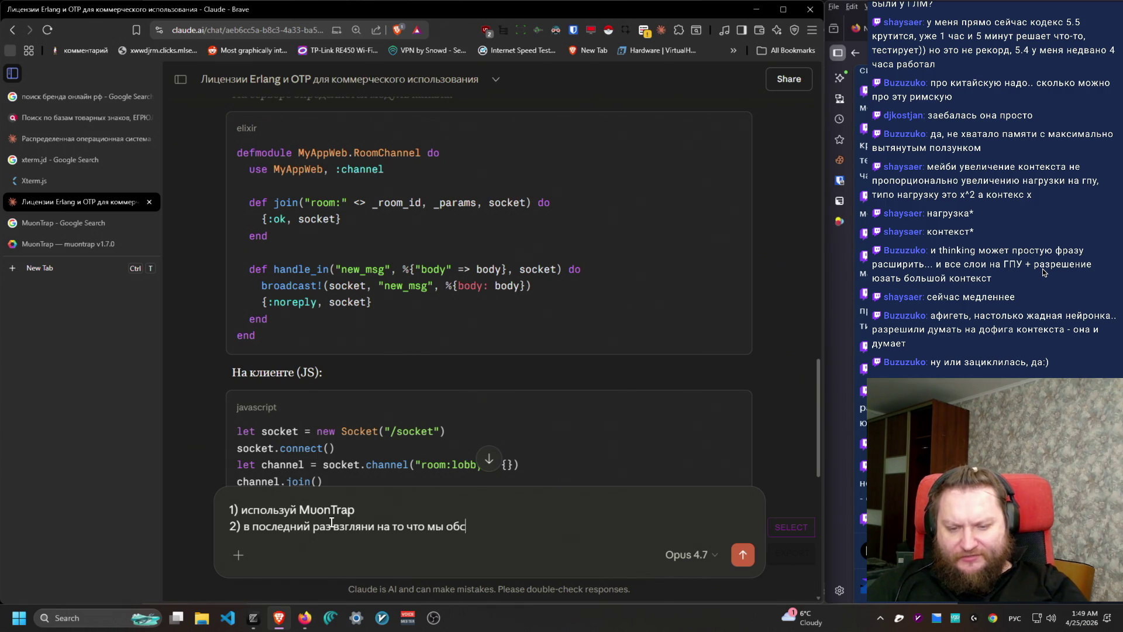
type("удили и скажи, не х")
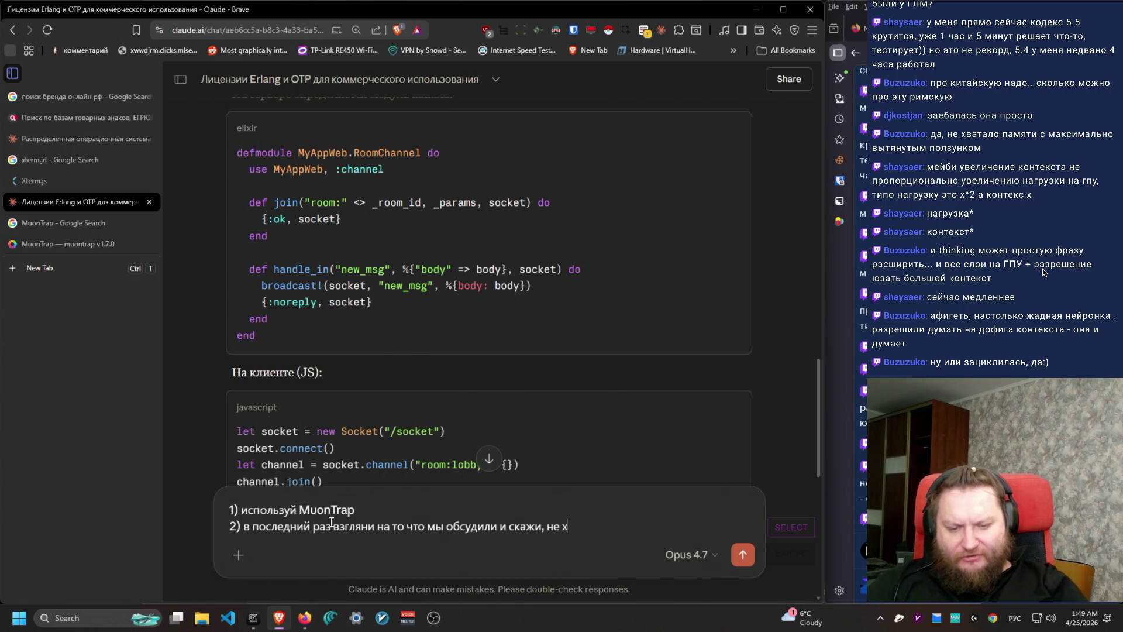
type(" ли чт")
type("нить")
key("Return")
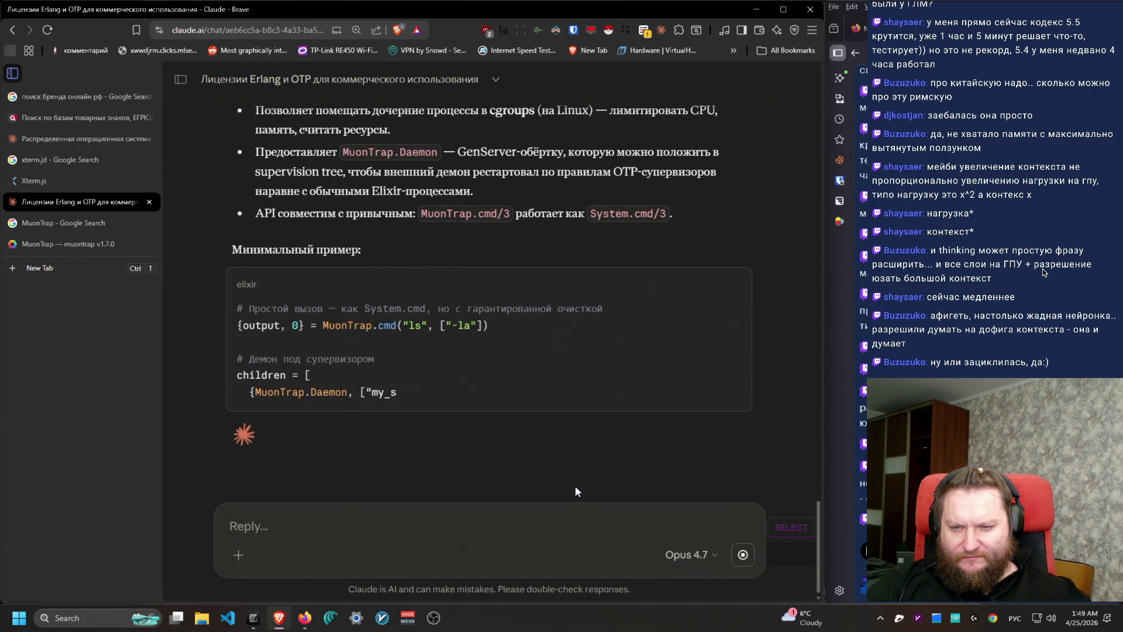
Step: Select the sent follow-up, then go to the 'Распределенная операционная система на Rust' chat
scroll(585, 473, "up", 4)
scroll(588, 475, "up", 5)
triple_click(361, 317)
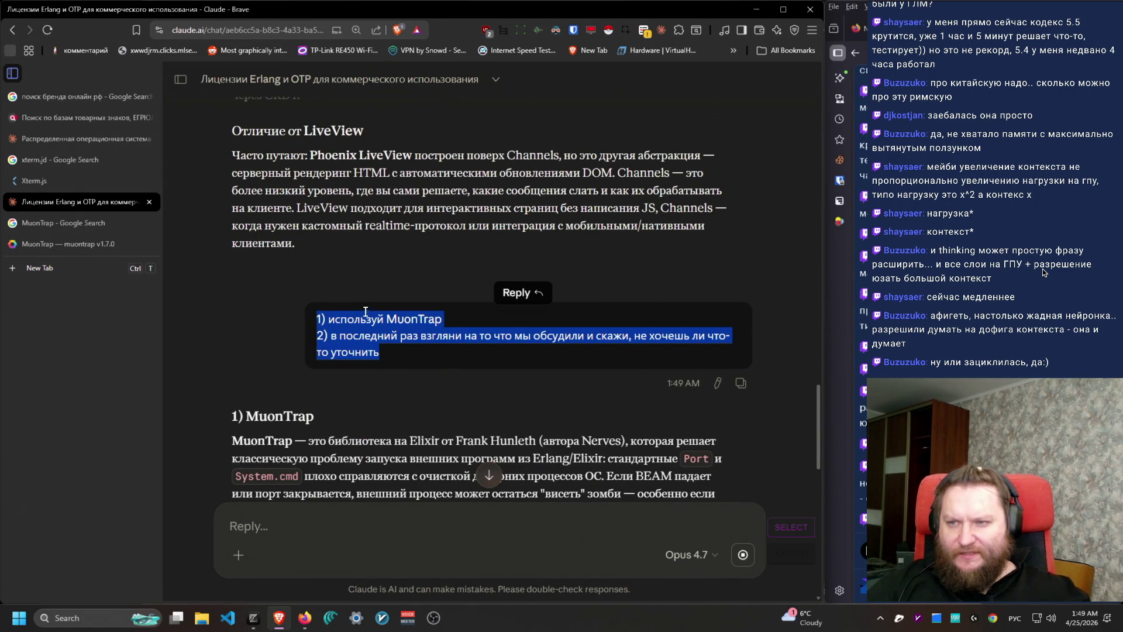
left_click(59, 138)
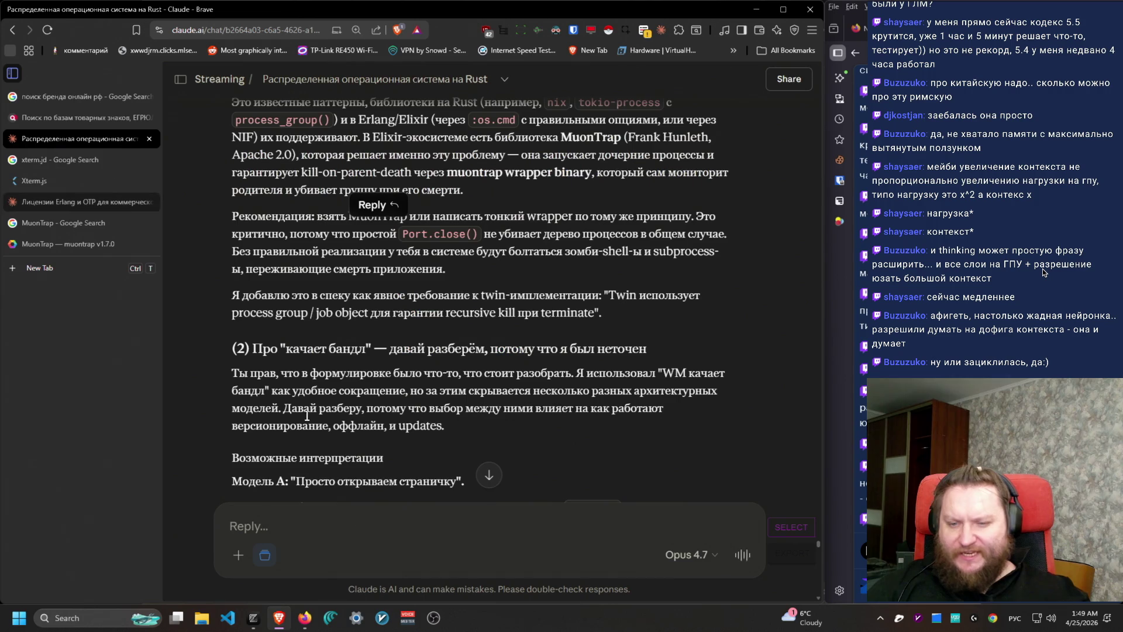
scroll(490, 431, "down", 10)
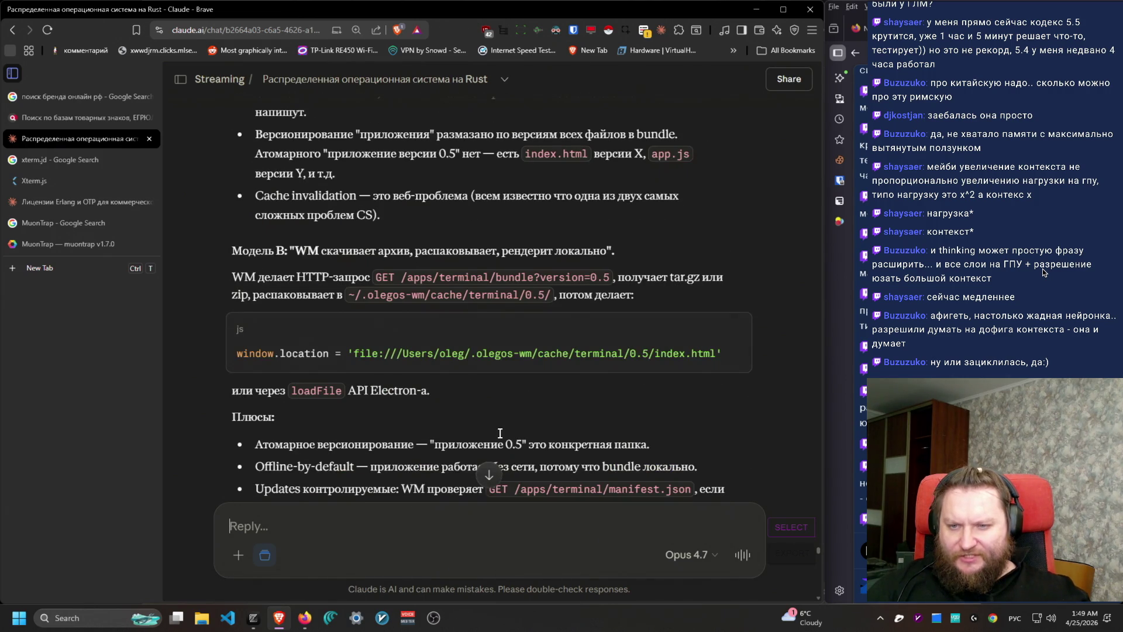
scroll(500, 433, "down", 10)
scroll(500, 436, "down", 1)
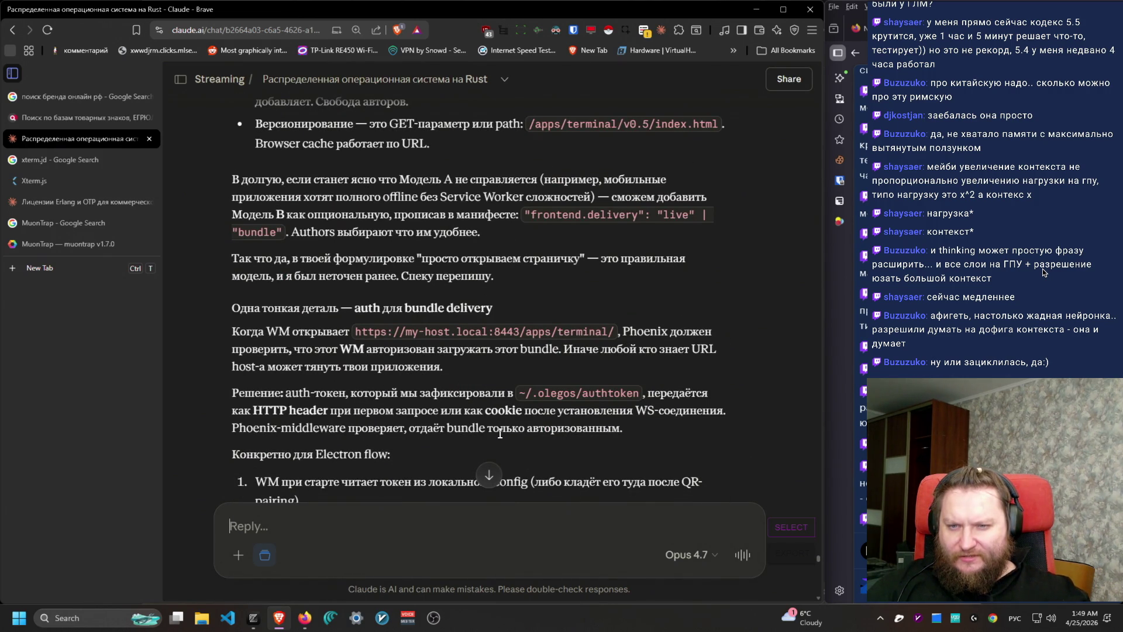
scroll(500, 433, "up", 10)
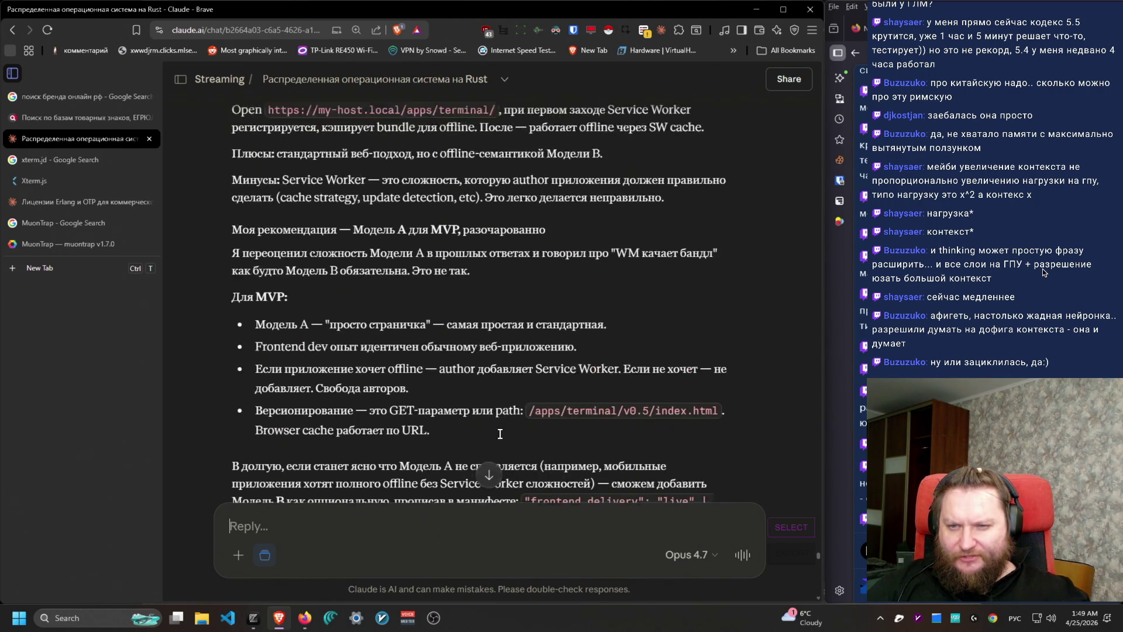
scroll(500, 433, "up", 7)
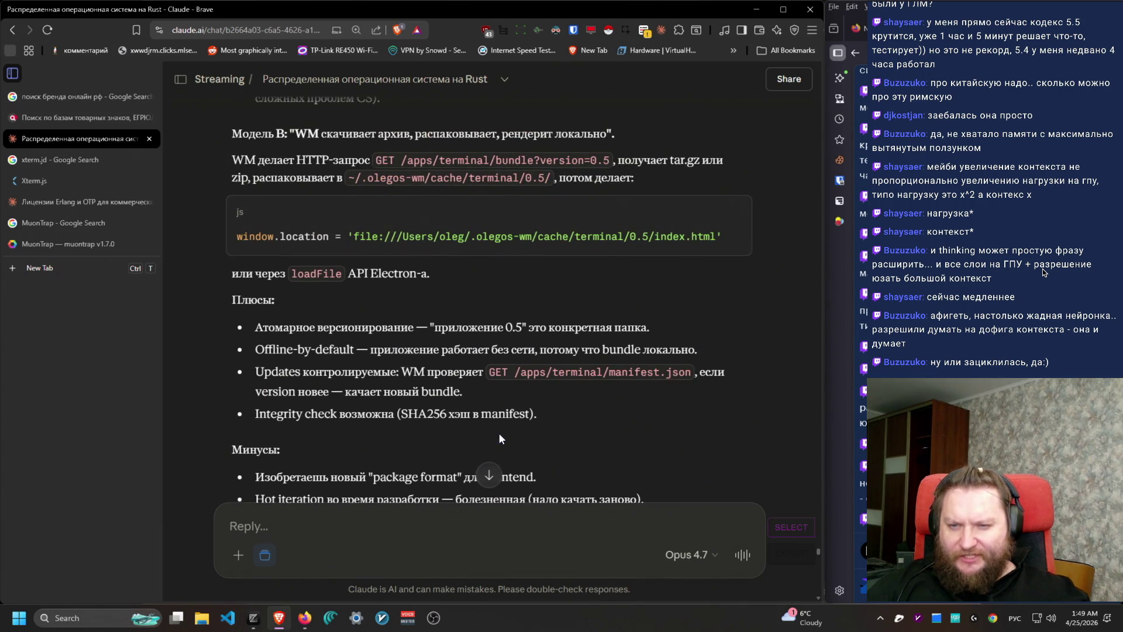
scroll(500, 433, "up", 10)
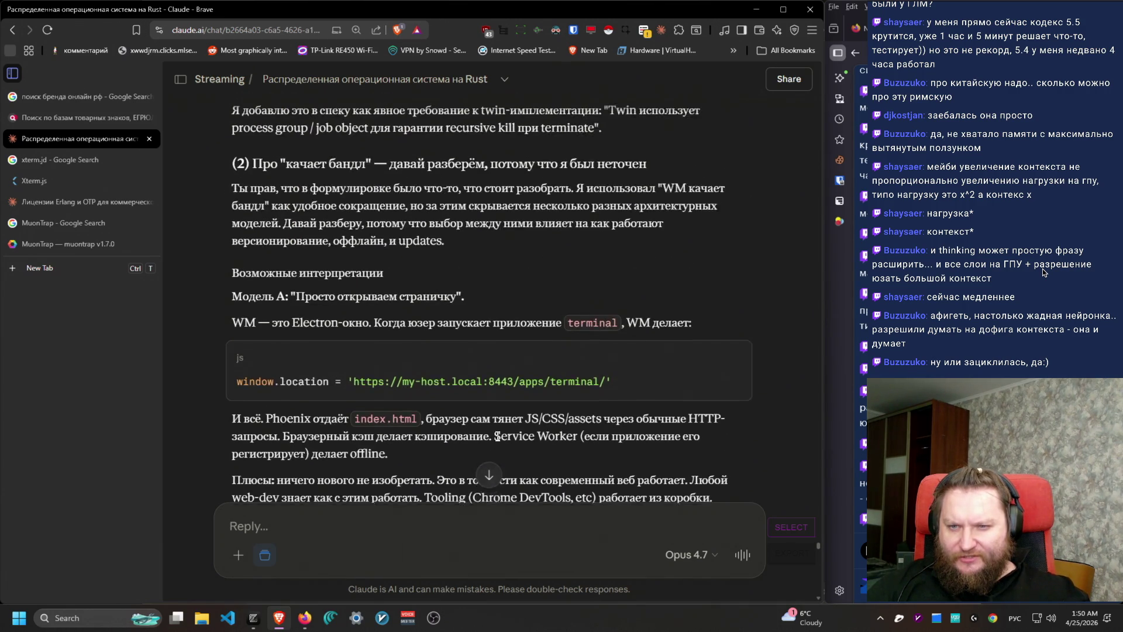
scroll(497, 438, "down", 5)
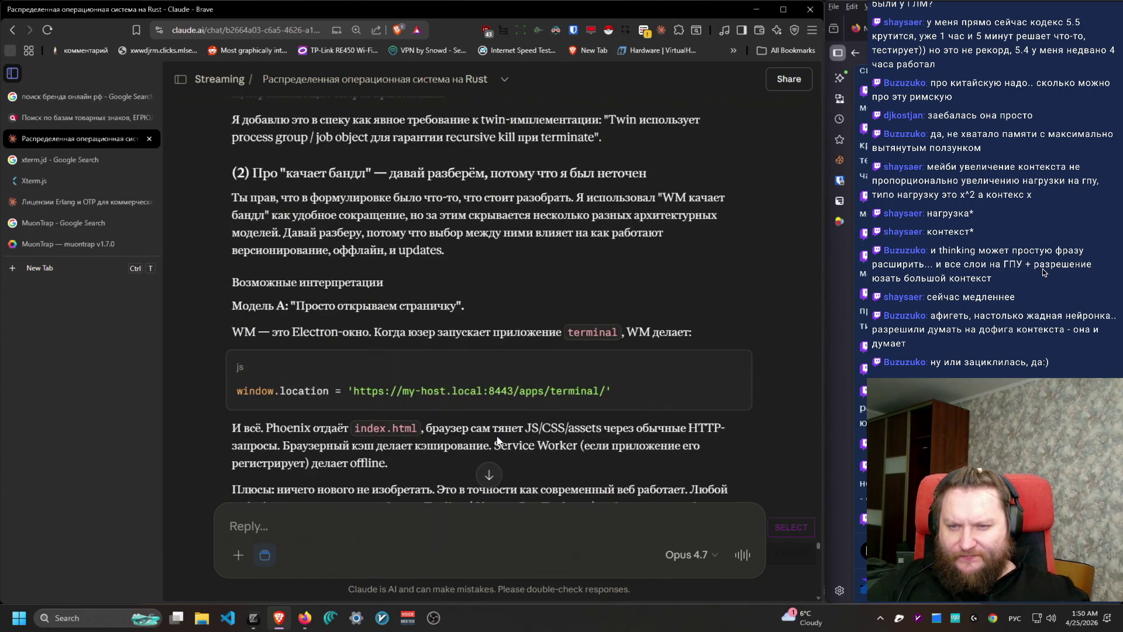
scroll(497, 436, "down", 2)
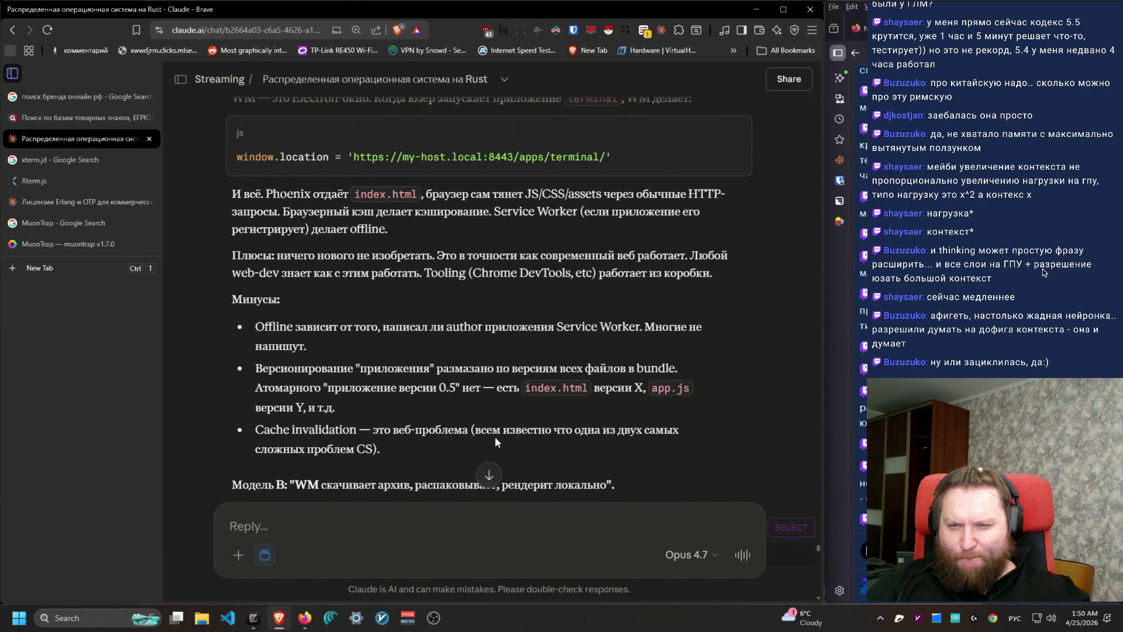
scroll(489, 436, "down", 7)
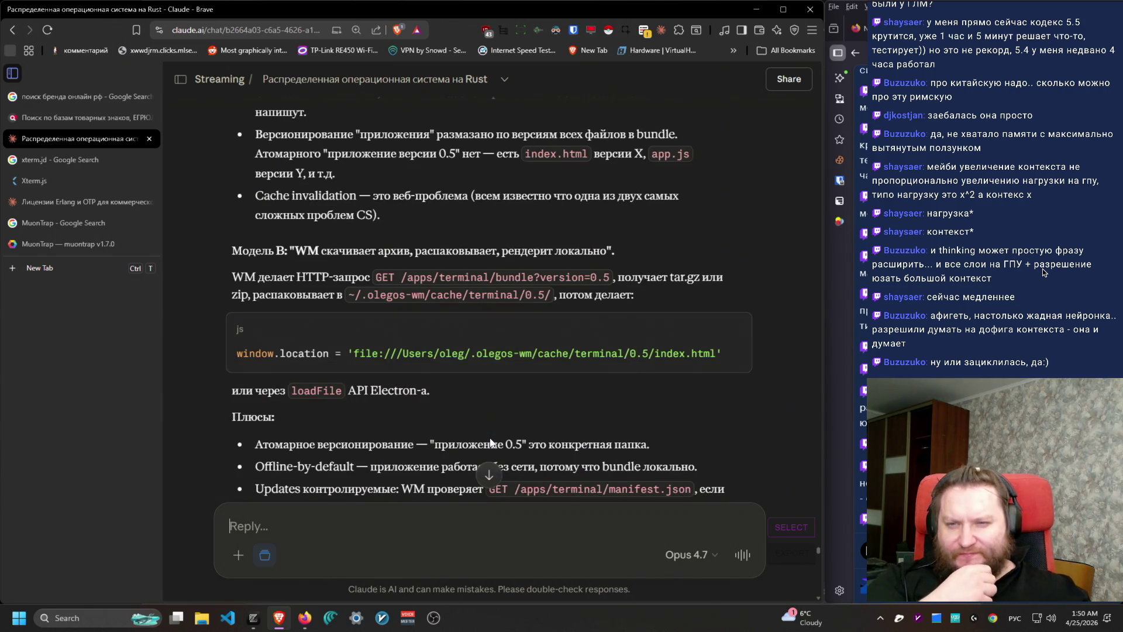
scroll(489, 443, "down", 15)
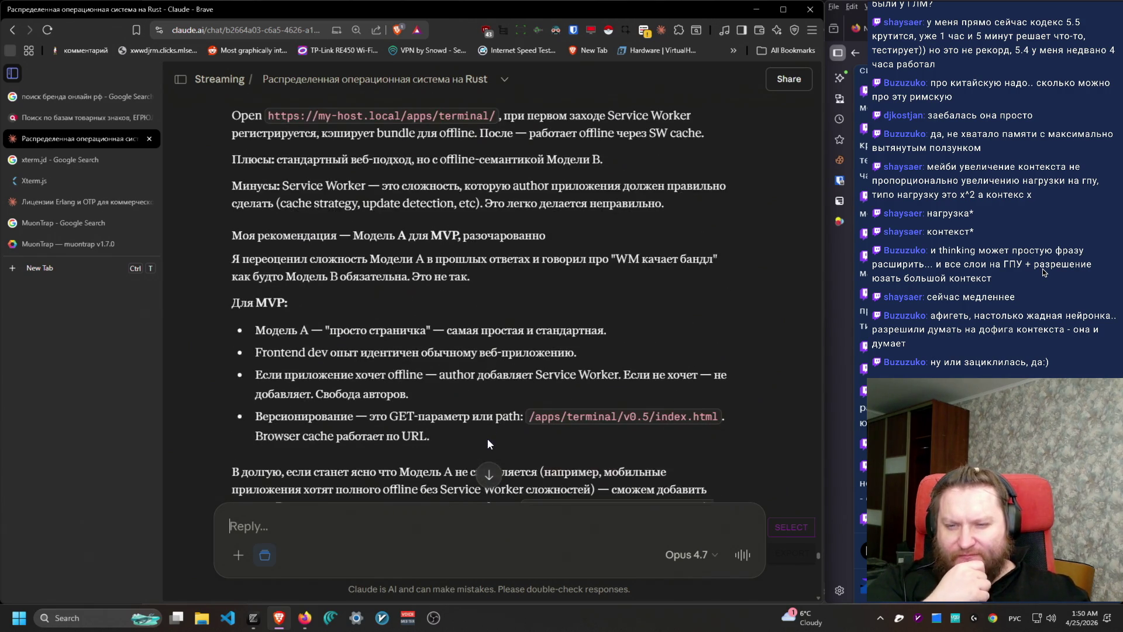
scroll(488, 443, "down", 6)
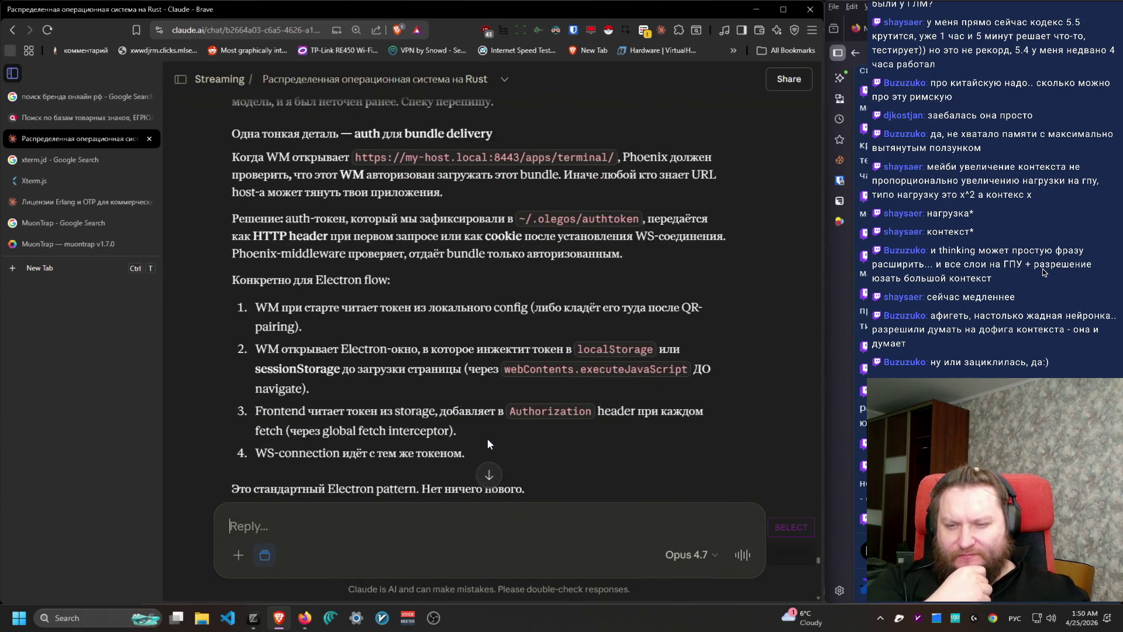
scroll(489, 443, "down", 6)
mouse_move(249, 141)
left_mouse_down()
mouse_move(499, 265)
mouse_move(496, 240)
left_mouse_up()
left_click(496, 240)
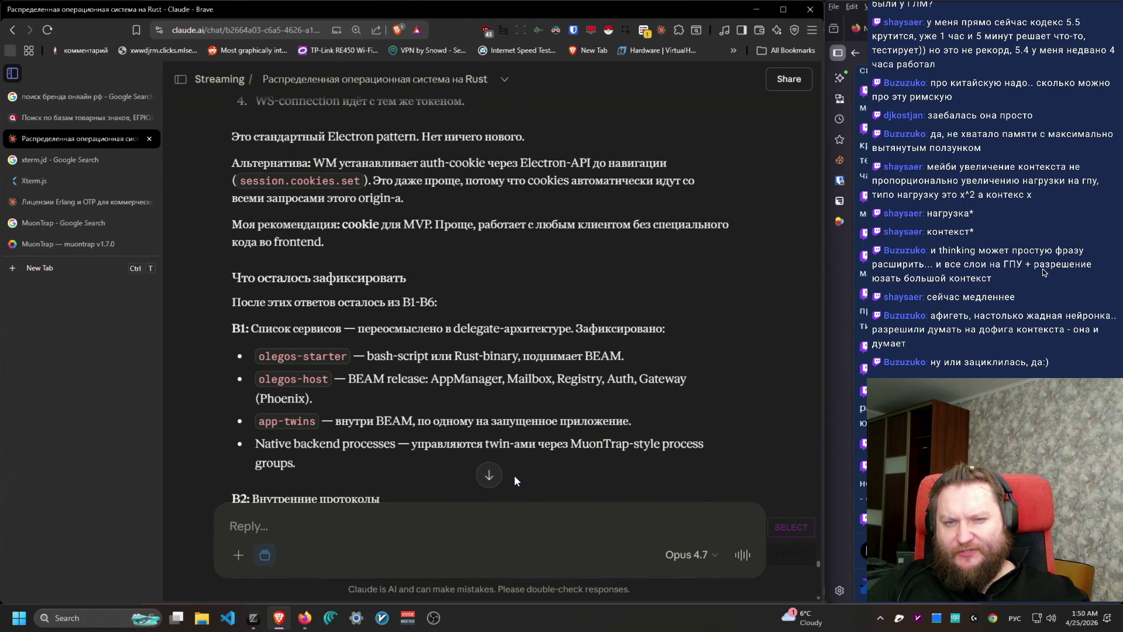
scroll(517, 471, "up", 3)
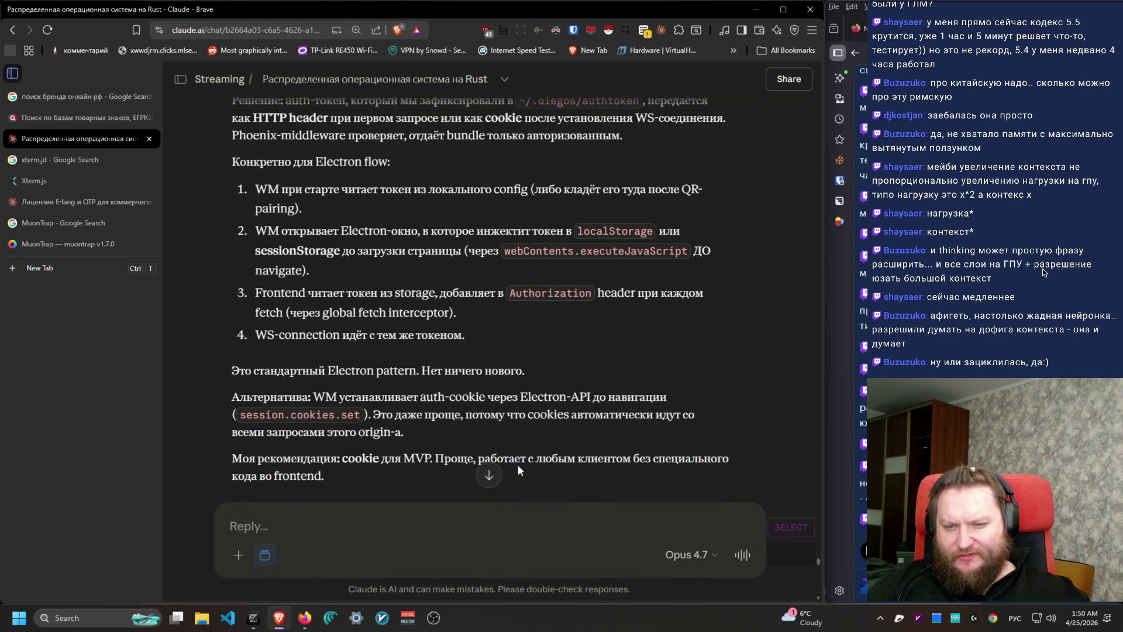
scroll(518, 470, "down", 6)
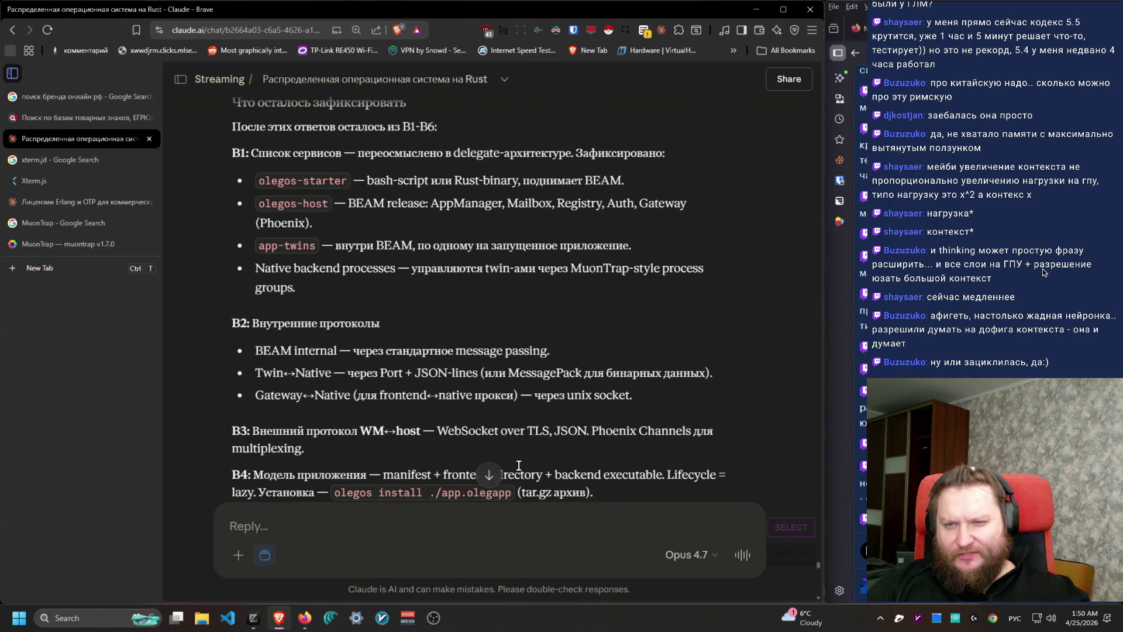
mouse_move(264, 153)
left_mouse_down()
mouse_move(648, 293)
mouse_move(205, 145)
left_mouse_up()
left_click(612, 286)
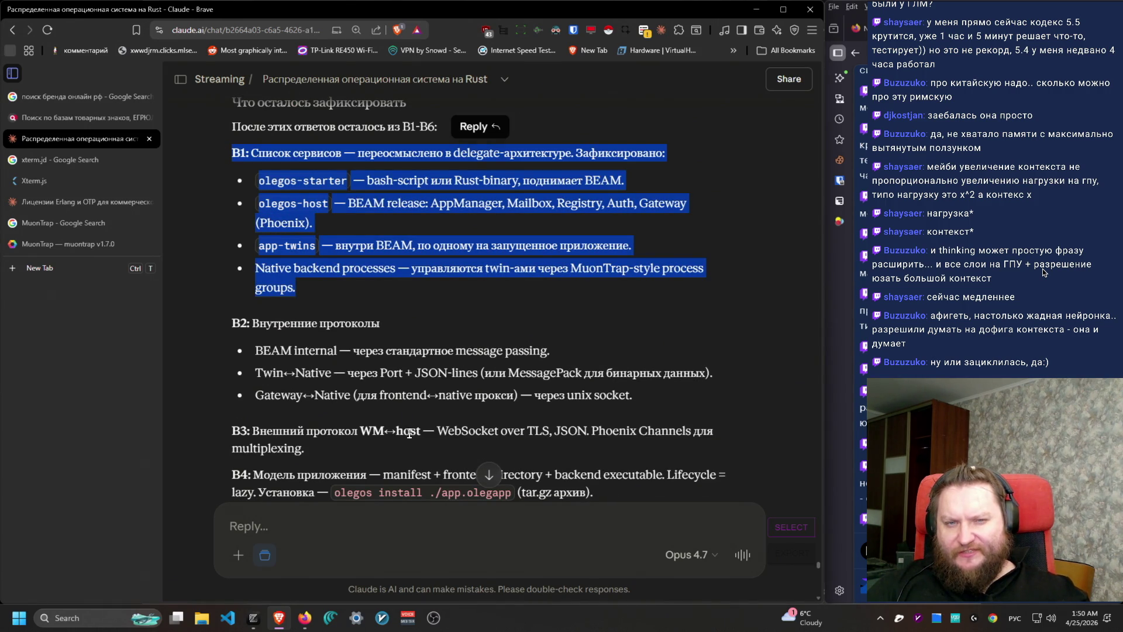
scroll(414, 459, "down", 3)
scroll(415, 466, "down", 1)
left_click_drag(252, 115, 623, 159)
left_click(624, 193)
mouse_move(240, 189)
left_mouse_down()
mouse_move(770, 391)
mouse_move(742, 412)
mouse_move(245, 302)
mouse_move(219, 284)
mouse_move(268, 336)
left_mouse_up()
scroll(281, 369, "down", 4)
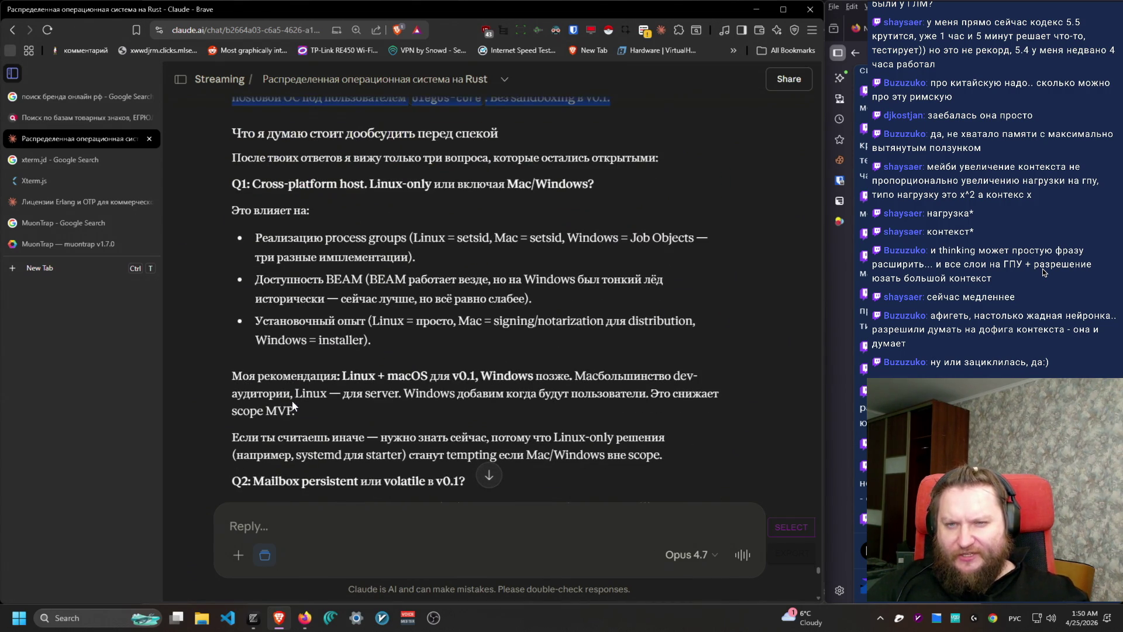
left_click(332, 528)
type("1) используй MuonTrap 2) в последний раз взгляни на то что мы обсудили и скажи, не хочешь ли что-то уточнить")
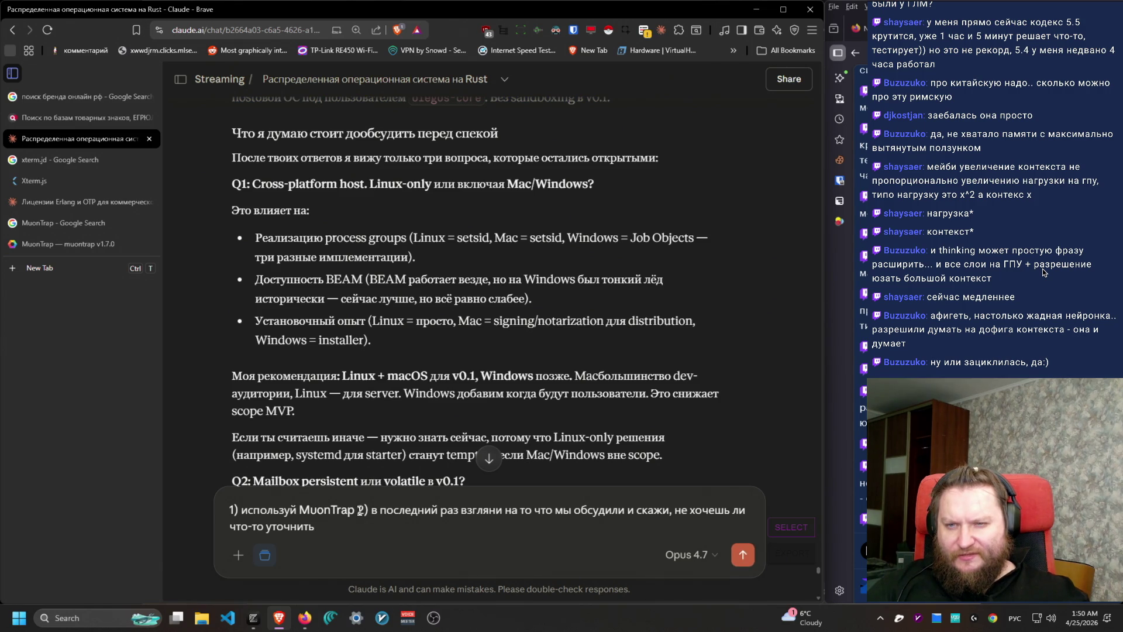
Step: Start a new '2)' point while reviewing Claude's Q1 cross-platform question and Linux + macOS recommendation
left_click_drag(244, 160, 693, 170)
mouse_move(331, 526)
left_mouse_down()
mouse_move(374, 509)
mouse_move(356, 509)
left_mouse_up()
key("shift+Return")
type("2)")
left_click_drag(253, 184, 621, 197)
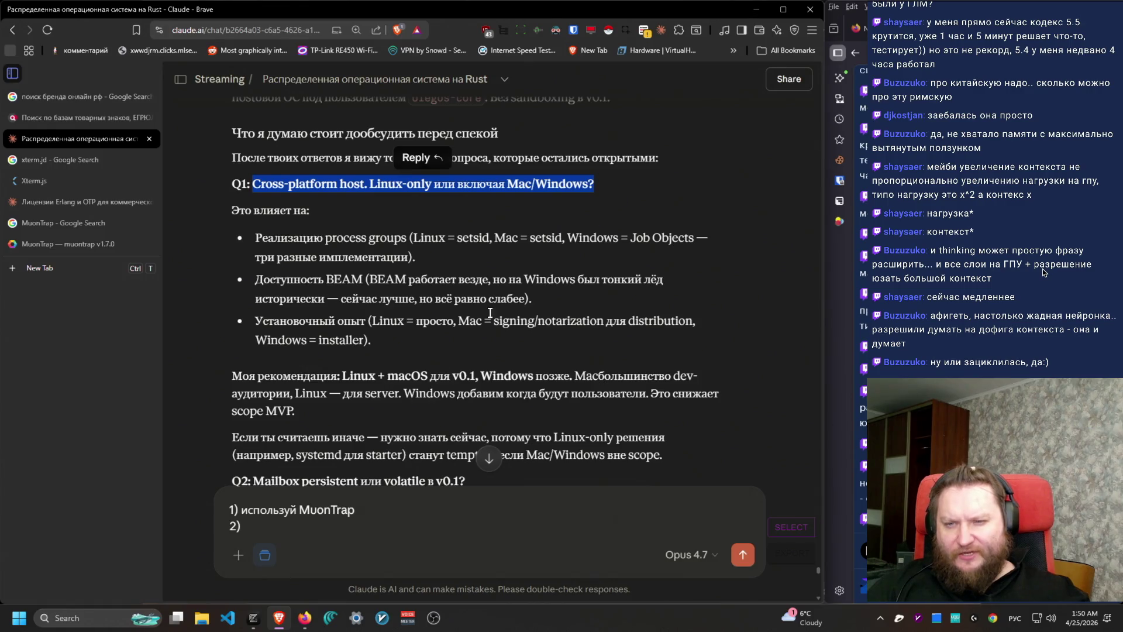
scroll(361, 285, "down", 1)
left_click_drag(267, 176, 484, 292)
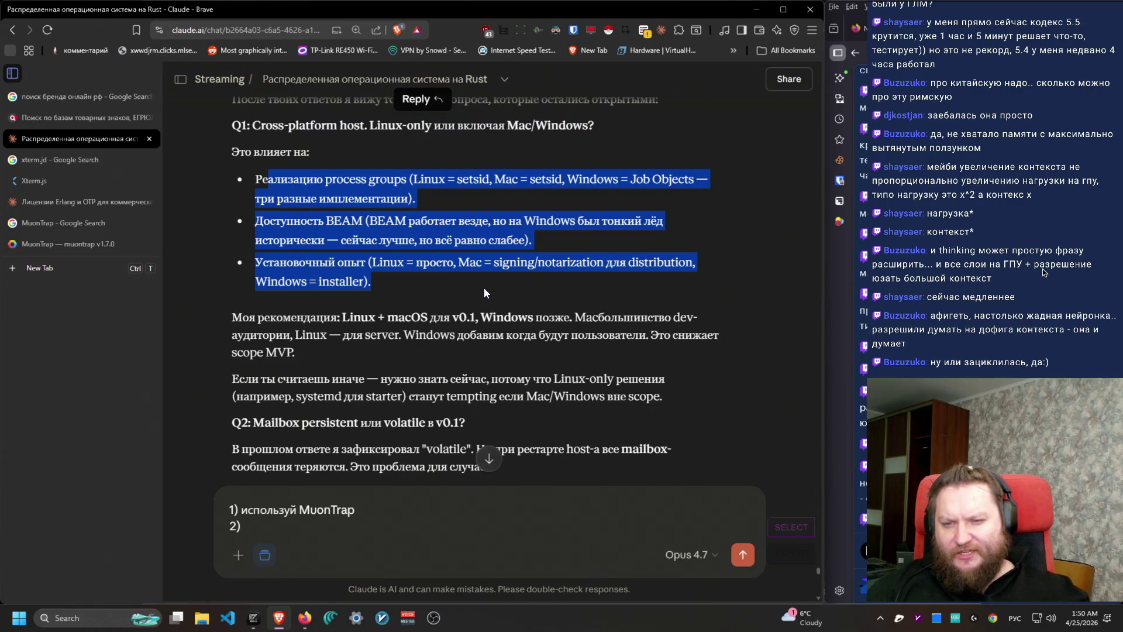
mouse_move(341, 323)
left_mouse_down()
mouse_move(533, 320)
mouse_move(493, 352)
left_mouse_up()
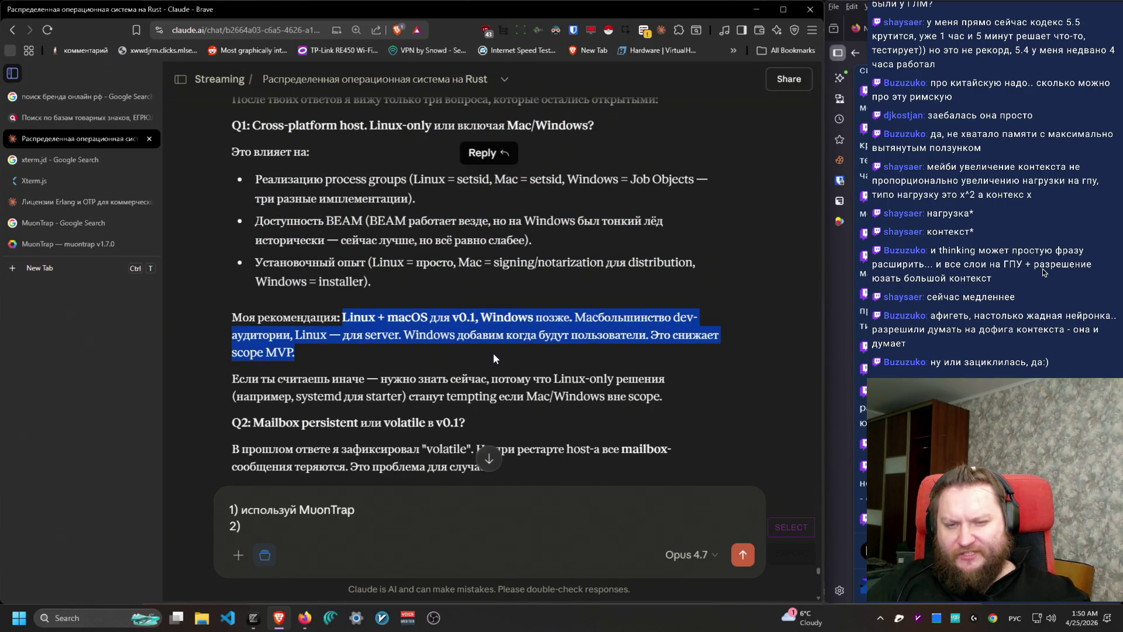
left_click(492, 353)
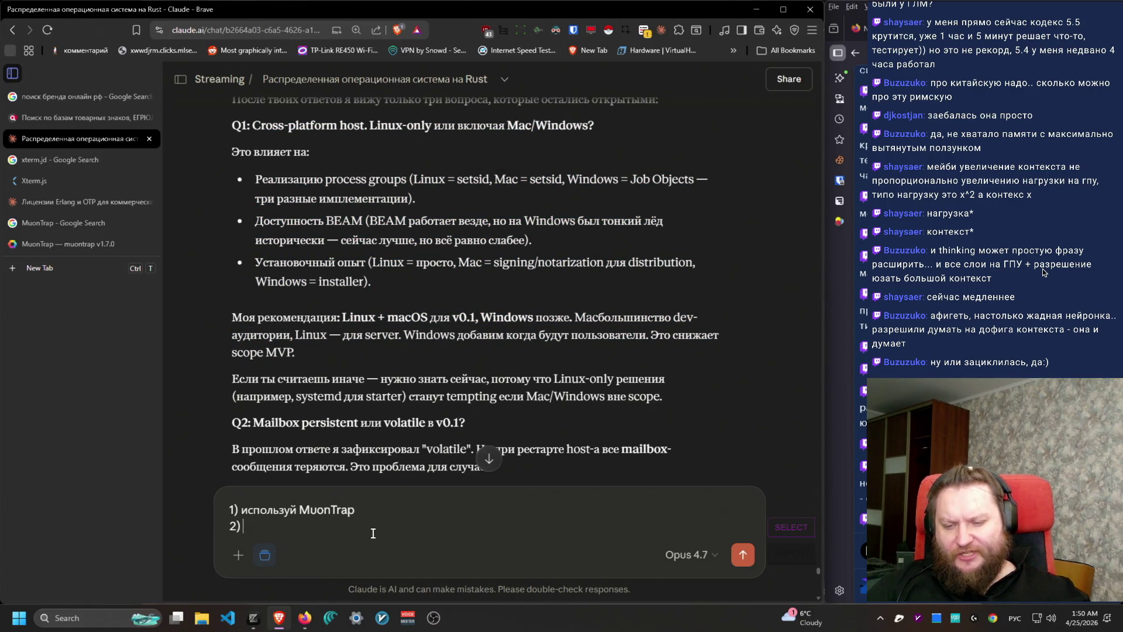
Step: Write point 2 quoting the Q1 heading: Windows first as main OS, everything cross-platform
key("alt+shift")
type("Windows ")
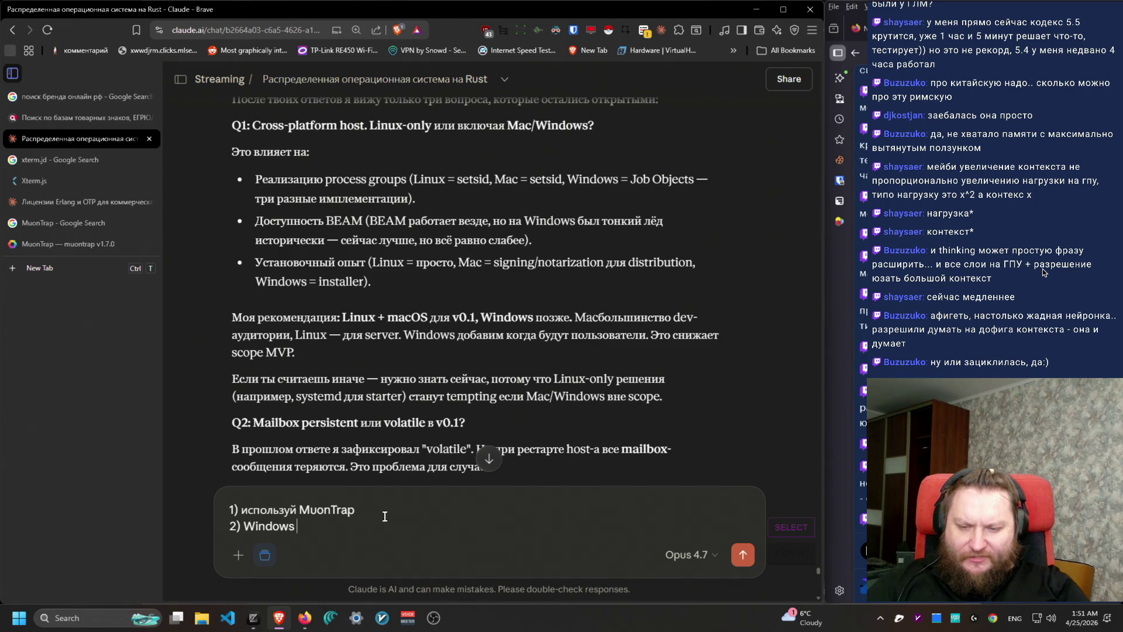
type("можно ")
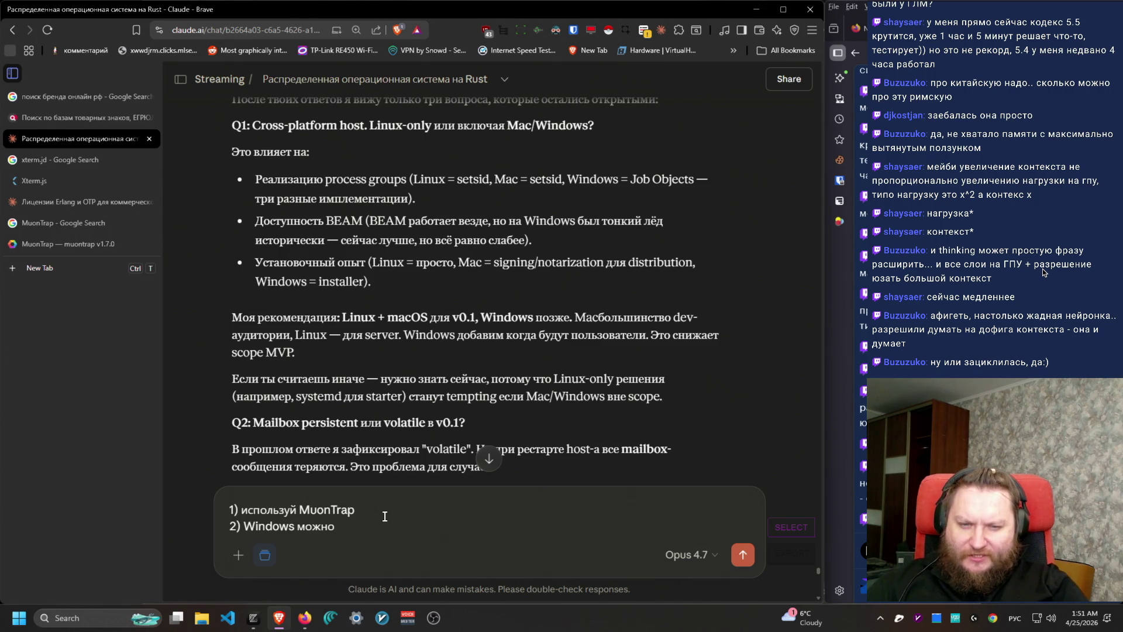
type("тому что это моя основная OS.")
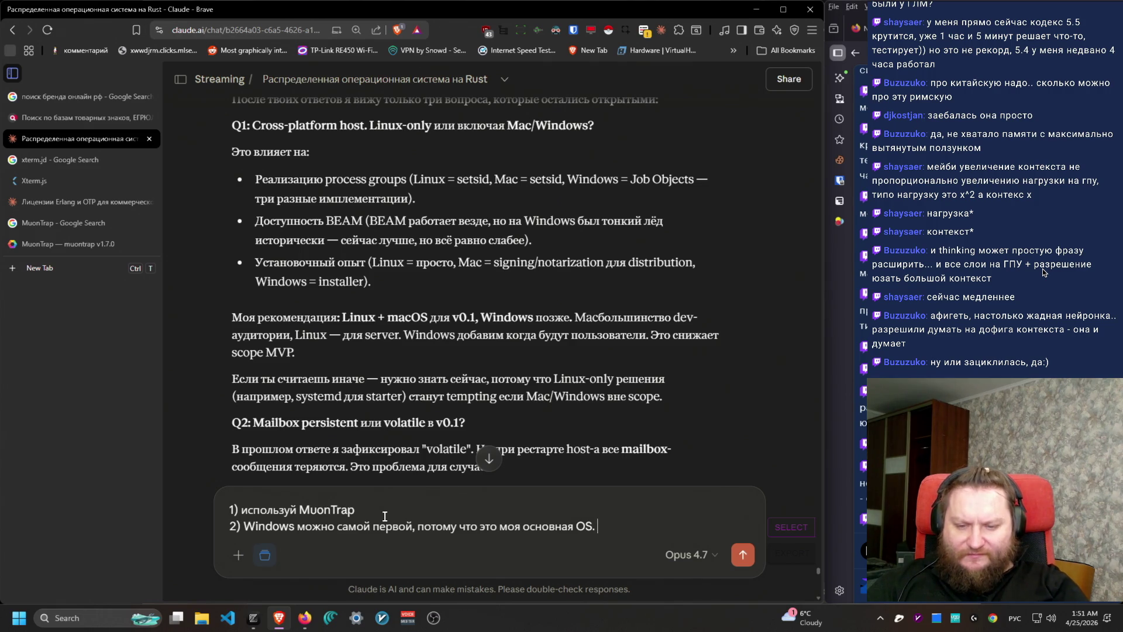
type("как раз")
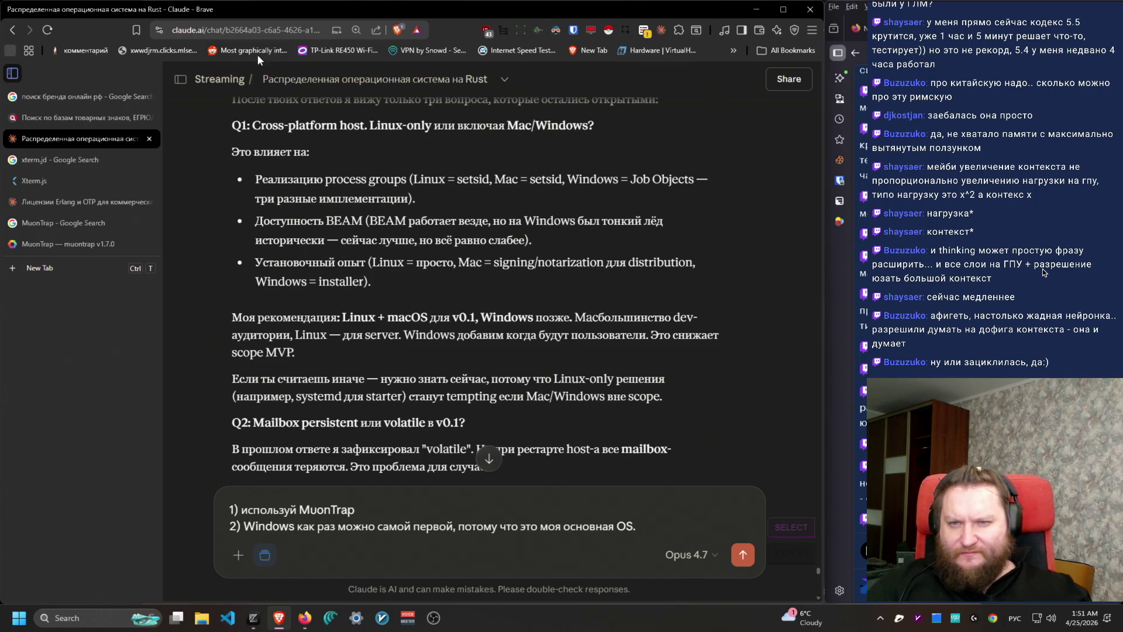
left_click_drag(232, 129, 370, 126)
left_click(252, 518)
type("\"")
type("Q1: Cross-platform host.")
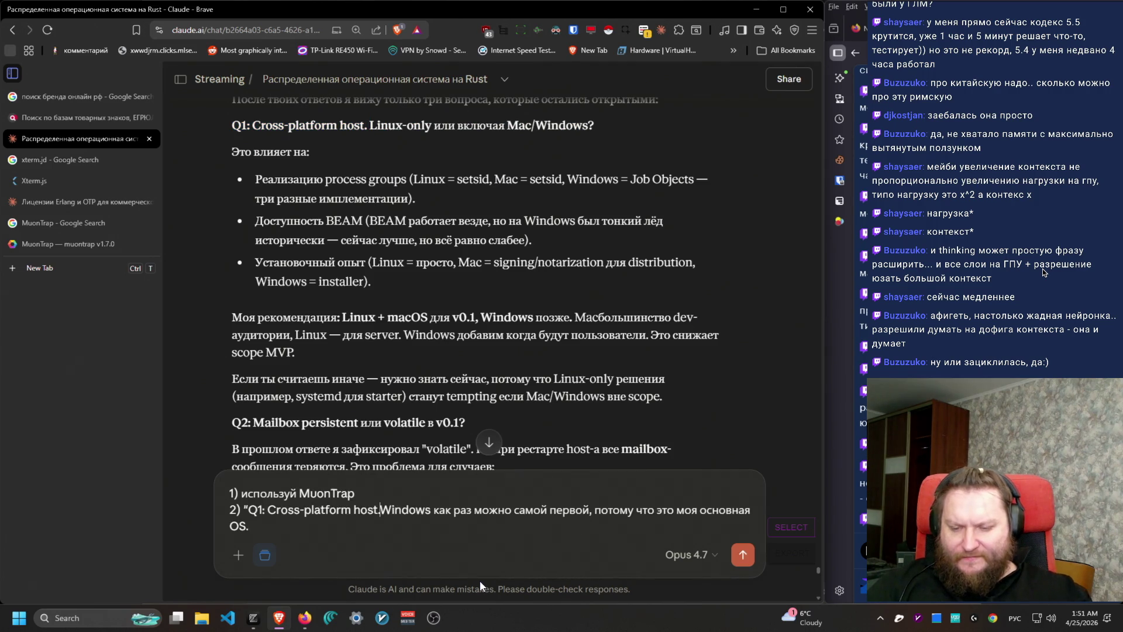
type("\" о есть, впринципе, можно")
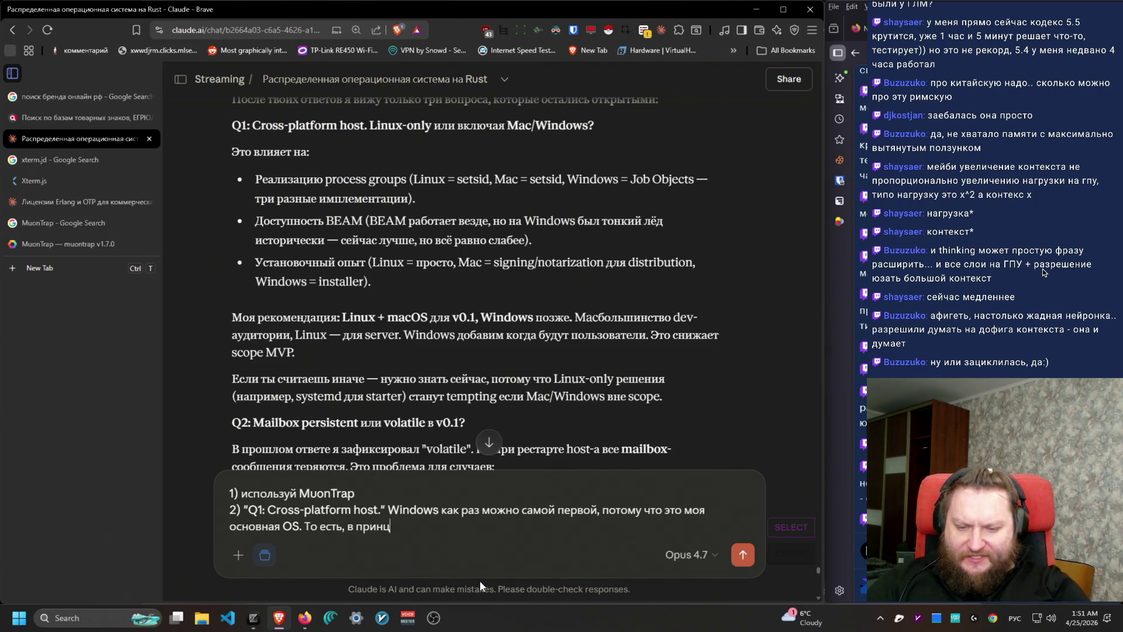
type(" сразу ")
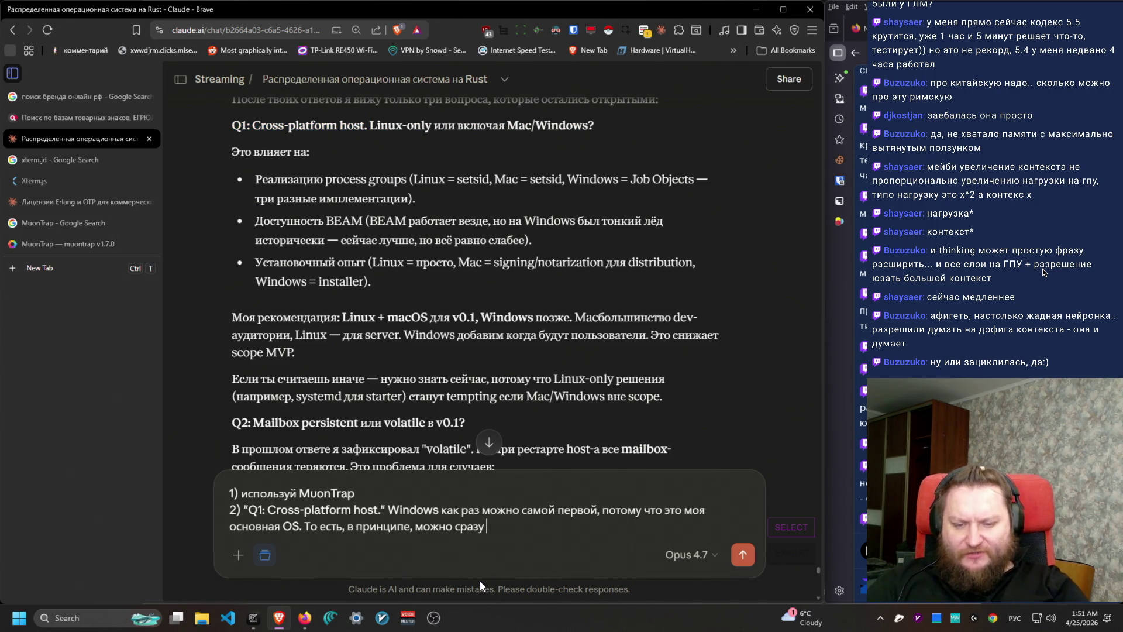
type("всё делать кросс")
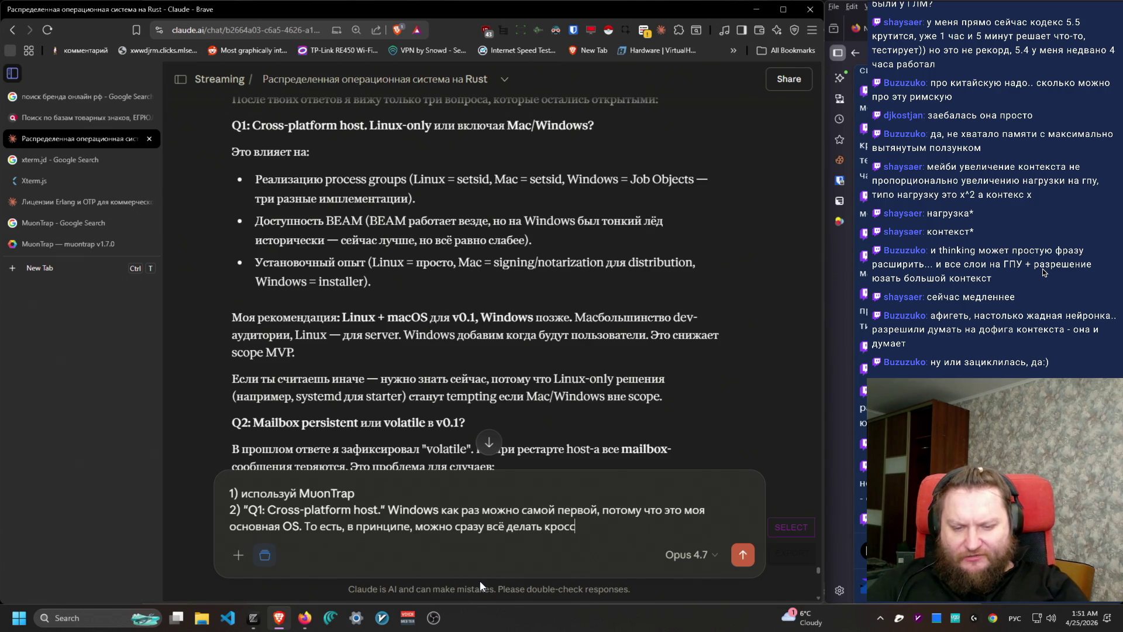
type("платформенным.")
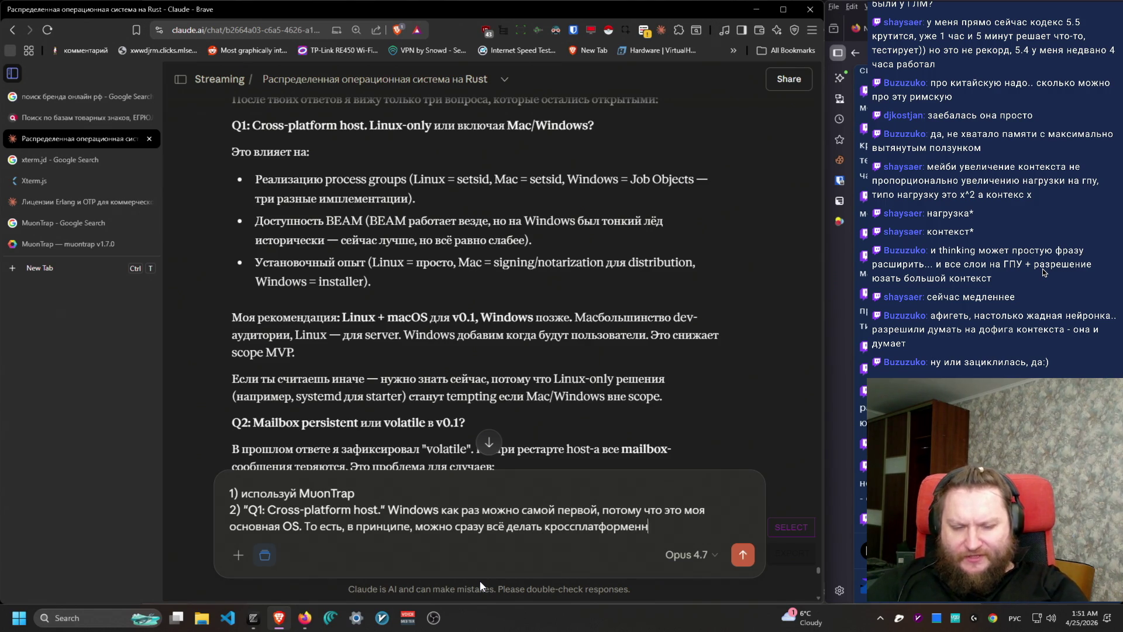
scroll(391, 443, "down", 2)
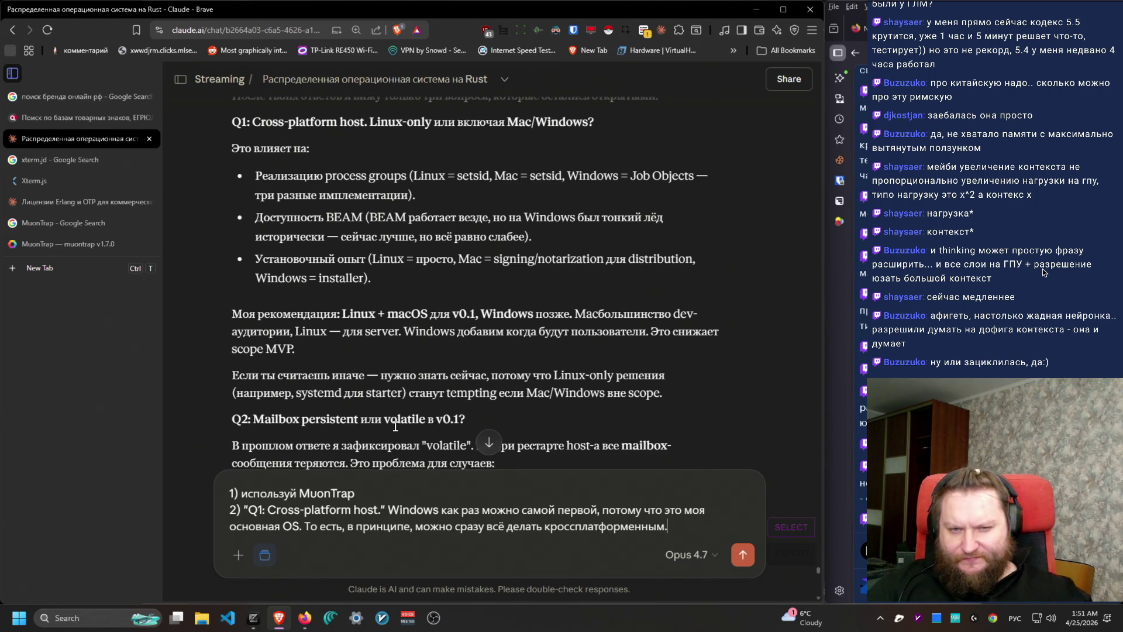
triple_click(260, 263)
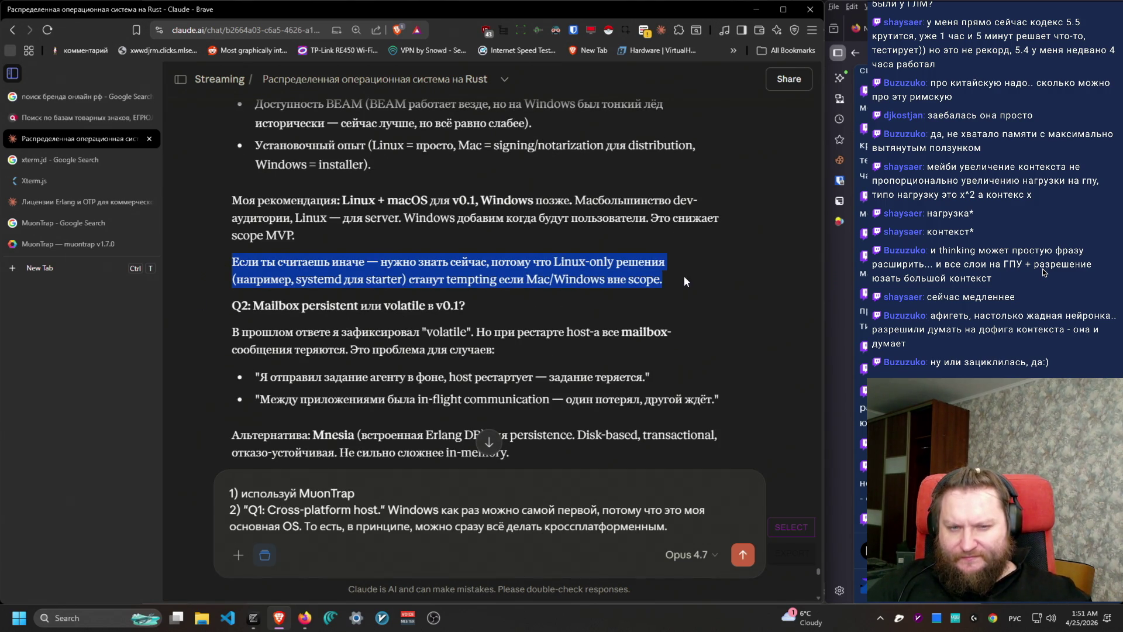
triple_click(239, 302)
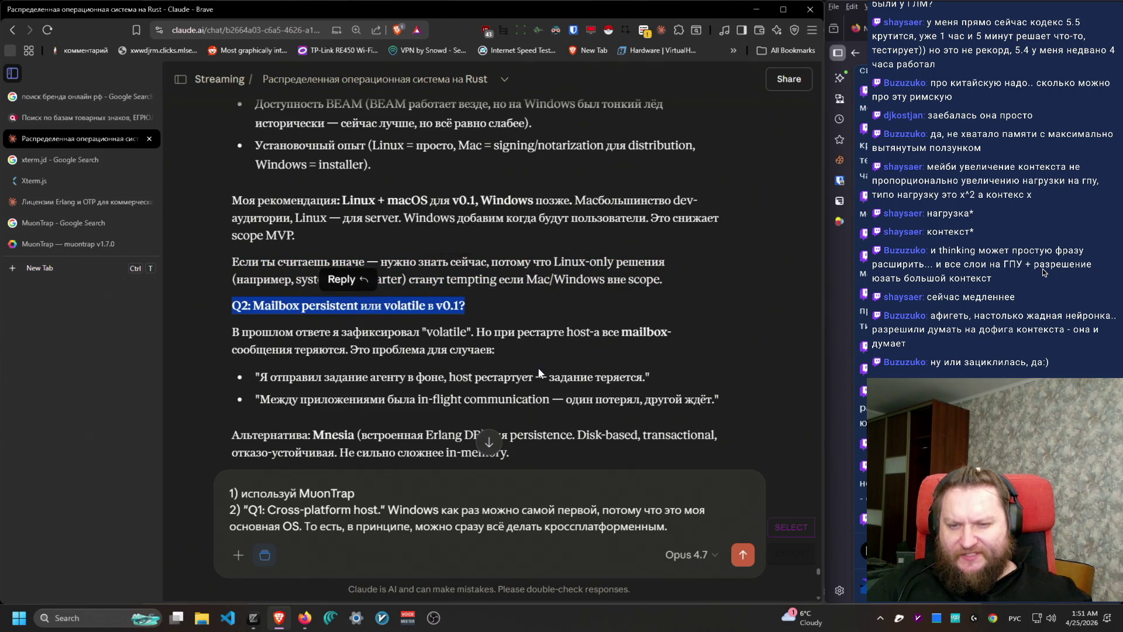
scroll(538, 367, "down", 2)
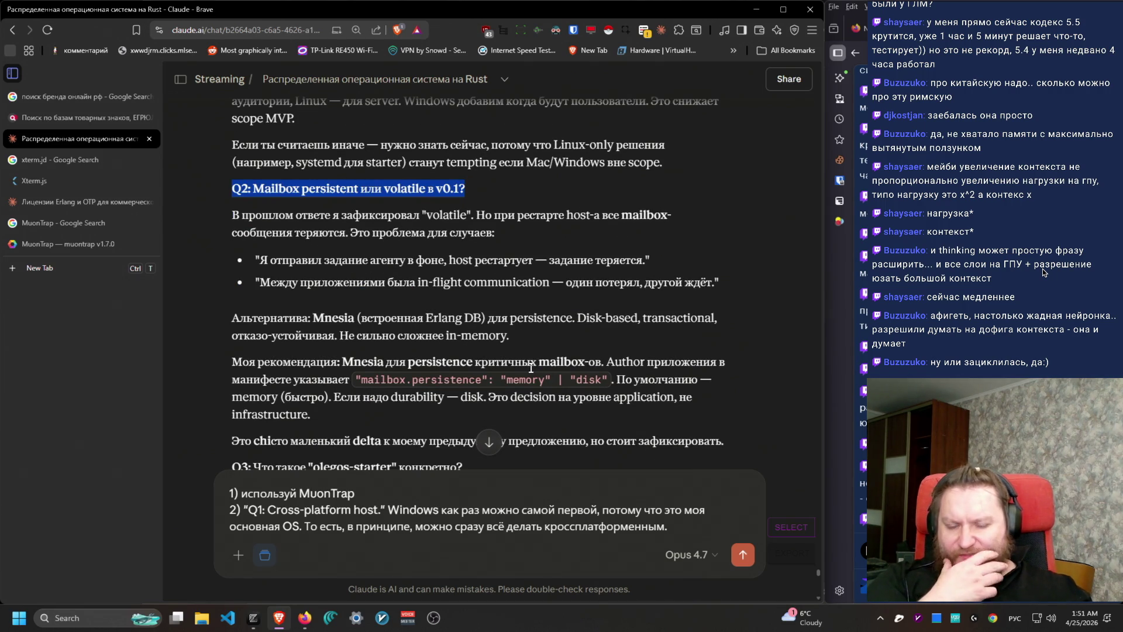
mouse_move(503, 233)
left_mouse_down()
mouse_move(478, 214)
mouse_move(213, 216)
left_mouse_up()
mouse_move(252, 260)
left_mouse_down()
mouse_move(705, 282)
mouse_move(696, 274)
left_mouse_up()
mouse_move(770, 286)
left_mouse_down()
mouse_move(579, 260)
mouse_move(252, 258)
left_mouse_up()
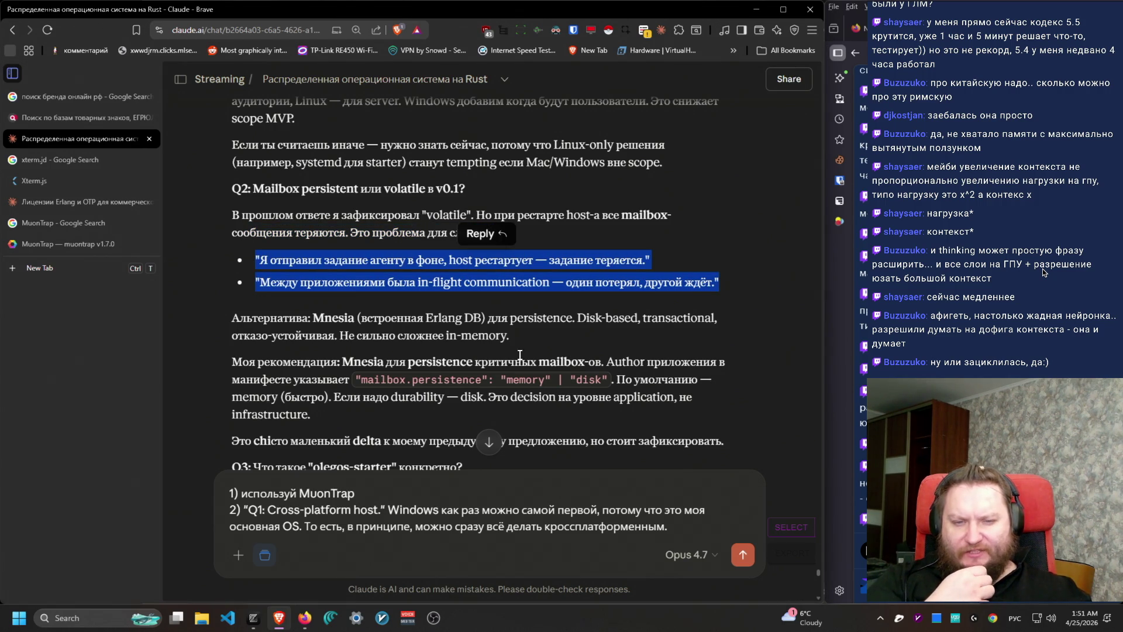
scroll(626, 417, "down", 2)
left_click_drag(198, 209, 585, 213)
mouse_move(232, 245)
left_mouse_down()
mouse_move(585, 264)
mouse_move(447, 306)
left_mouse_up()
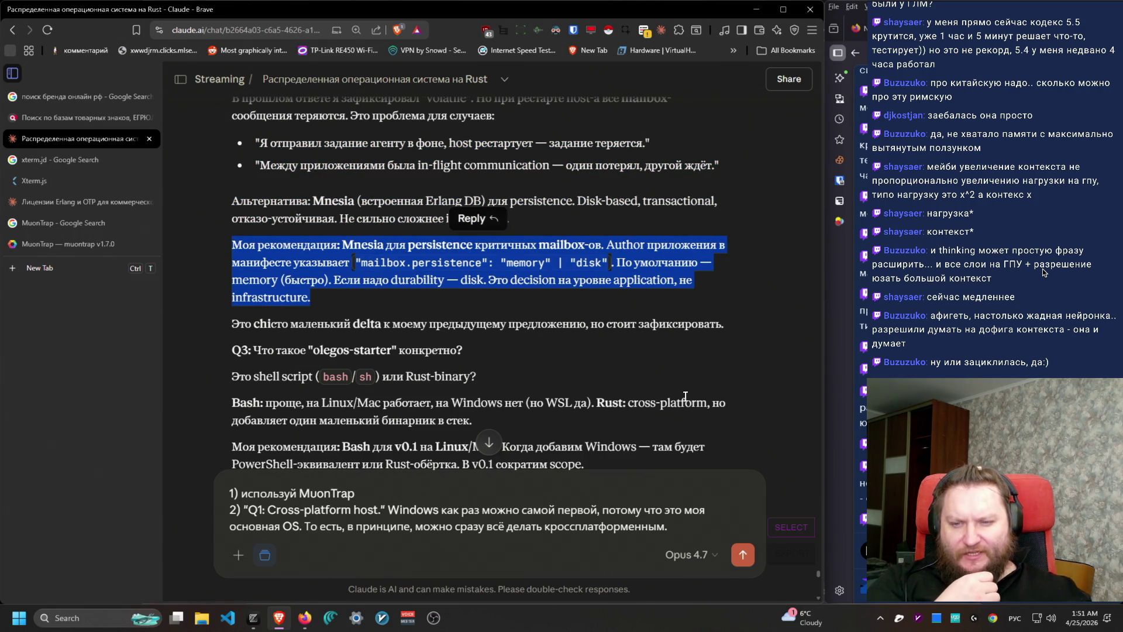
left_click(702, 526)
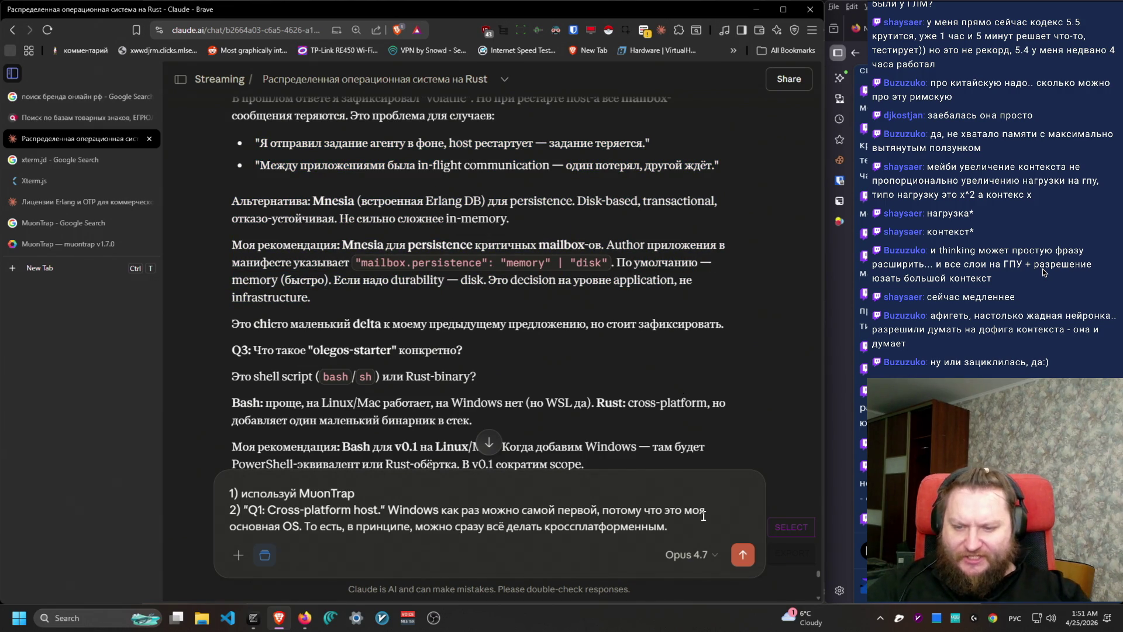
Step: Begin point 3 asking whether Mnesia is really needed, given its known problems
key("shift+Return")
type("3) Действительно ли нам нужна")
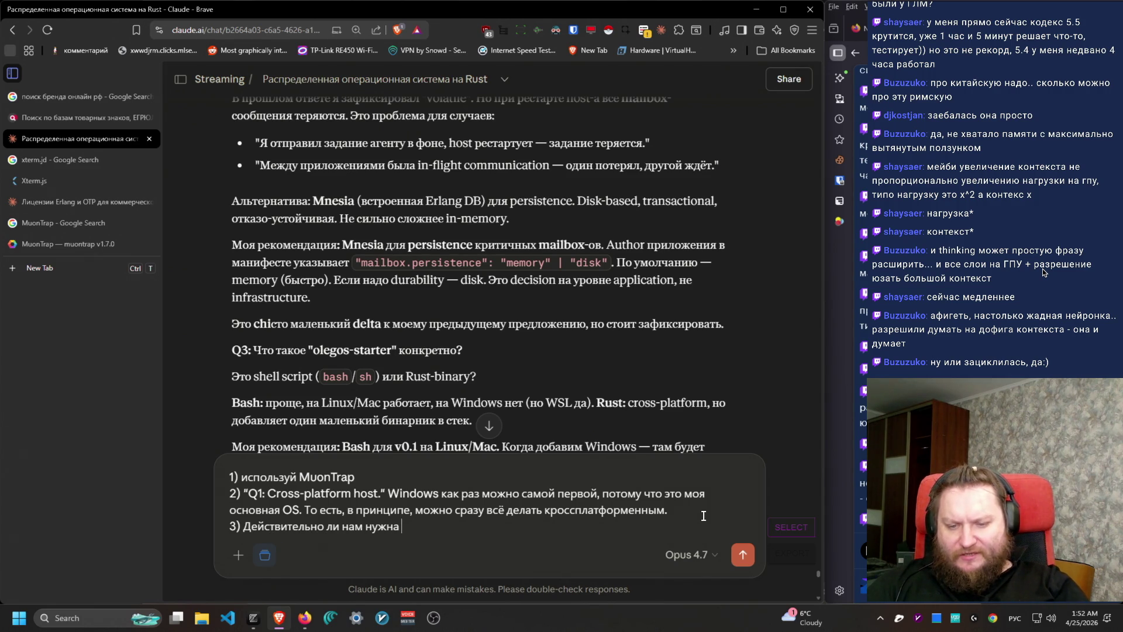
key("alt+shift")
type("M")
key("BackSpace")
type("nesia,")
key("alt+shift")
type("потмоу что я знаю что у нее есть определенные проблемы связ")
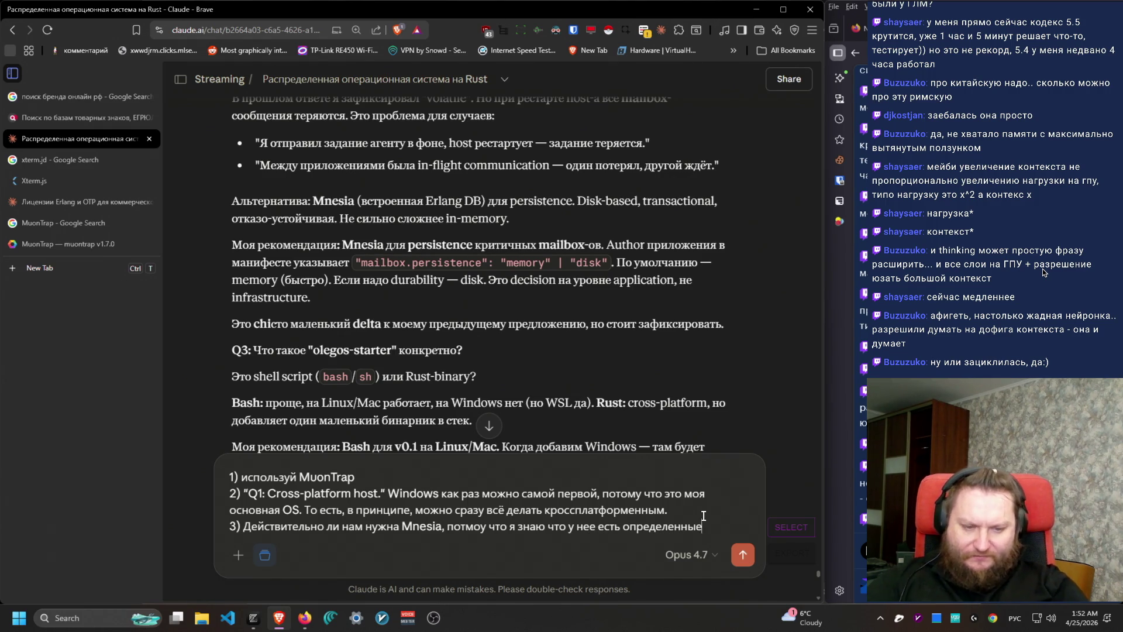
type("анные")
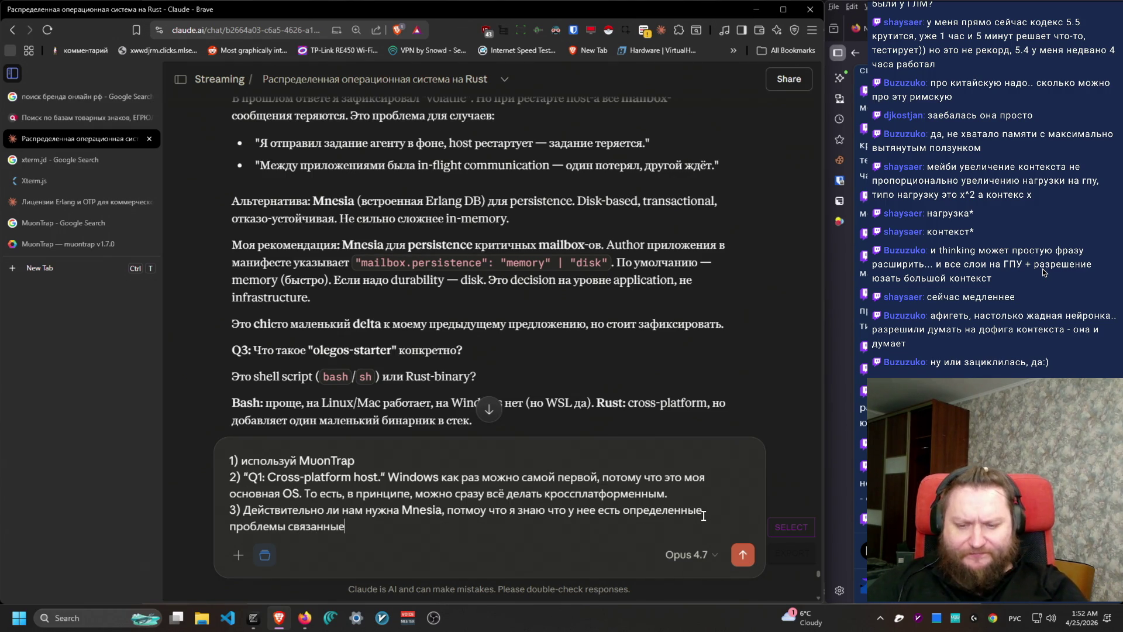
type(" с реполнени")
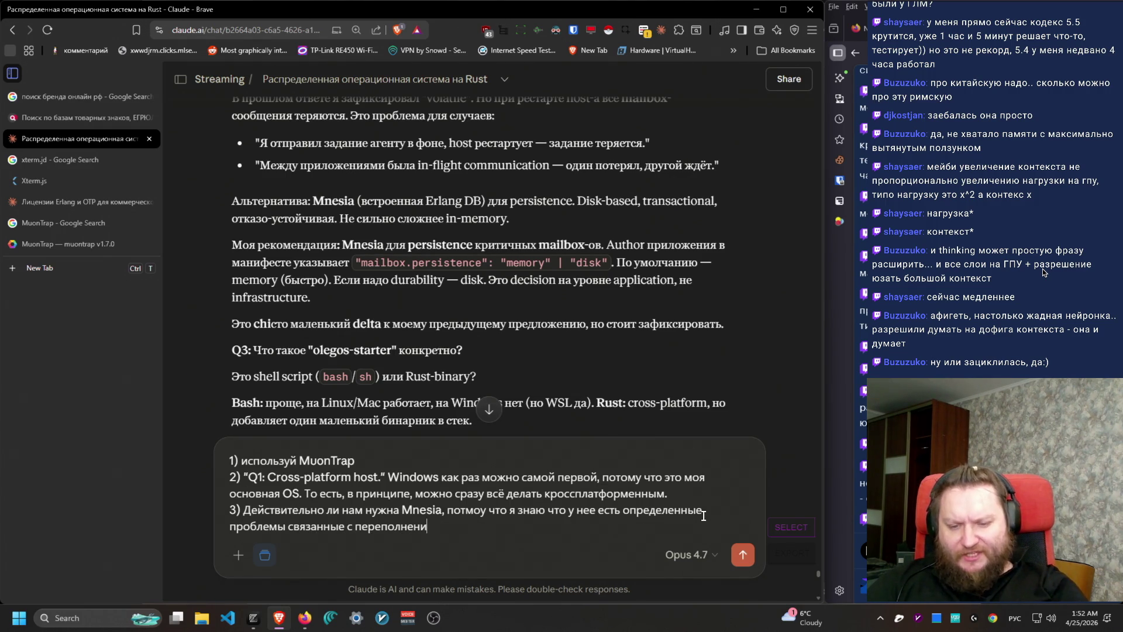
type("ем  может быть ")
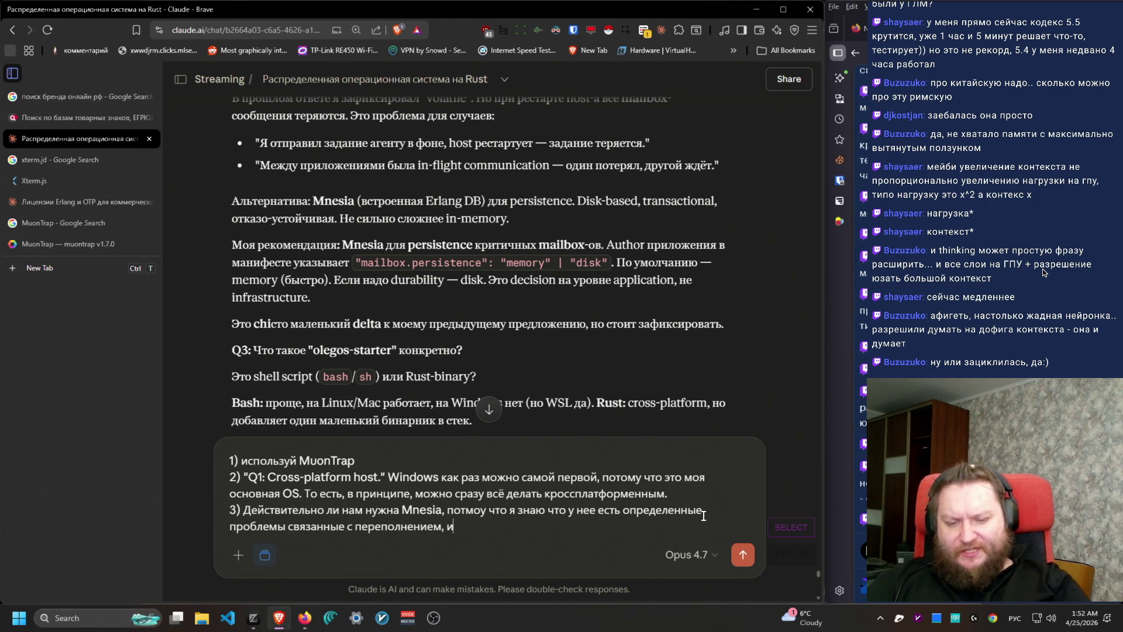
type("есть ")
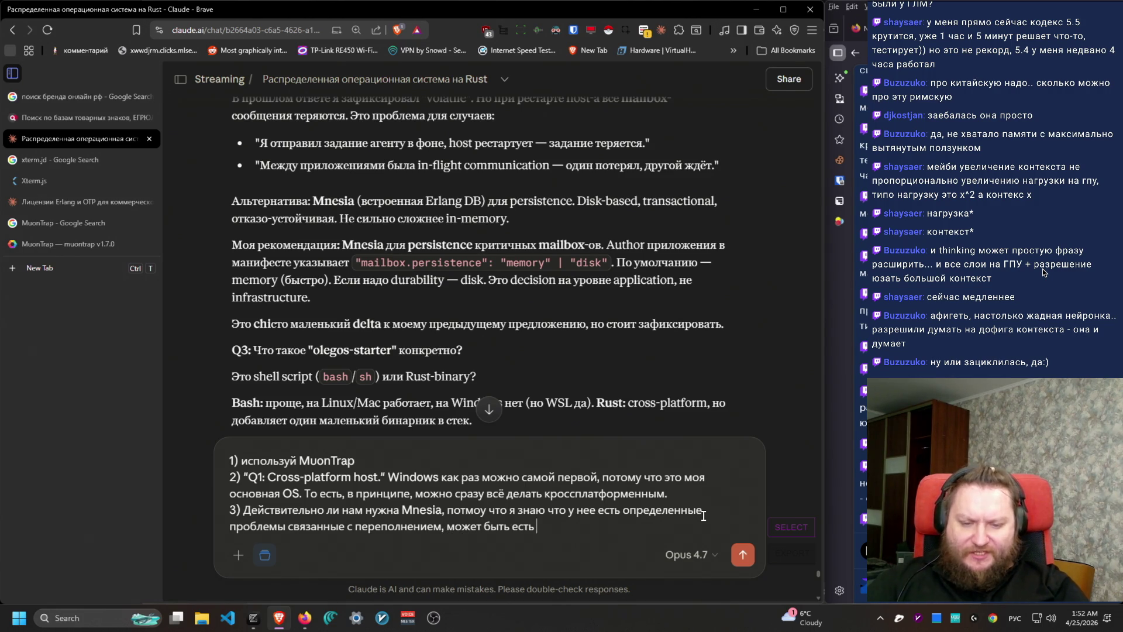
type("какао боле")
Step: Ask for a fast, permissive cross-platform persistent message store, otherwise 'пусть будет Mnesia'
key("BackSpace")
type("хорошая база для того чтобы х")
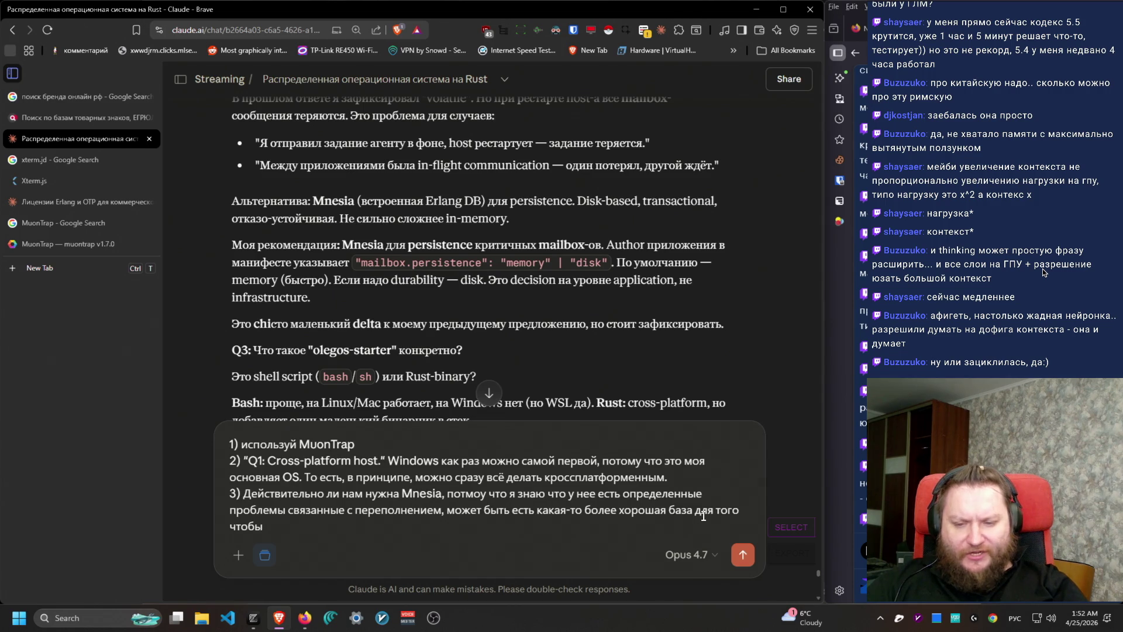
type("ранить перси")
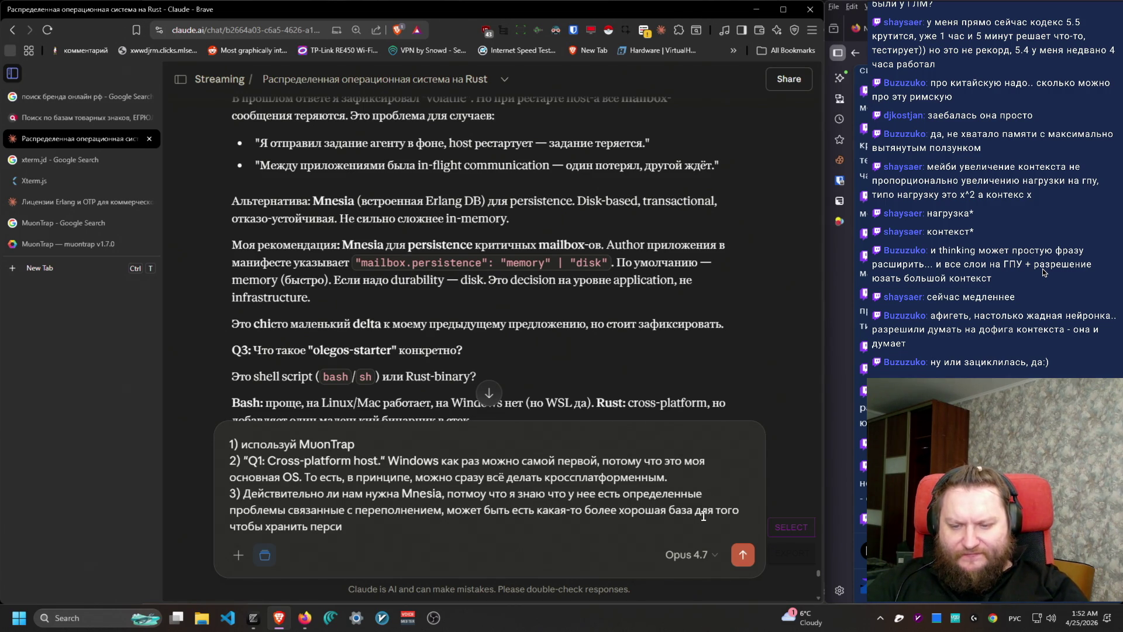
key("BackSpace")
key("BackSpace")
key("BackSpace")
type("рсистепн")
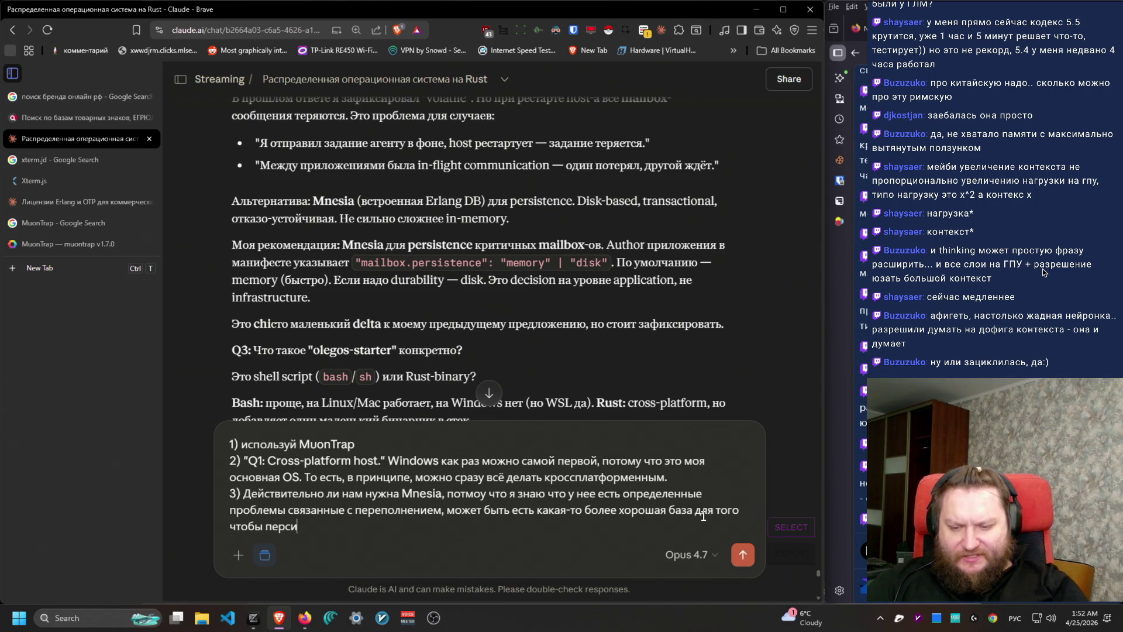
type("но и")
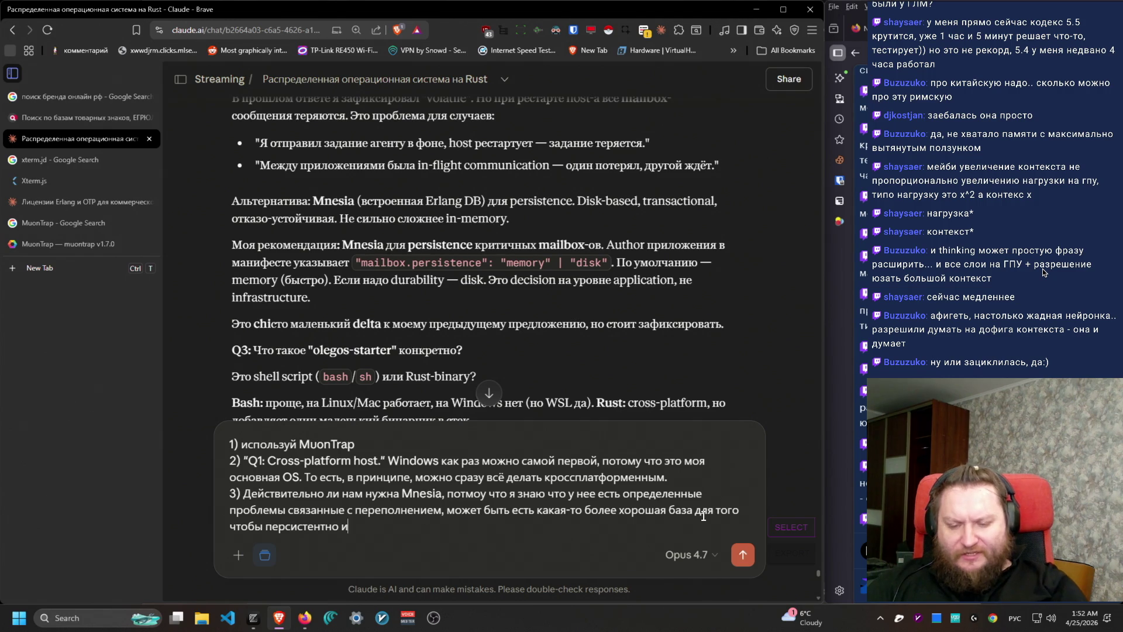
type(" одновременно быст")
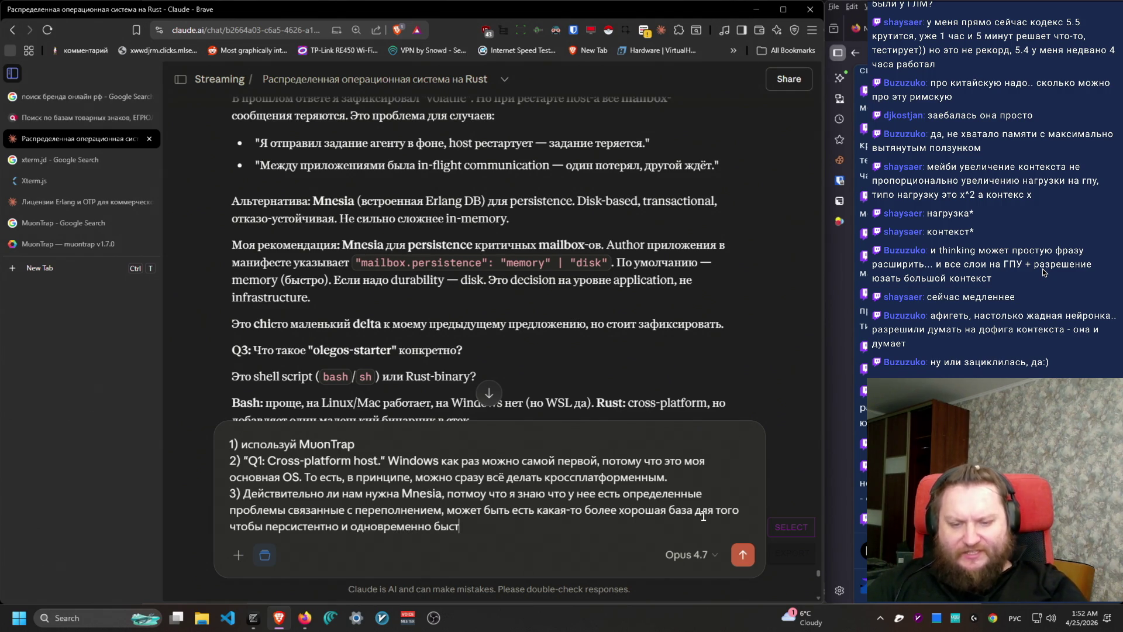
type("ро,россплатформенно, хра")
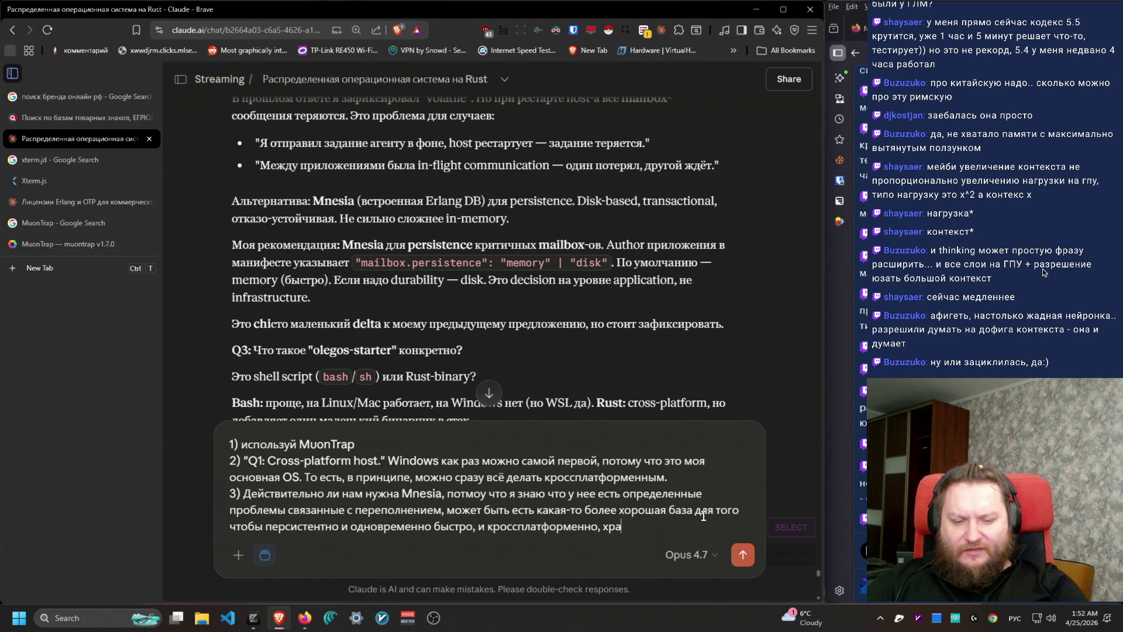
type("нить все эти сообщени")
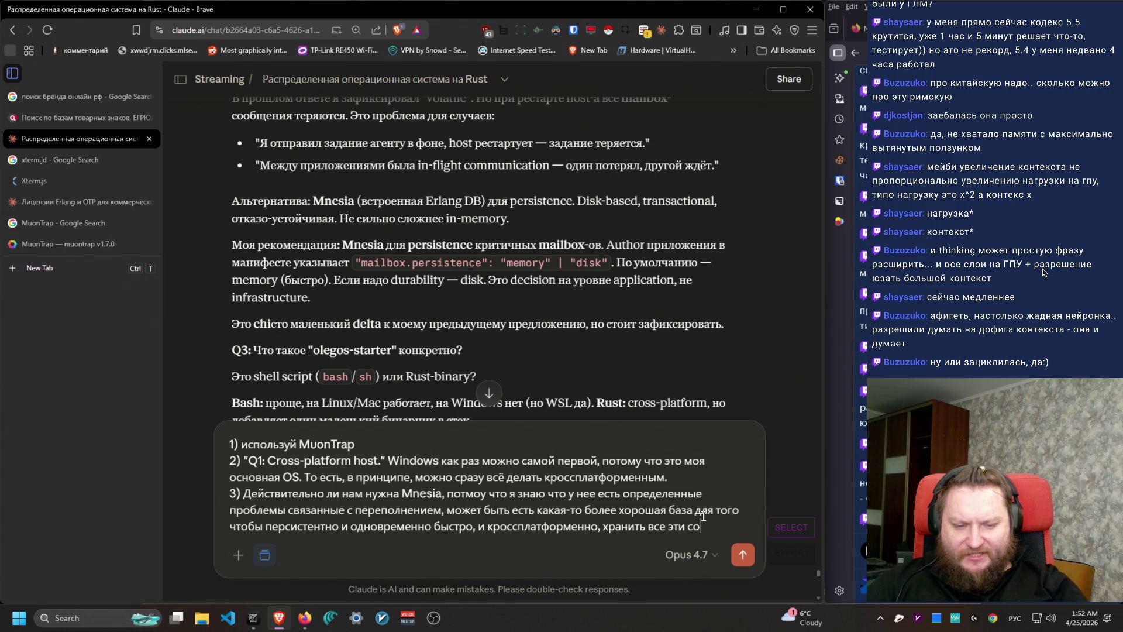
type("? И лиц")
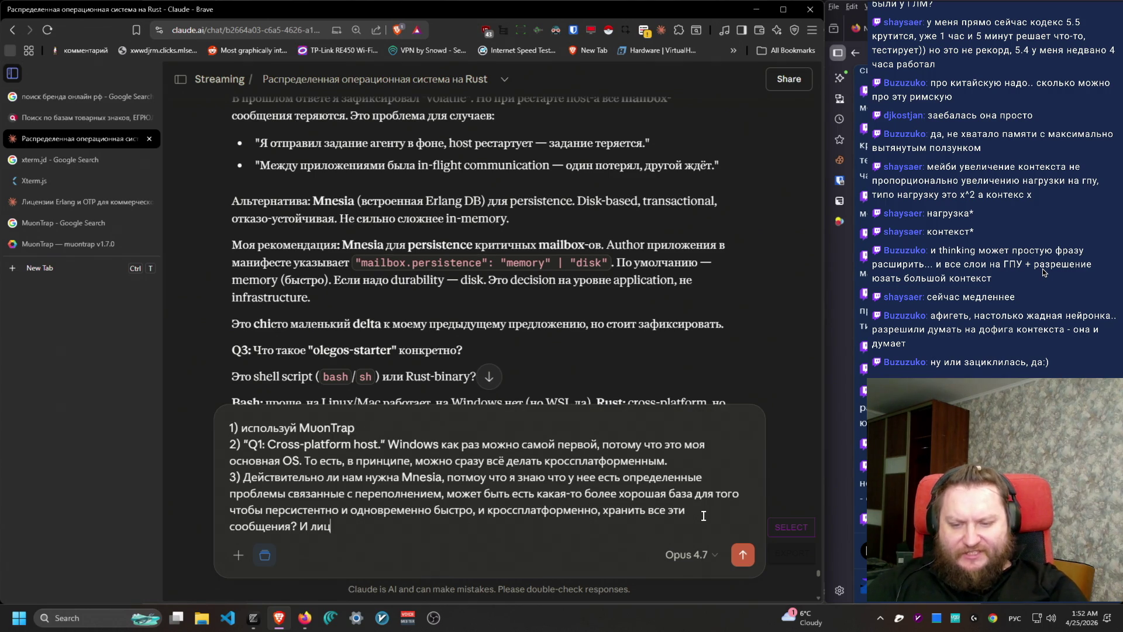
type("ензия олж")
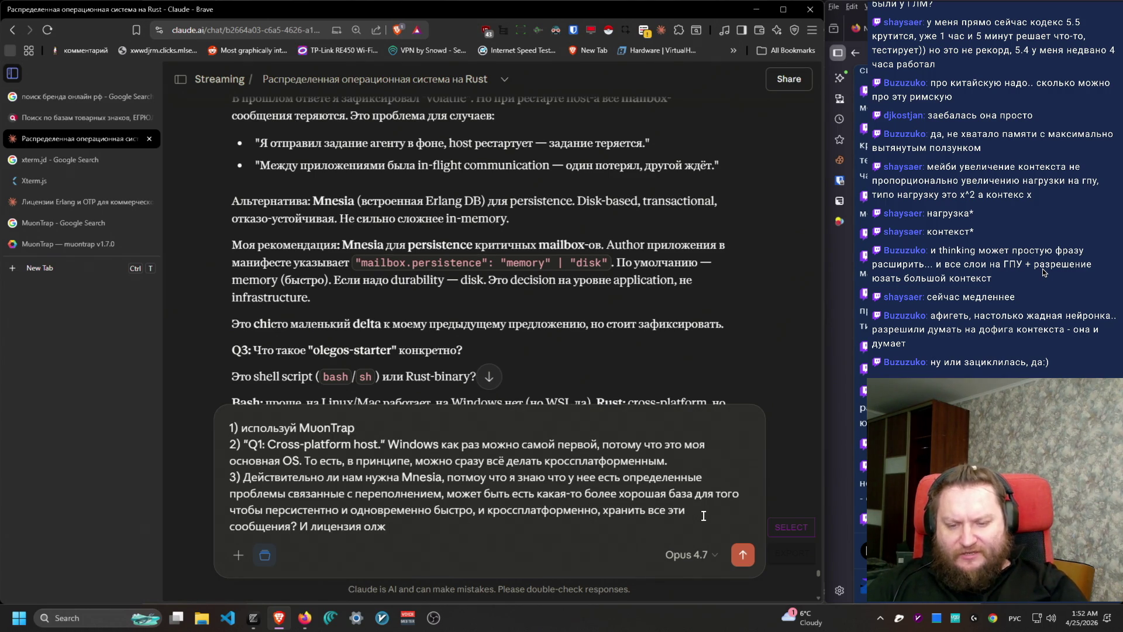
type("наолжна быть перми")
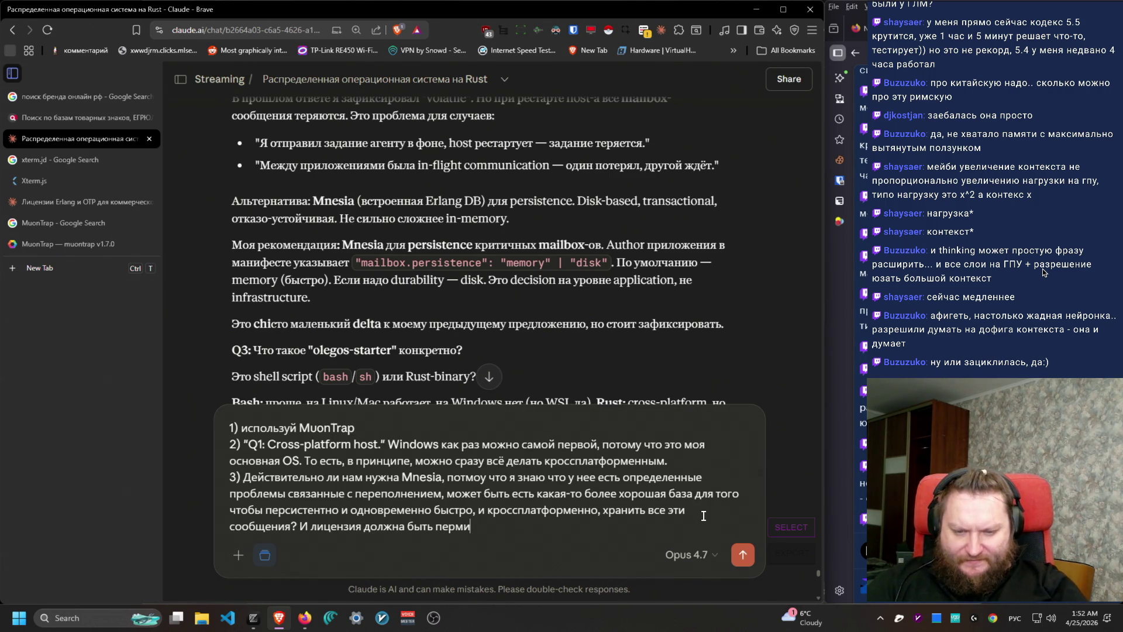
type("ссивная. Есл")
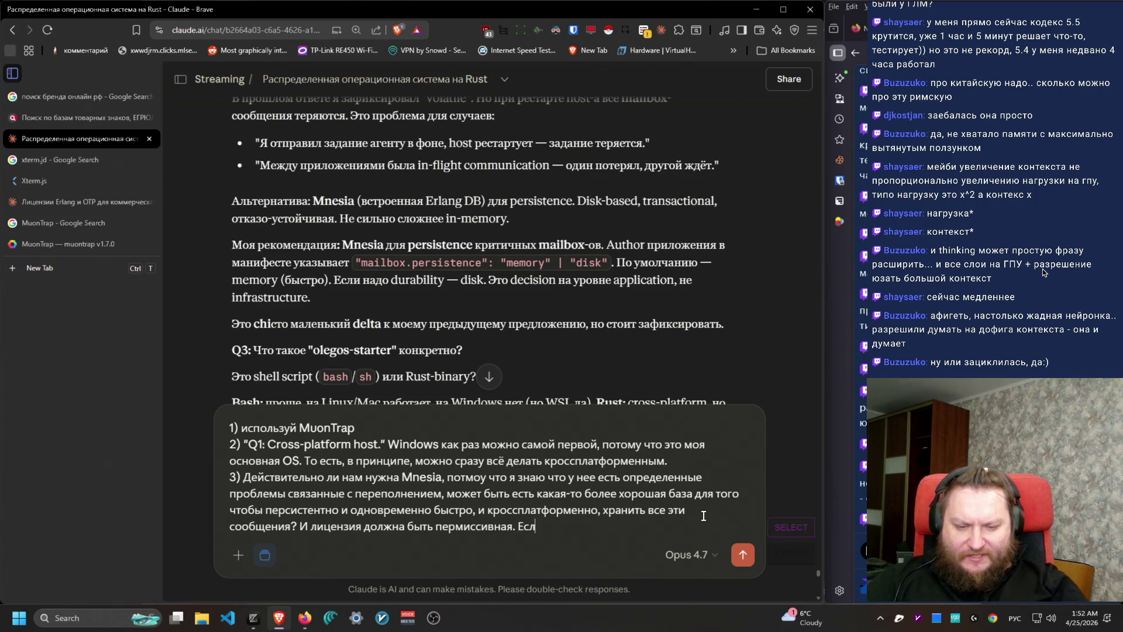
type("и такого решения нет -")
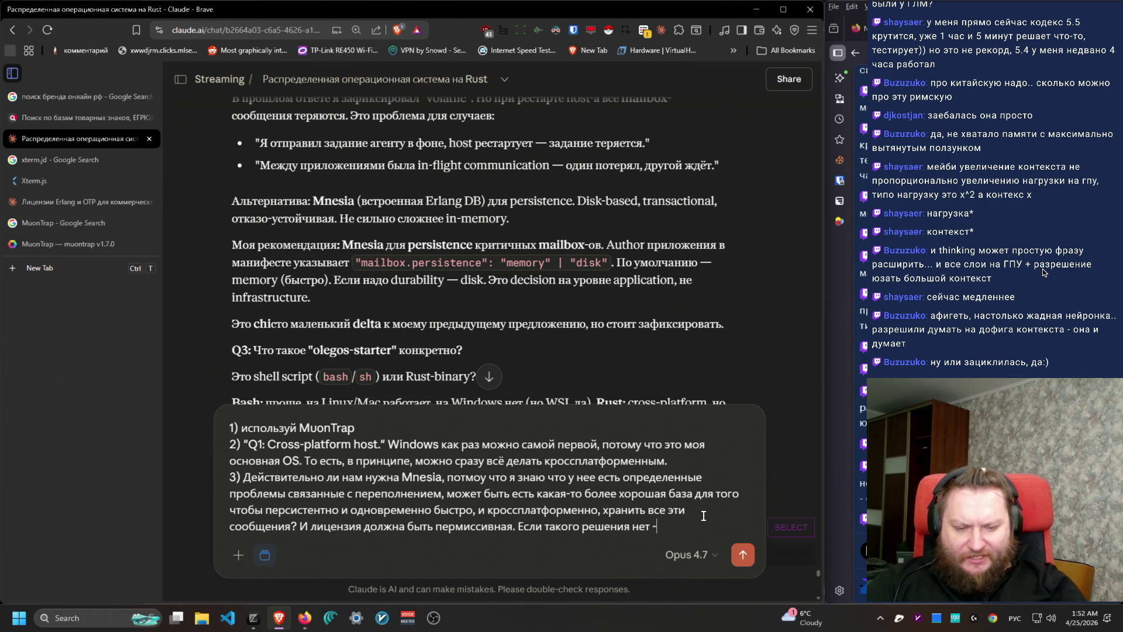
type(" то")
key("alt+shift")
type(" Mnes")
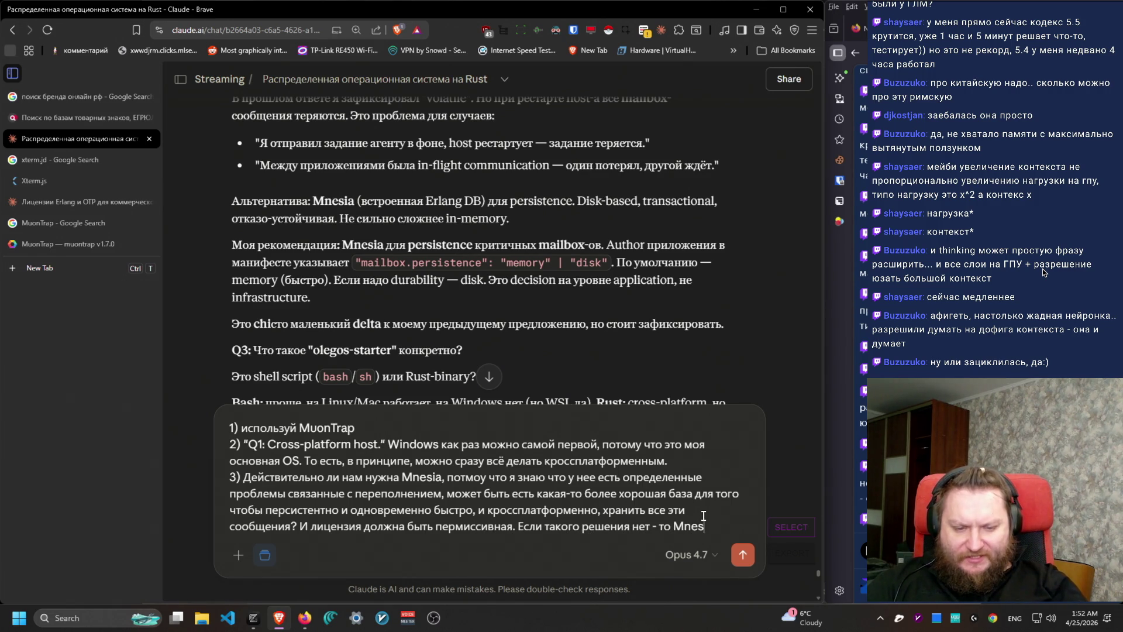
type("ia.")
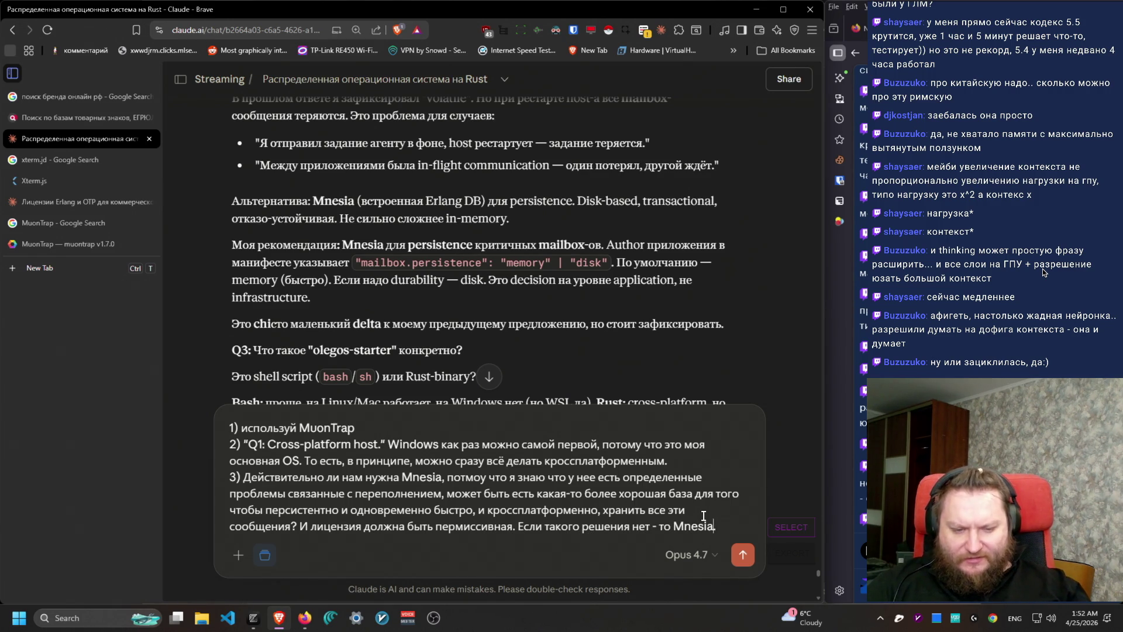
type(", или мои о")
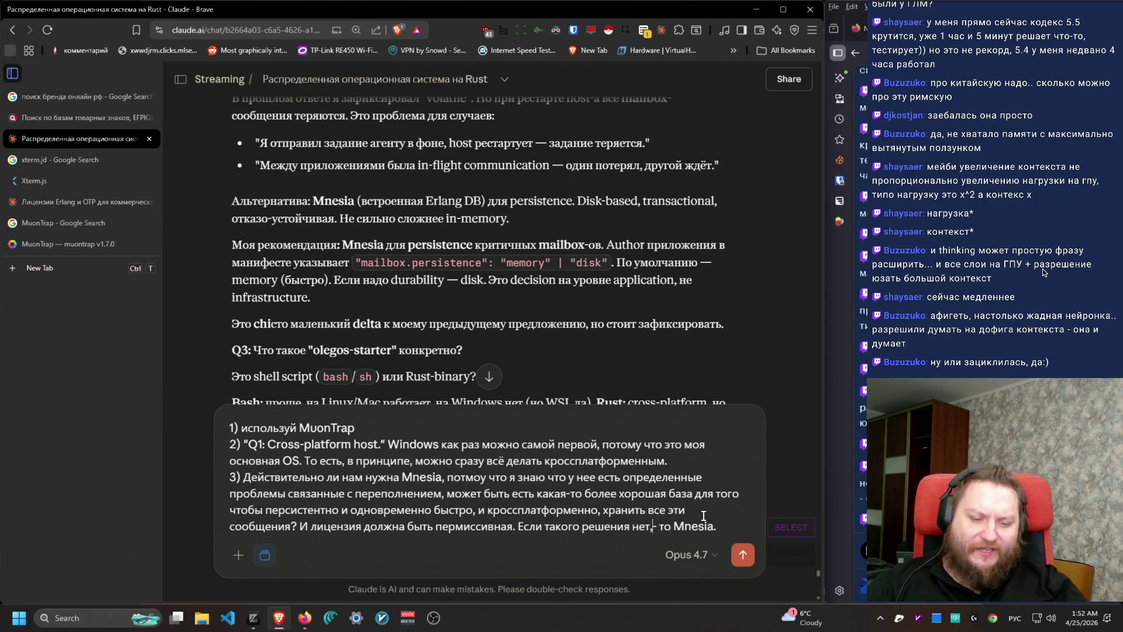
type("пасения беспоч")
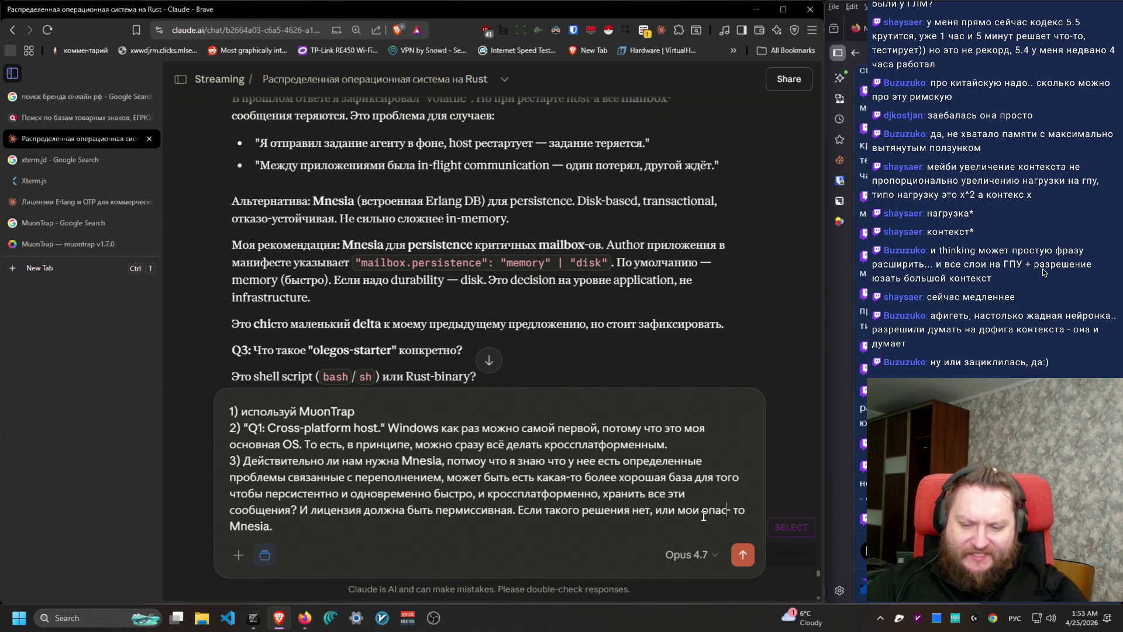
type("венны")
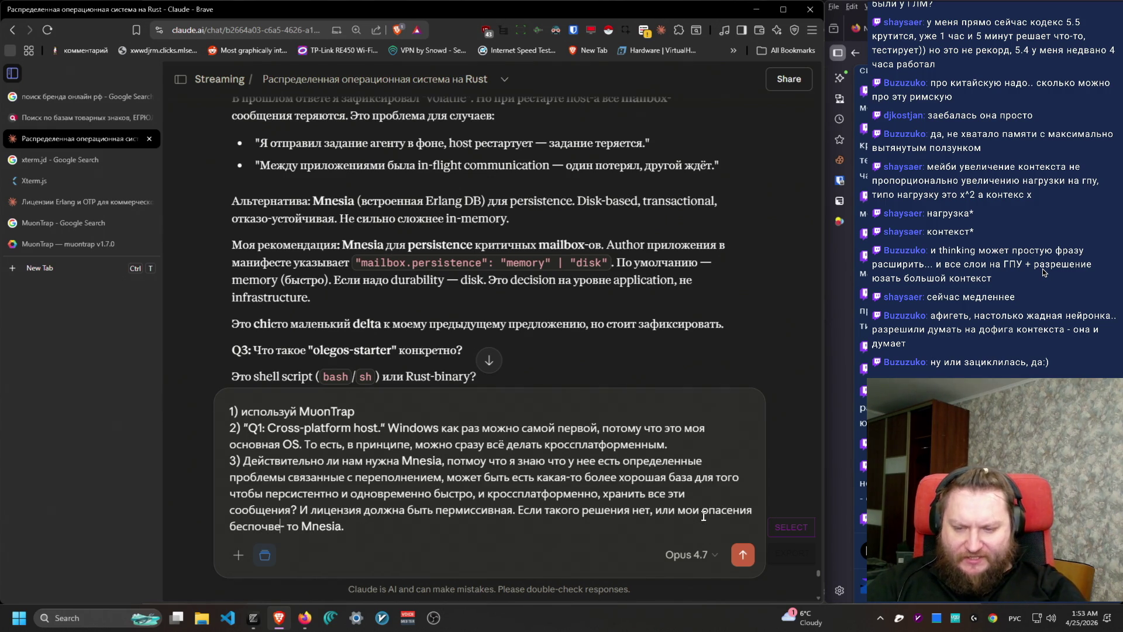
type("пусть будет")
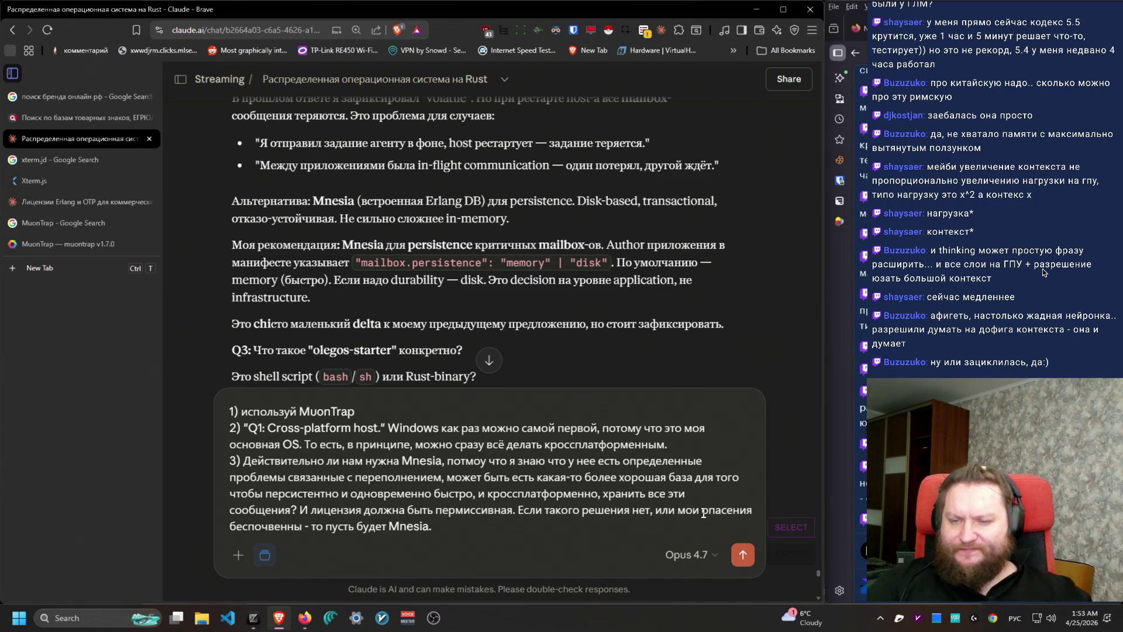
scroll(662, 120, "down", 2)
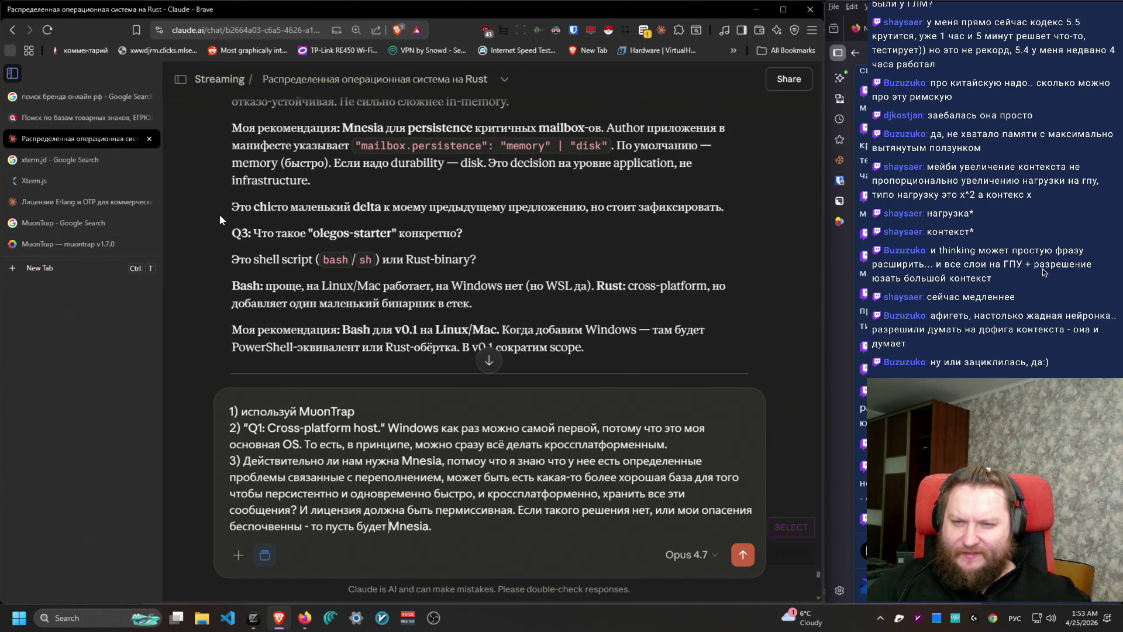
scroll(284, 260, "down", 1)
mouse_move(227, 187)
left_mouse_down()
mouse_move(506, 184)
mouse_move(506, 198)
mouse_move(225, 201)
mouse_move(565, 222)
mouse_move(563, 240)
left_mouse_up()
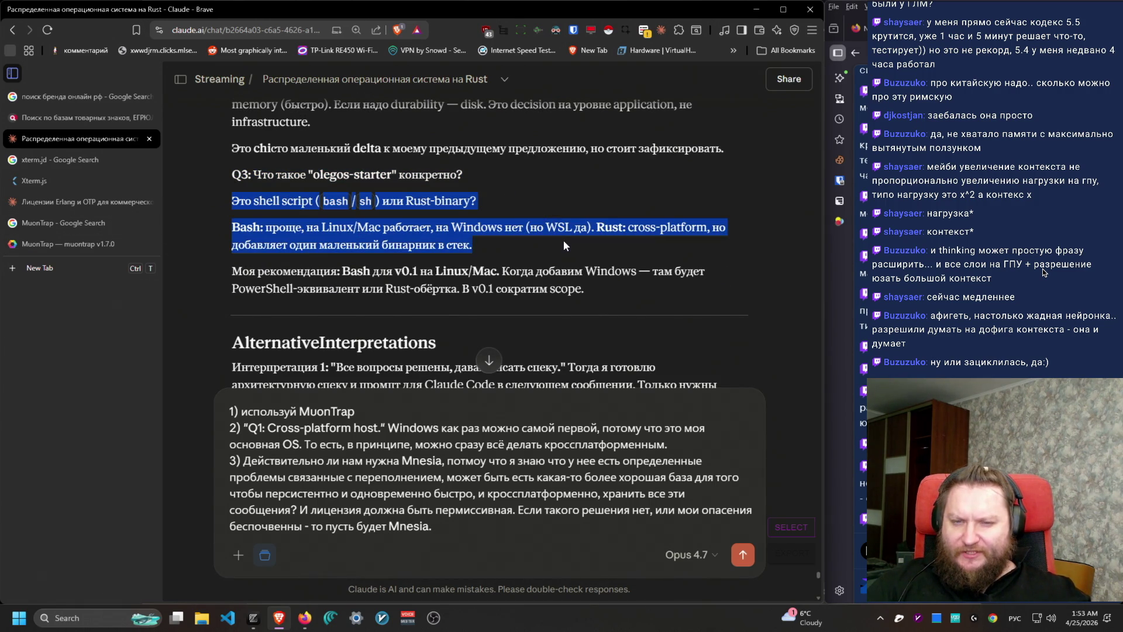
Step: After reviewing Claude's Bash-versus-Rust starter advice, add point '4) Стартер на Rust'
left_click(556, 246)
mouse_move(229, 228)
left_mouse_down()
mouse_move(495, 250)
mouse_move(417, 228)
mouse_move(667, 230)
mouse_move(657, 250)
mouse_move(221, 234)
left_mouse_up()
left_click_drag(637, 295, 208, 232)
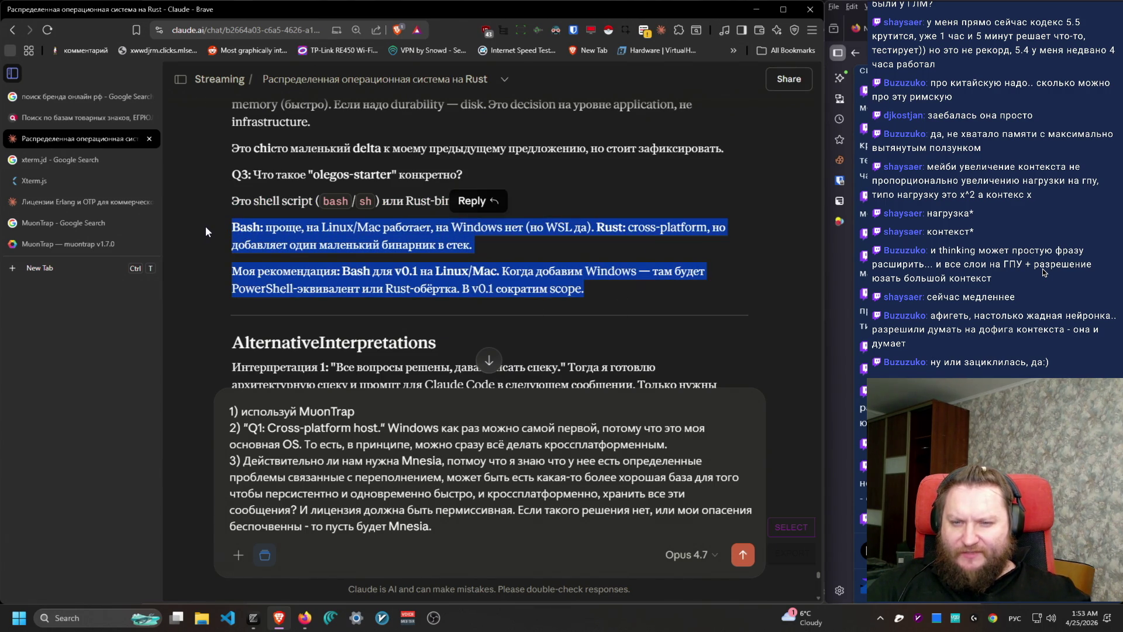
left_click(554, 525)
key("shift+Return")
type("4) Стартер на")
key("alt+shift")
type("Rust")
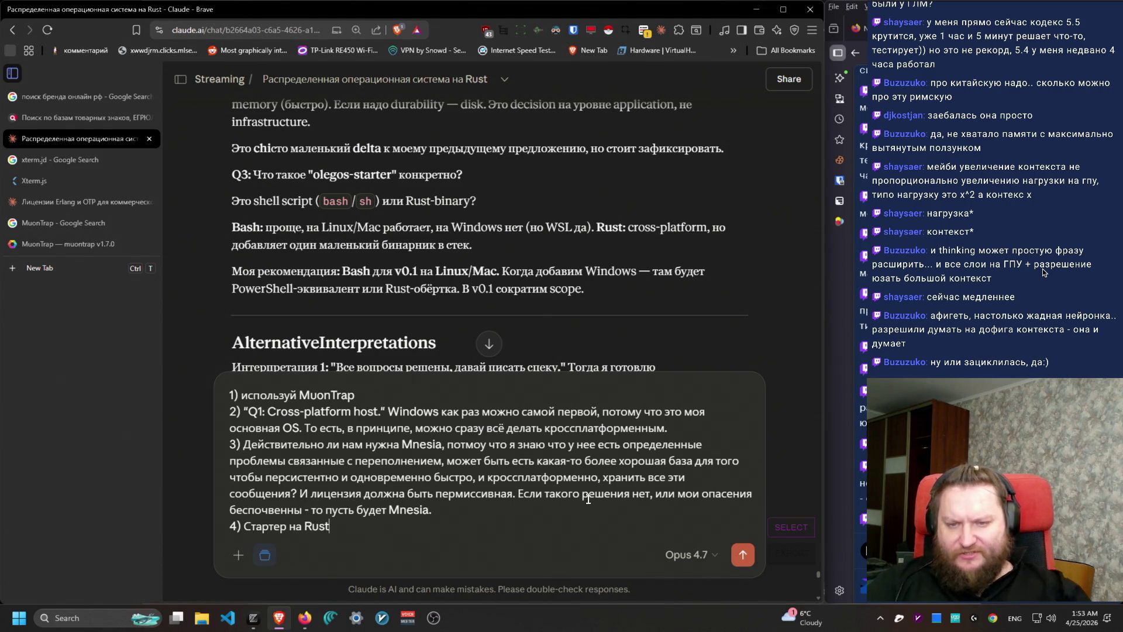
Step: Send the four-point reply and move to the desktop with the Restream page
scroll(647, 229, "down", 4)
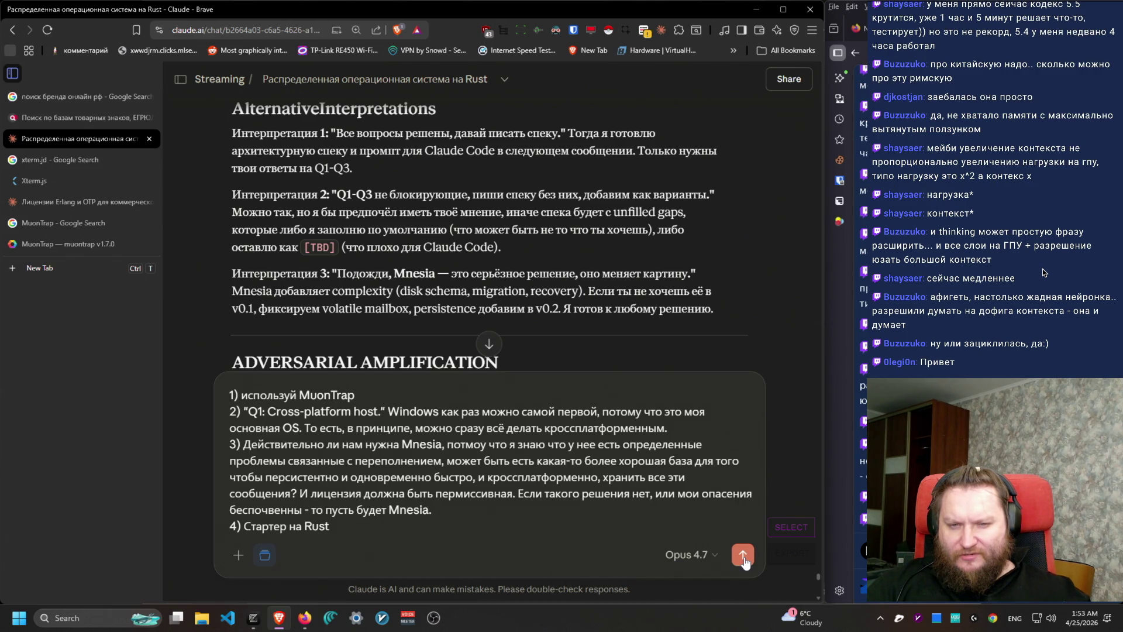
left_click(743, 555)
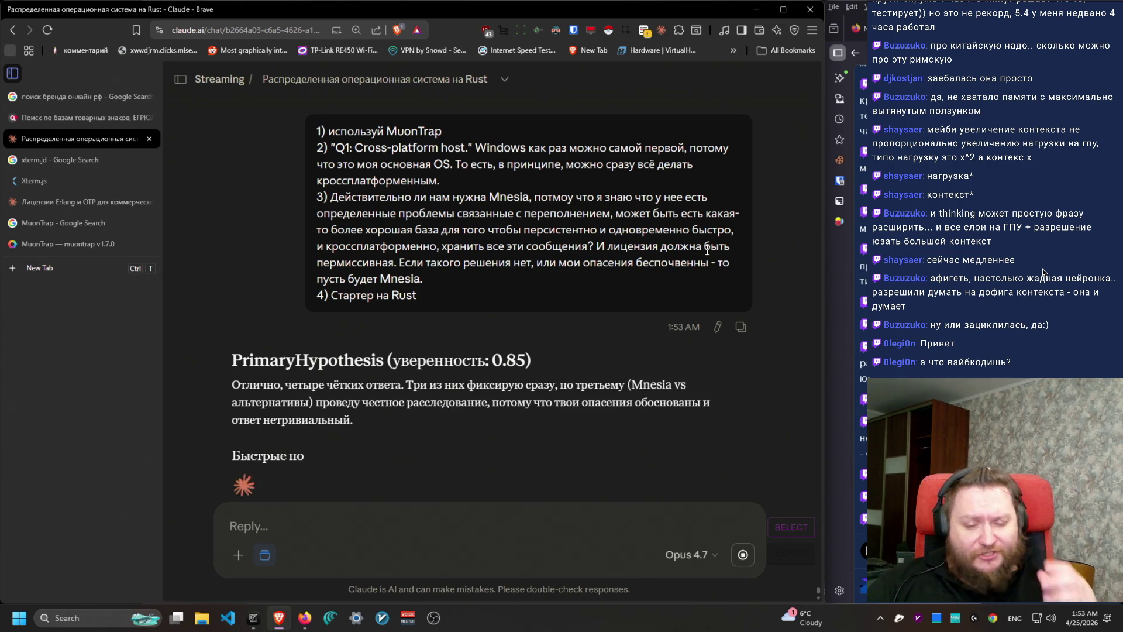
key("ctrl+super+Right")
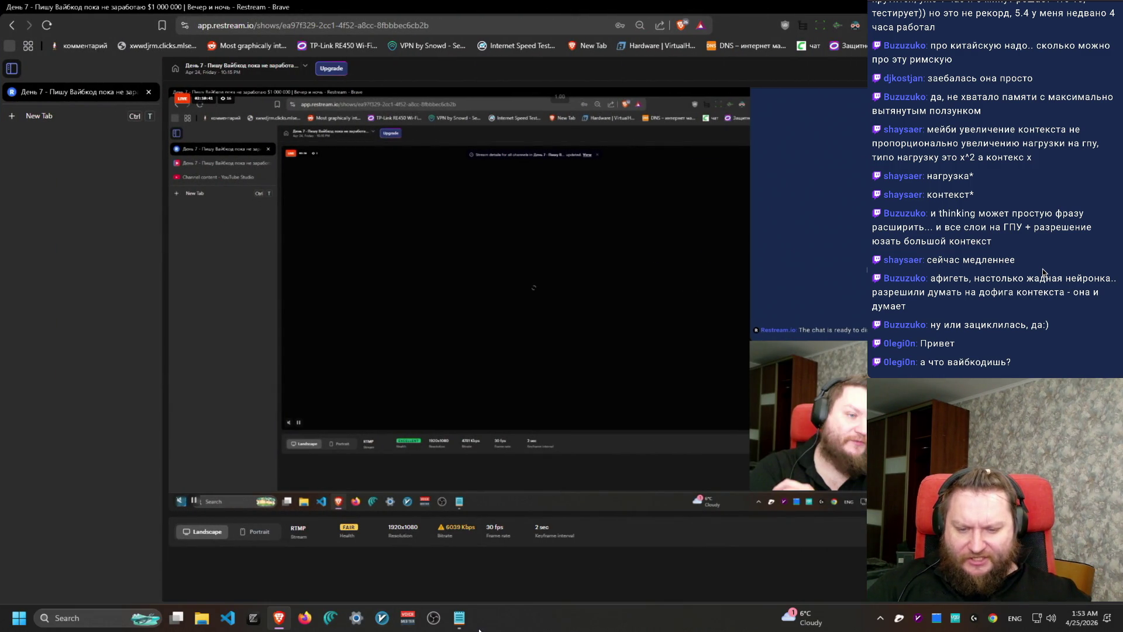
Step: Bring up the Notepad window, widen it across the screen and switch to ПРОЕКТЫ.txt
left_click(459, 617)
left_click(37, 113)
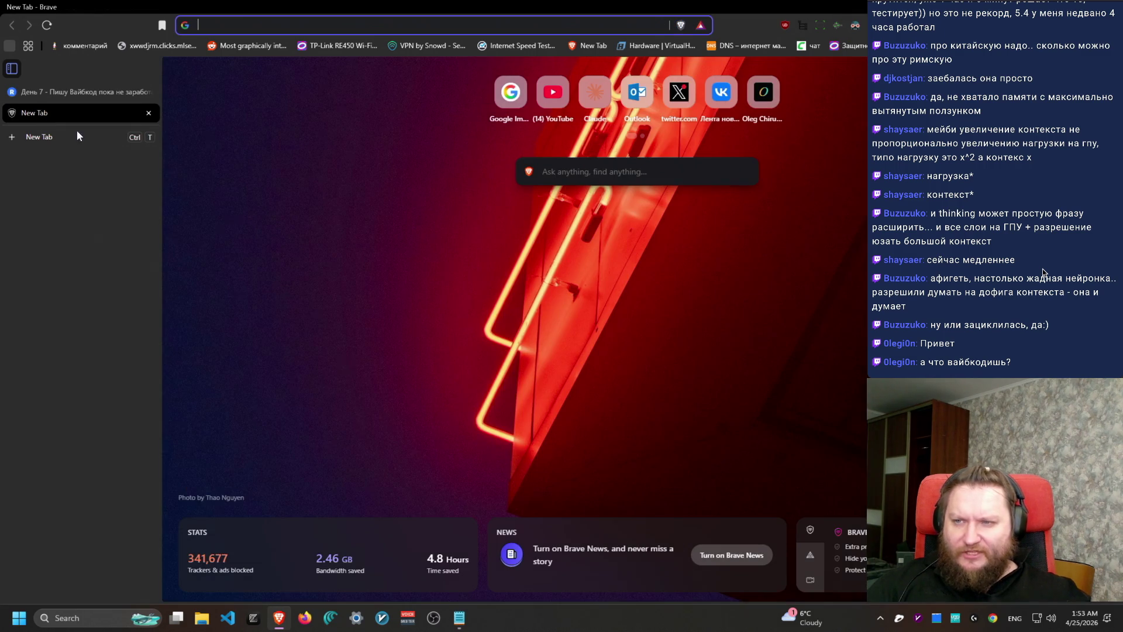
key("alt+Tab")
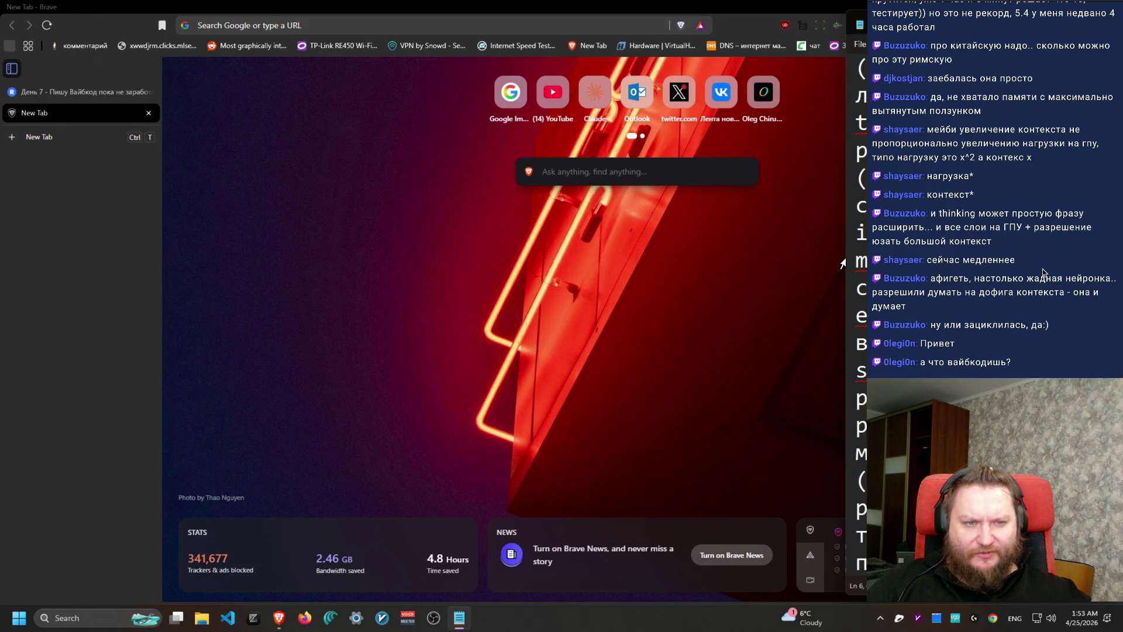
key("ctrl+a")
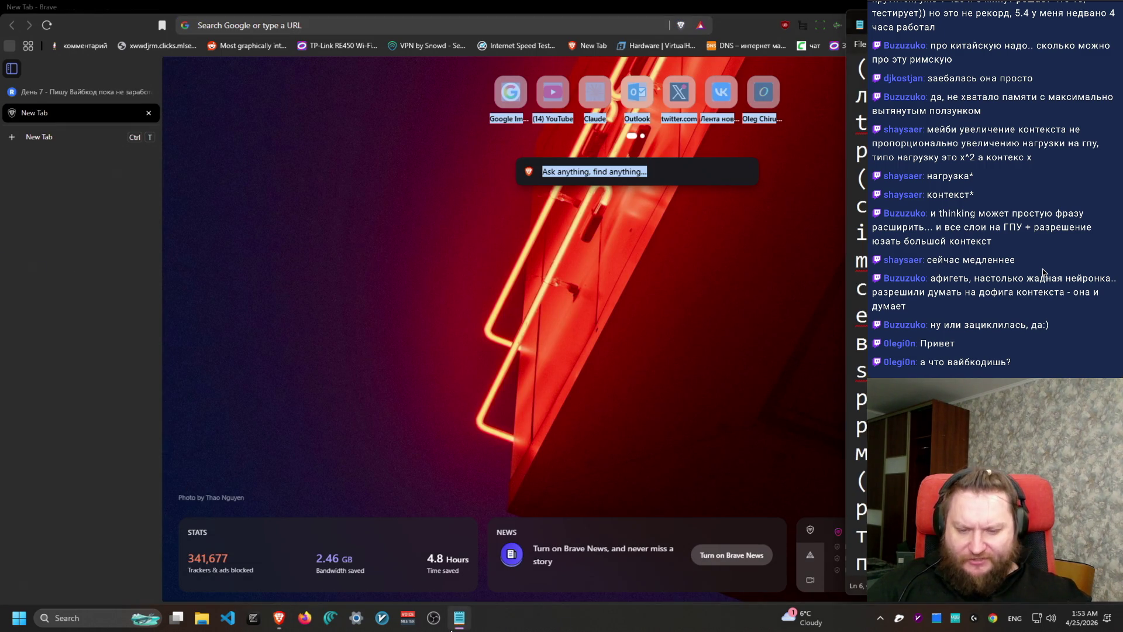
mouse_move(846, 318)
left_mouse_down()
mouse_move(32, 301)
mouse_move(127, 288)
left_mouse_up()
left_click(320, 25)
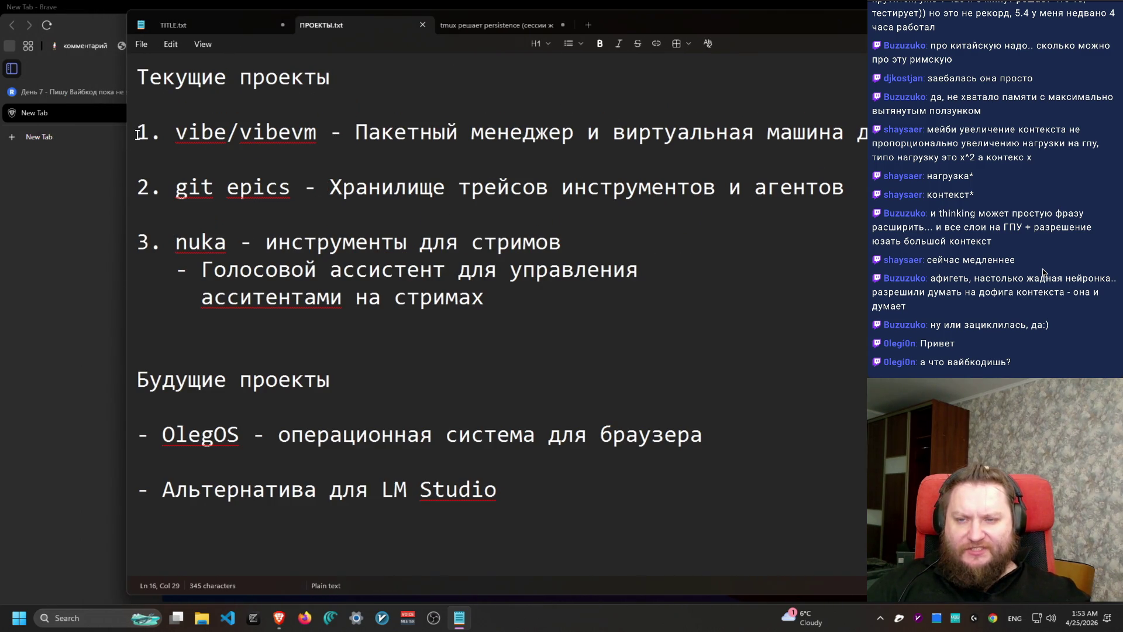
Step: Move the OlegOS line from future projects into current projects as item '4.'
left_click_drag(753, 435, 25, 448)
key("BackSpace")
left_click(531, 311)
key("Return")
key("Up")
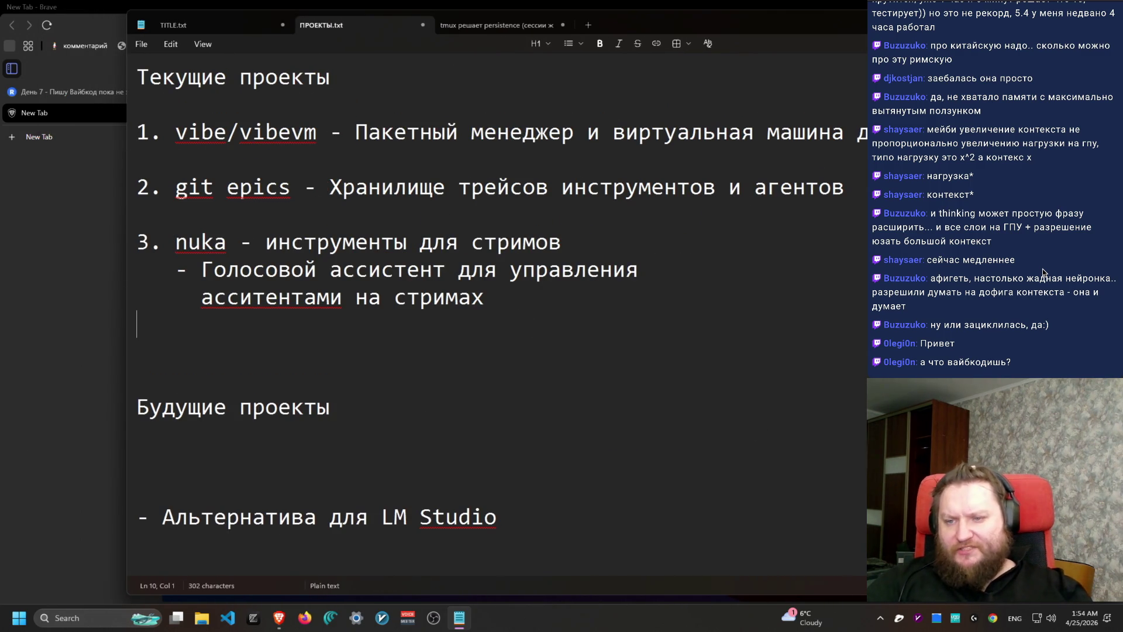
type("4/")
key("BackSpace")
type(".")
type("- OlegOS - операционная система для браузера")
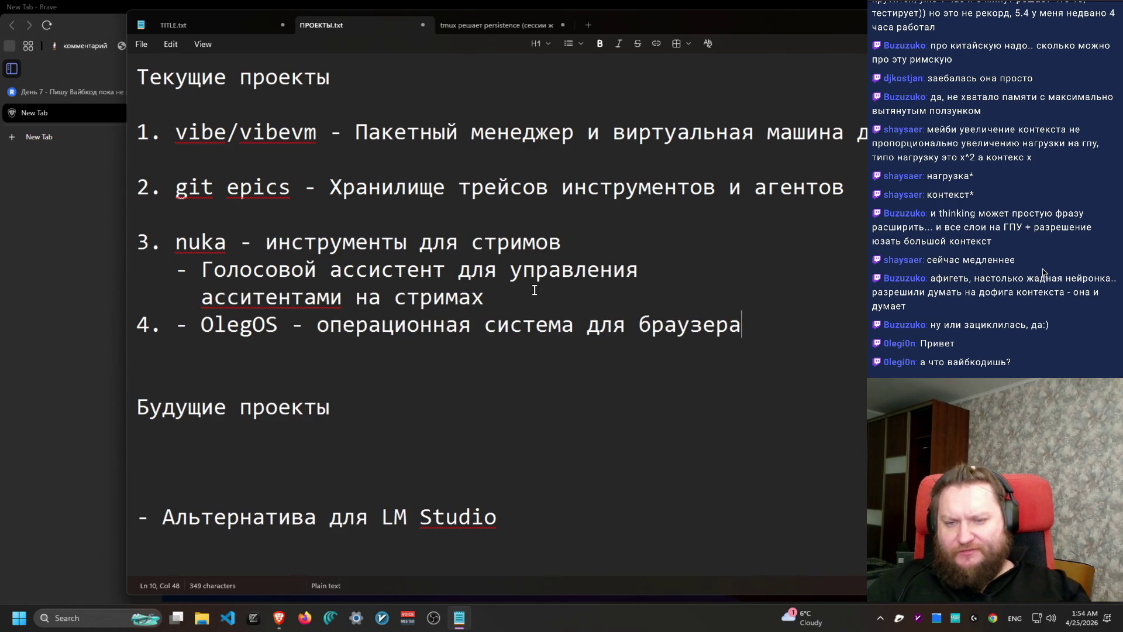
key("Home")
key("Return")
key("Down")
key("Down")
key("Down")
key("BackSpace")
key("BackSpace")
Step: Under the vibe/vibevm entry add 'vibe install flow:spec-driven-development' and 'vibe compile run app' lines
key("Up")
key("Up")
key("Up")
key("shift+End")
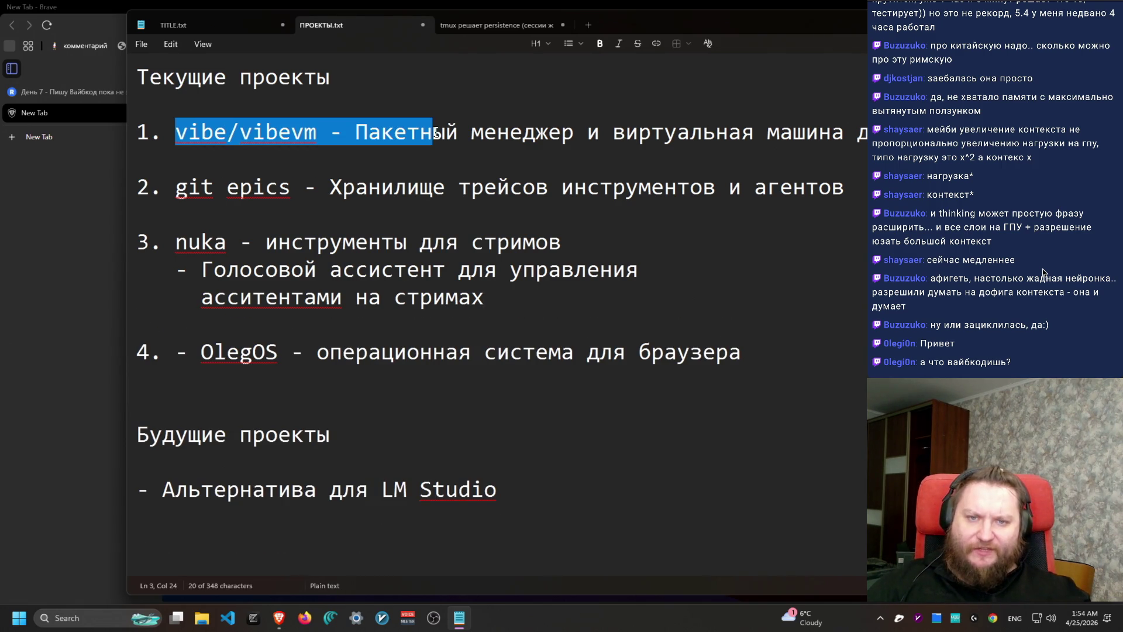
key("End")
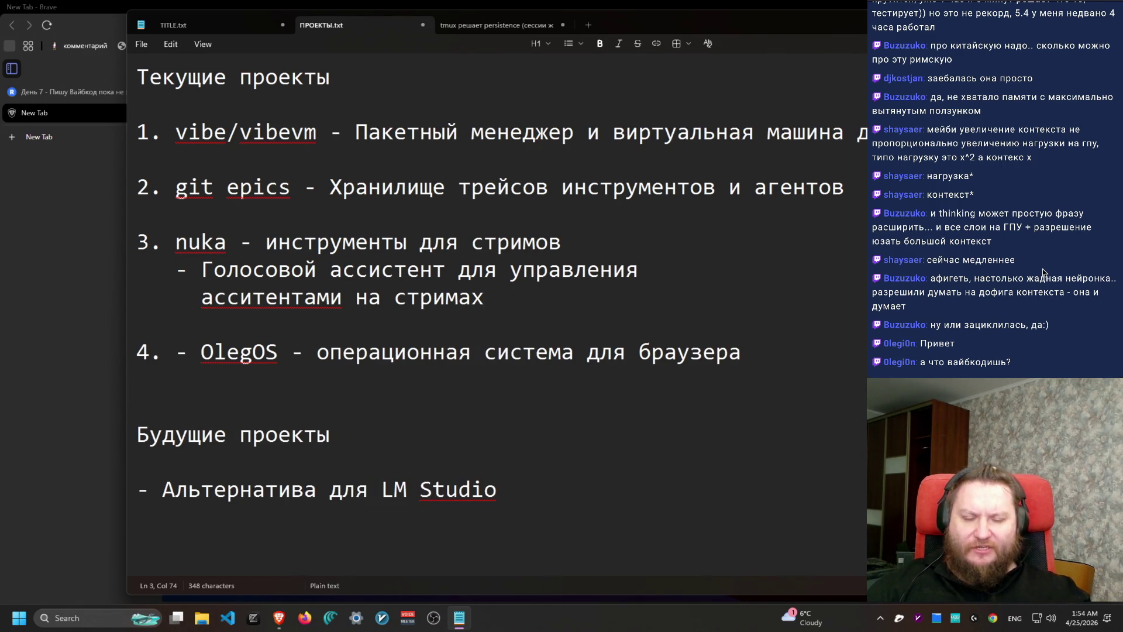
key("Return")
type("vibe ")
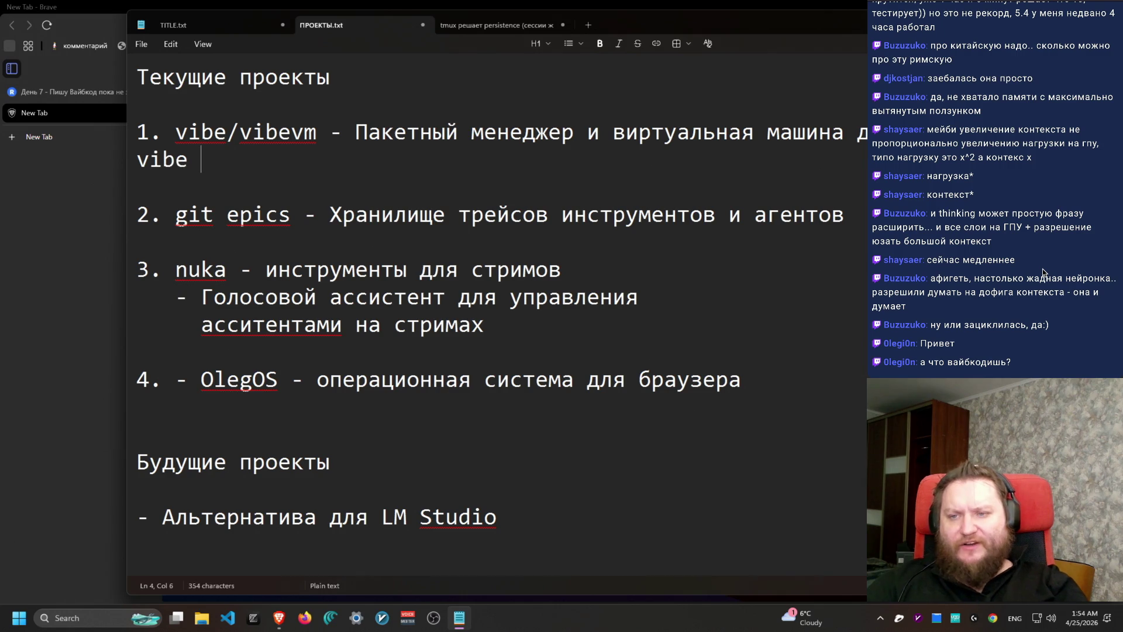
type("install flow:")
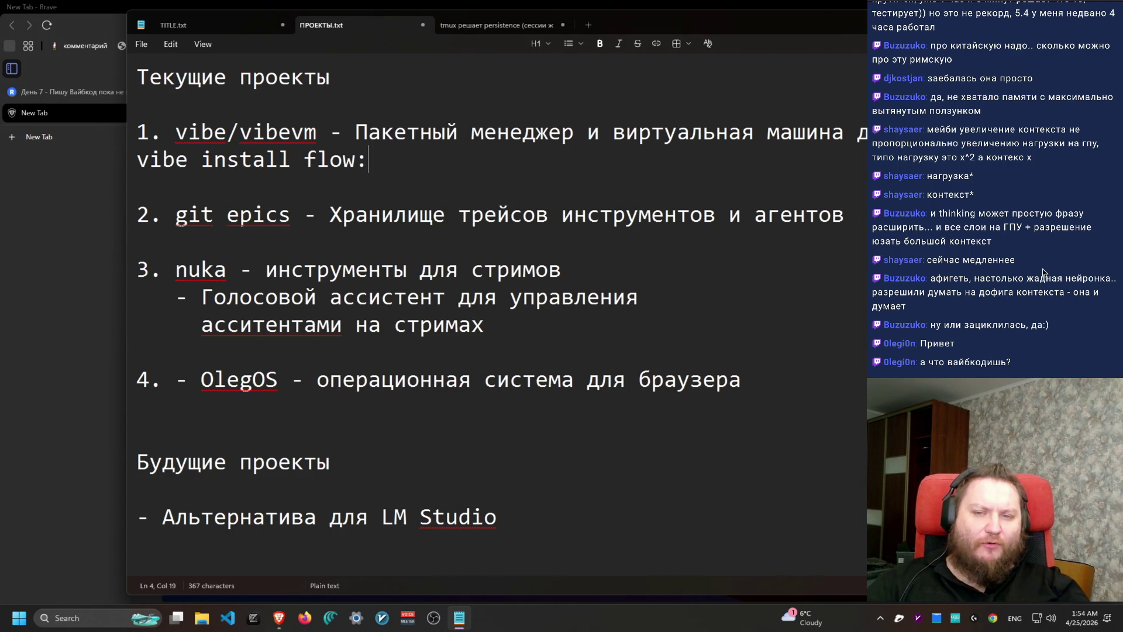
type("spec-drive")
key("BackSpace")
type("n")
key("BackSpace")
type("en-development")
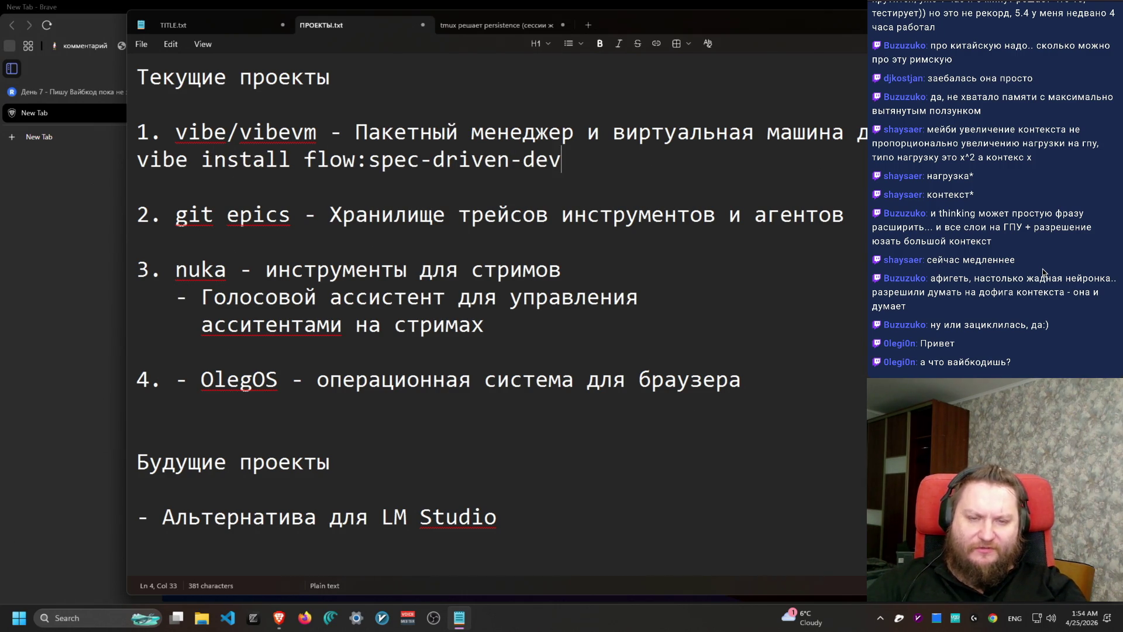
key("End")
key("Return")
key("Down")
key("End")
key("Return")
type("vibe comput")
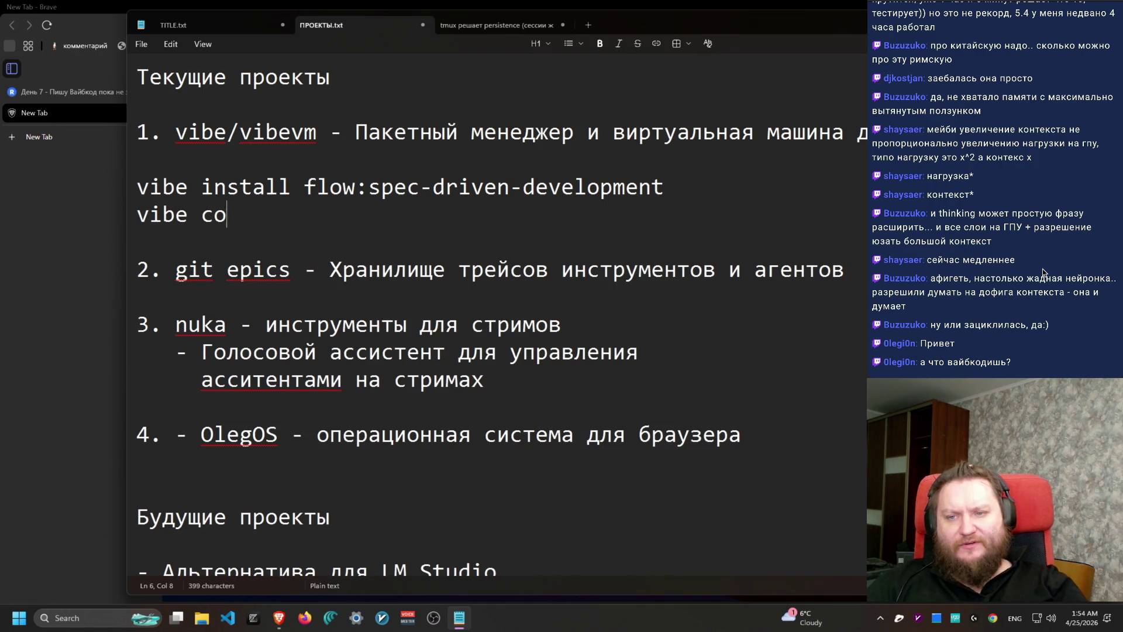
key("BackSpace")
key("BackSpace")
type("il")
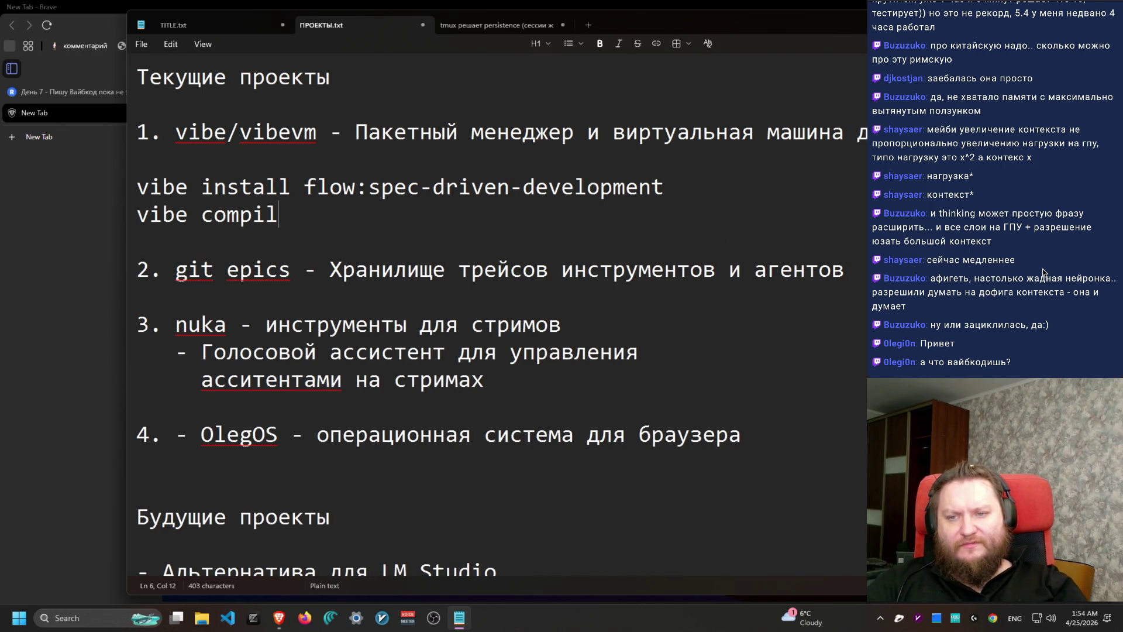
type("e run app")
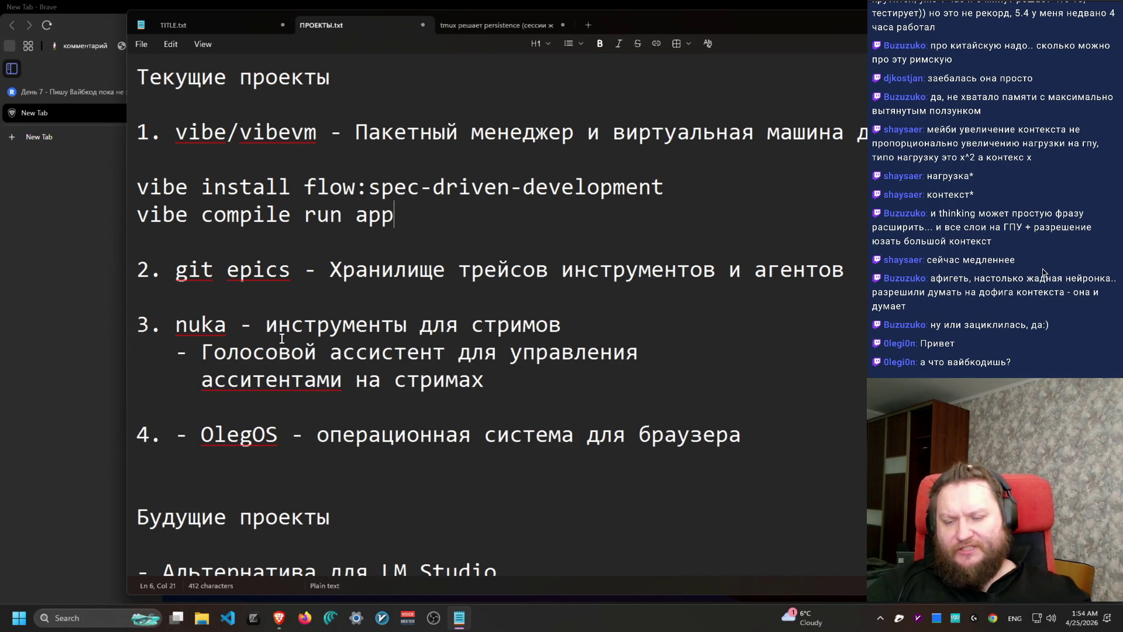
Step: Put nuka's 'инструменты для стримов' description on its own line under item 3
scroll(290, 347, "down", 1)
left_click_drag(182, 262, 844, 261)
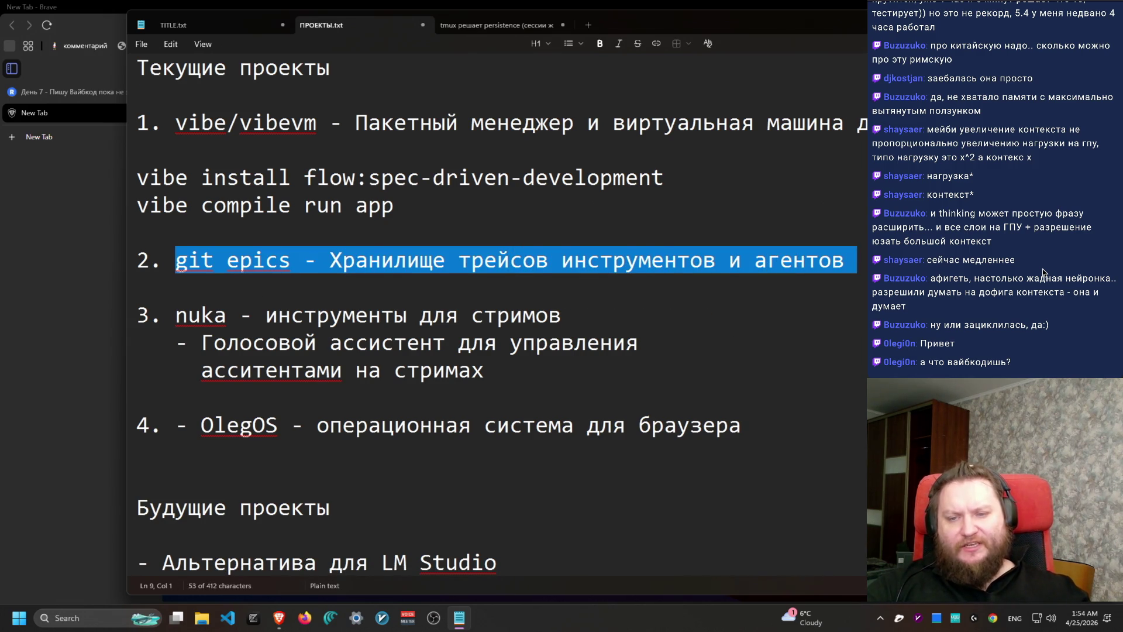
key("Right")
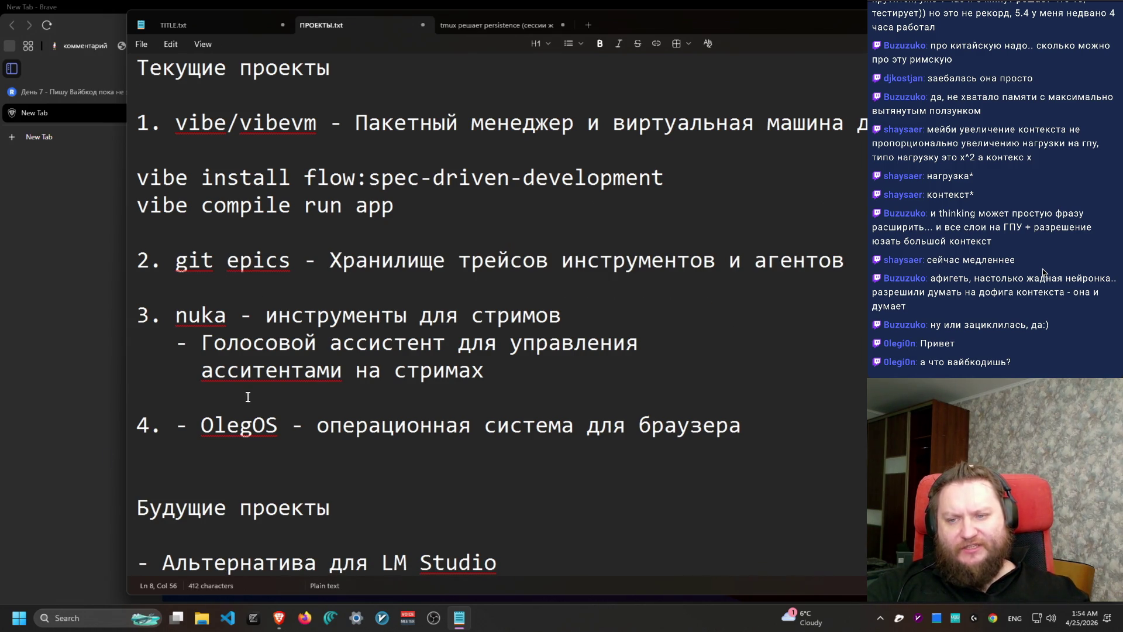
left_click(245, 316)
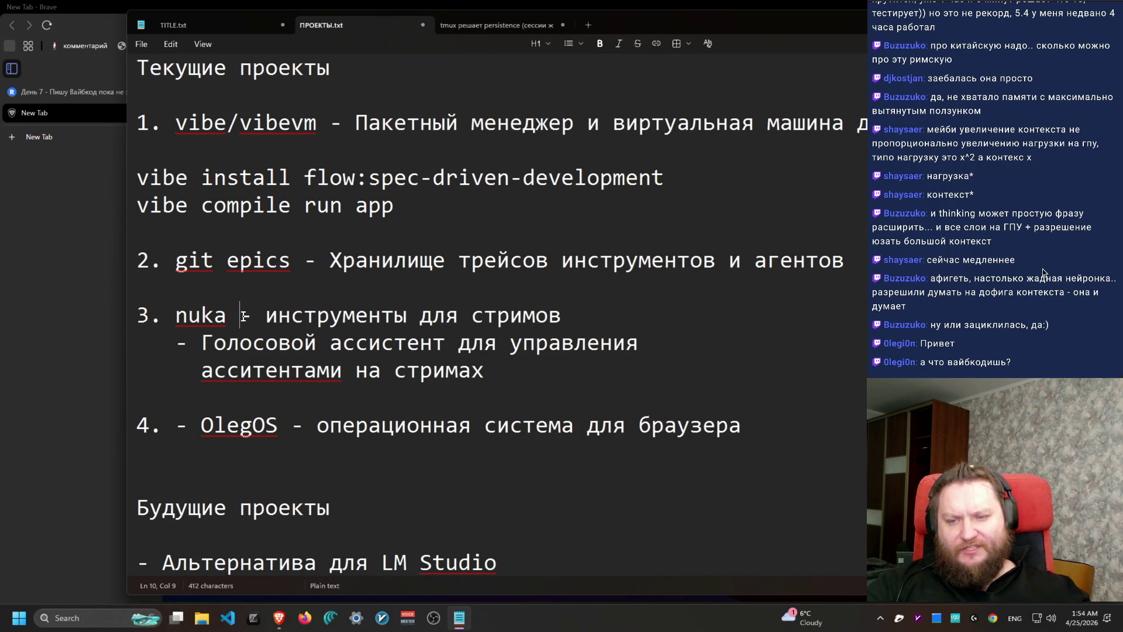
key("Return")
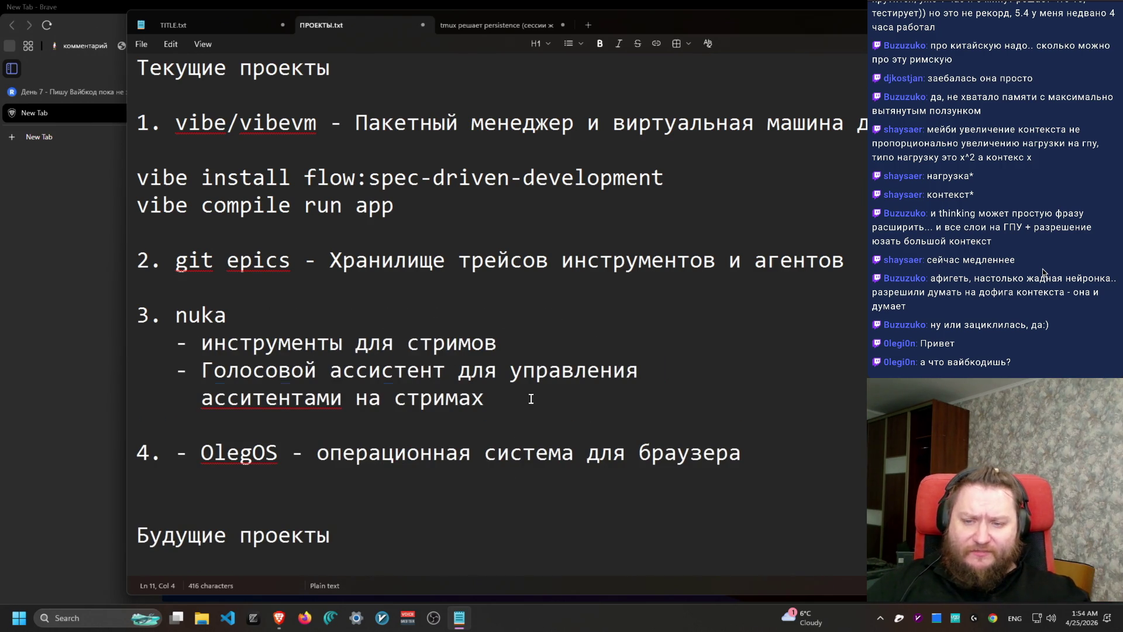
left_click_drag(572, 409, 135, 310)
mouse_move(854, 492)
left_mouse_down()
mouse_move(140, 119)
mouse_move(364, 499)
mouse_move(130, 446)
left_mouse_up()
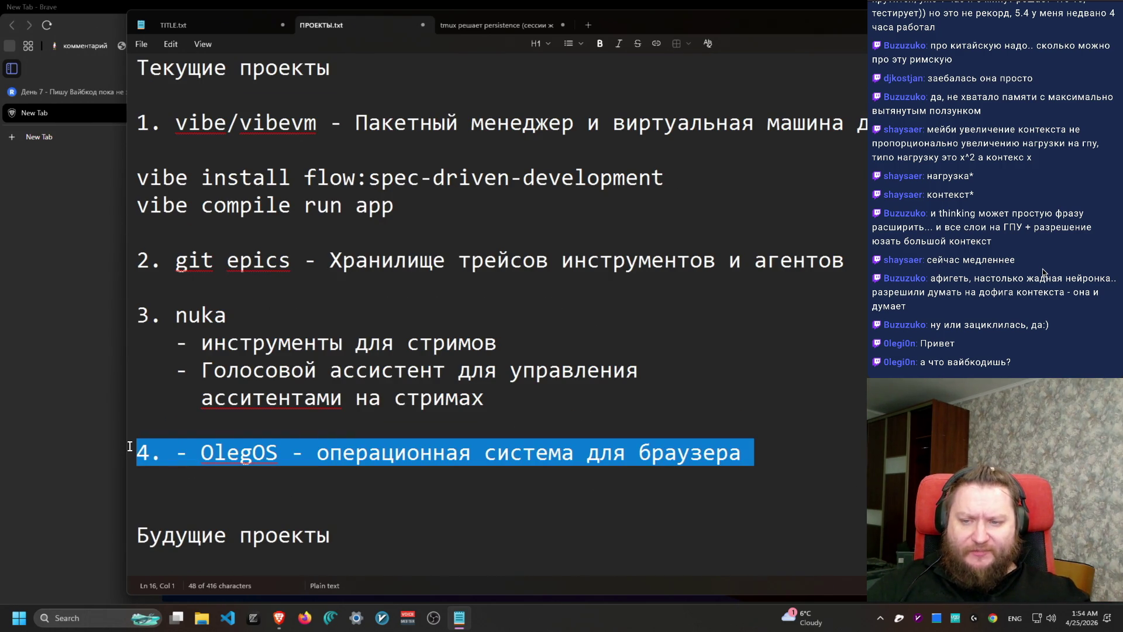
left_click(860, 471)
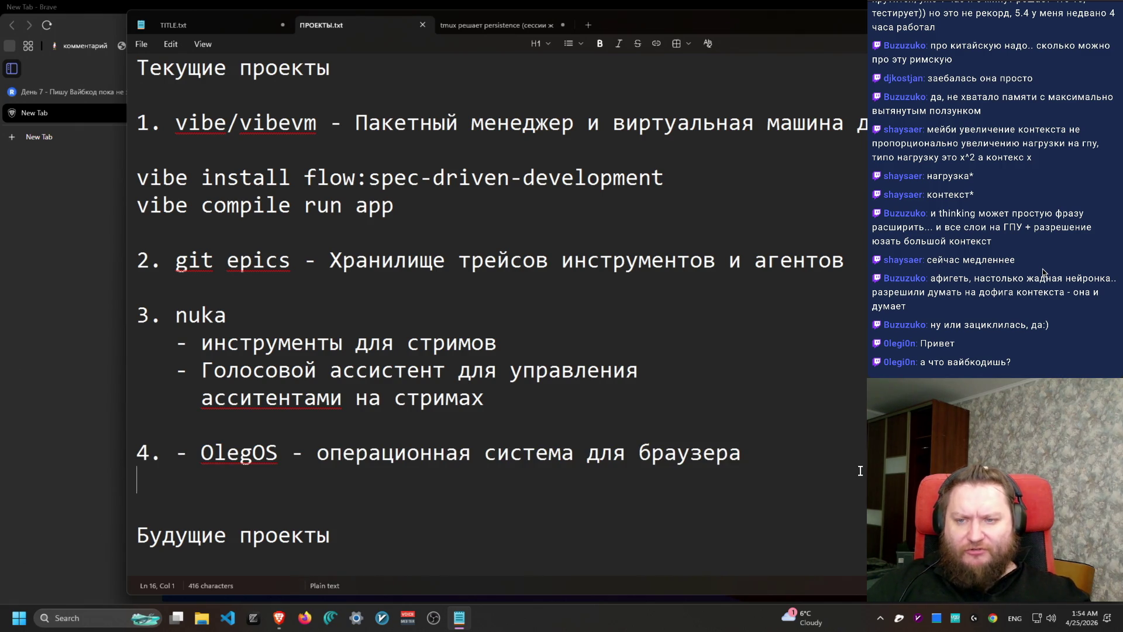
key("ctrl+super+Right")
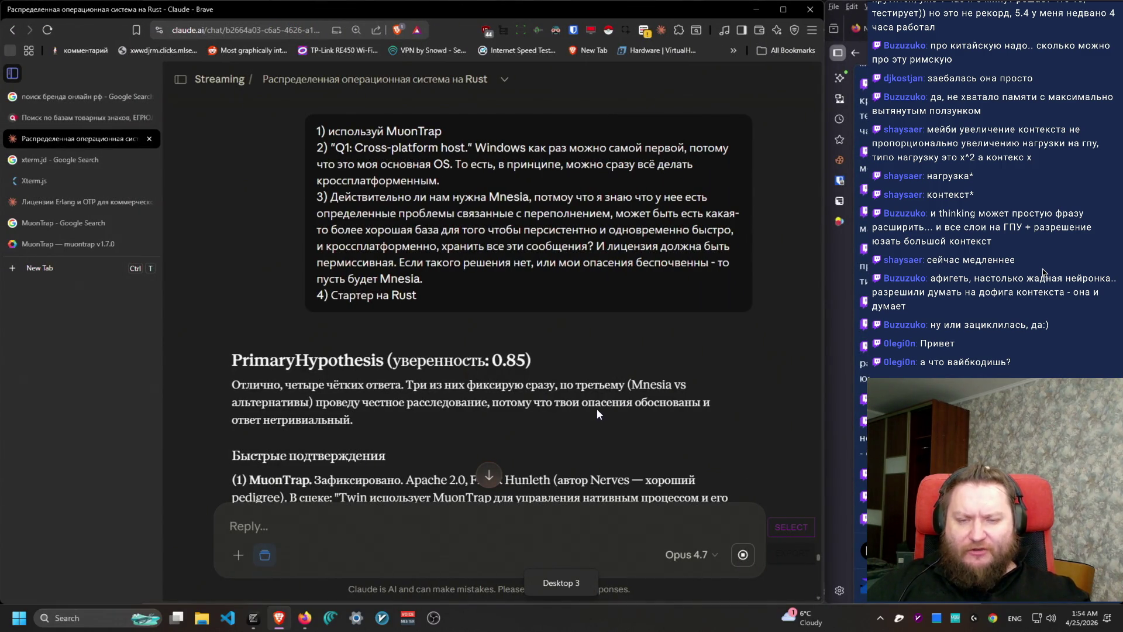
scroll(597, 408, "down", 6)
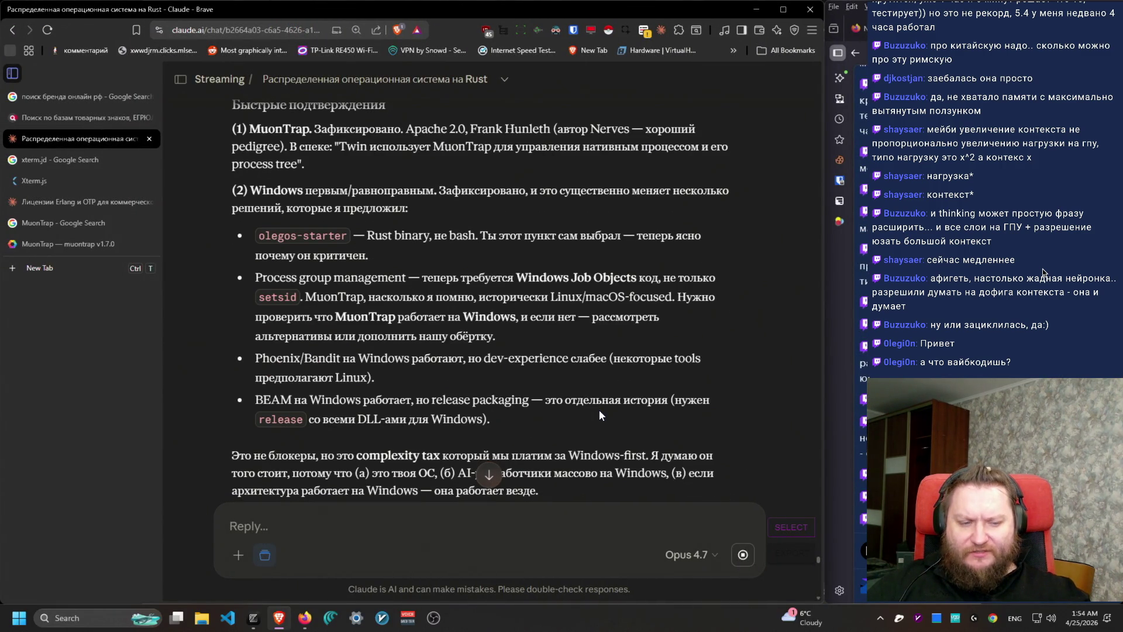
scroll(598, 415, "down", 13)
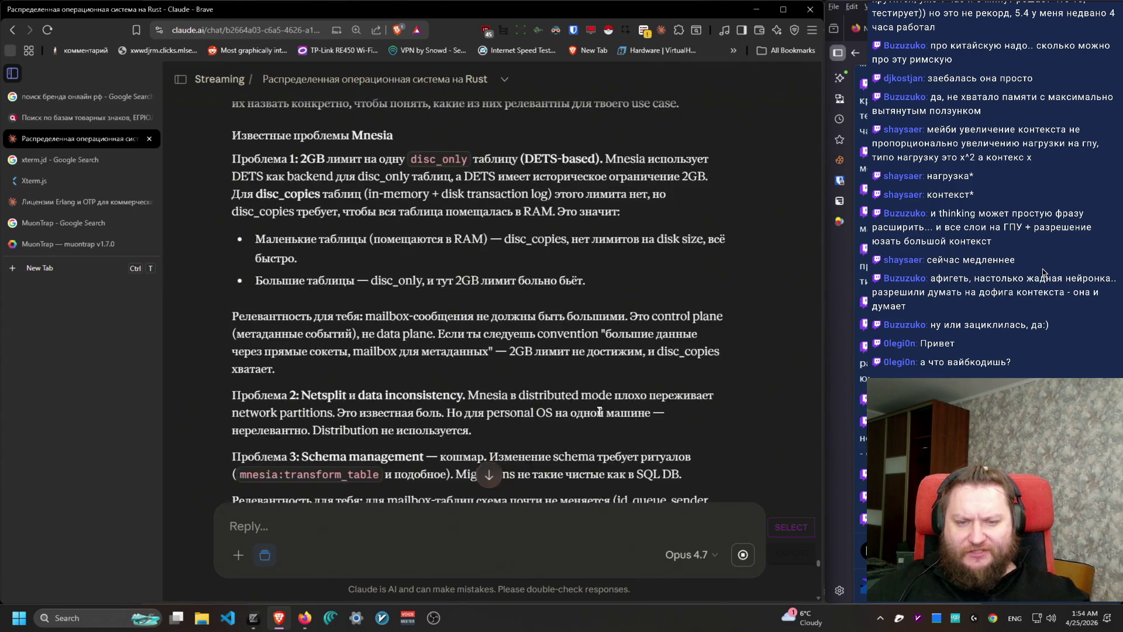
scroll(597, 417, "up", 12)
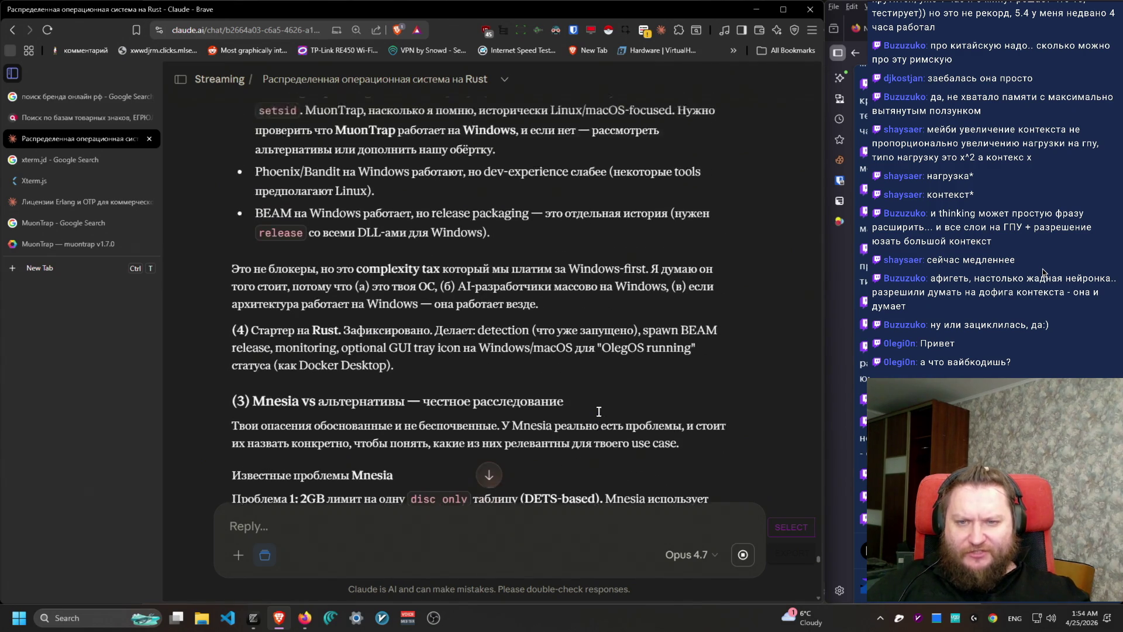
scroll(599, 412, "up", 4)
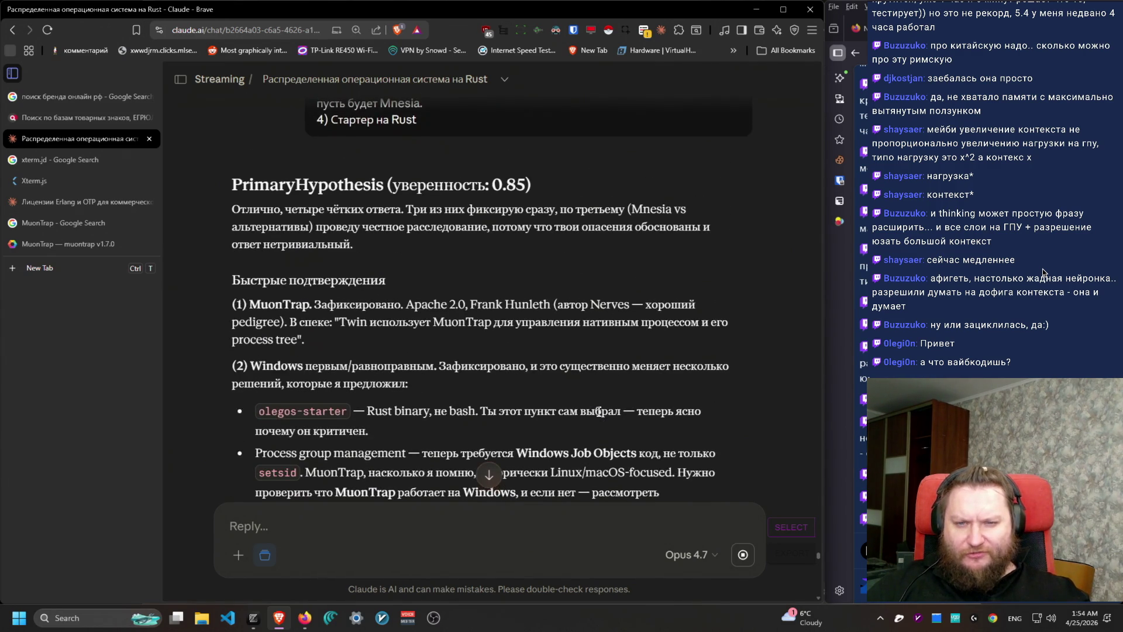
scroll(599, 412, "down", 2)
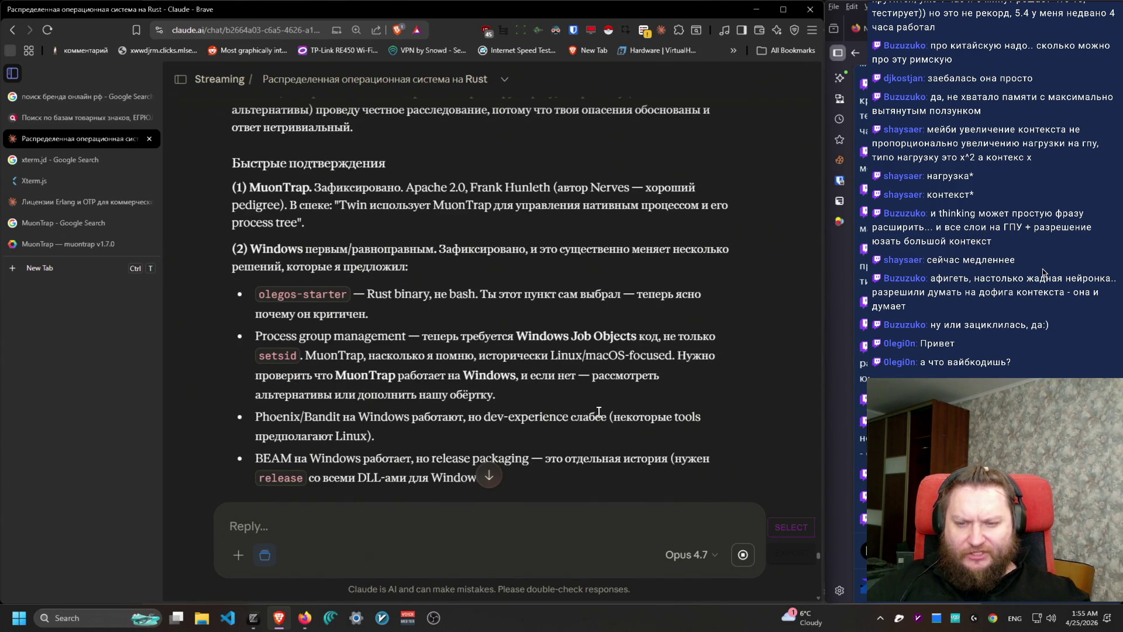
scroll(597, 411, "down", 15)
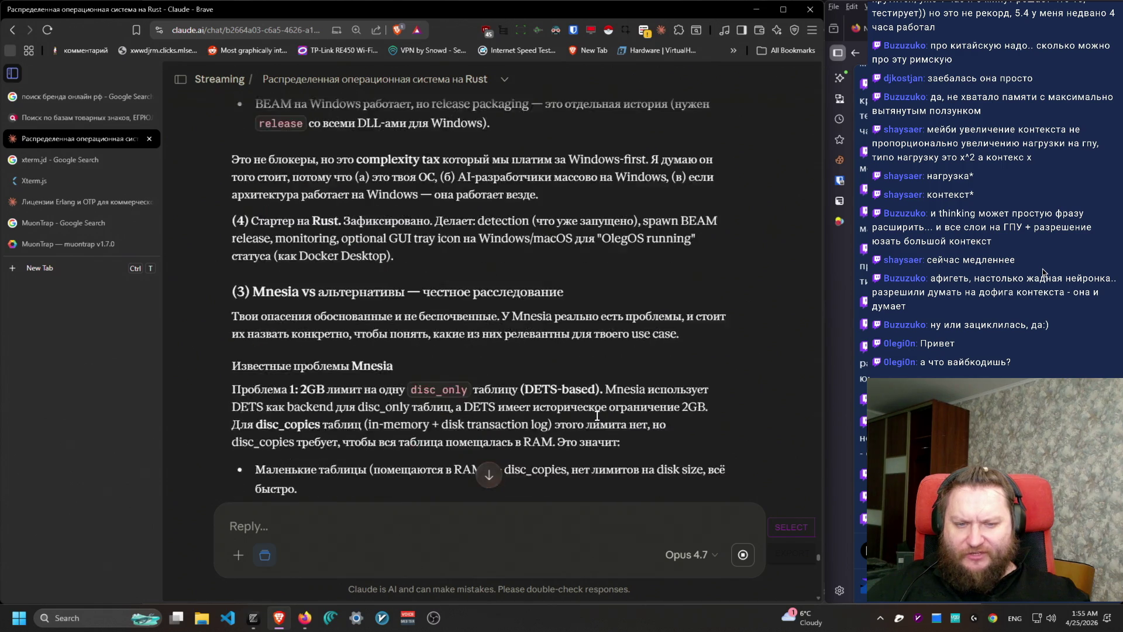
scroll(596, 415, "down", 4)
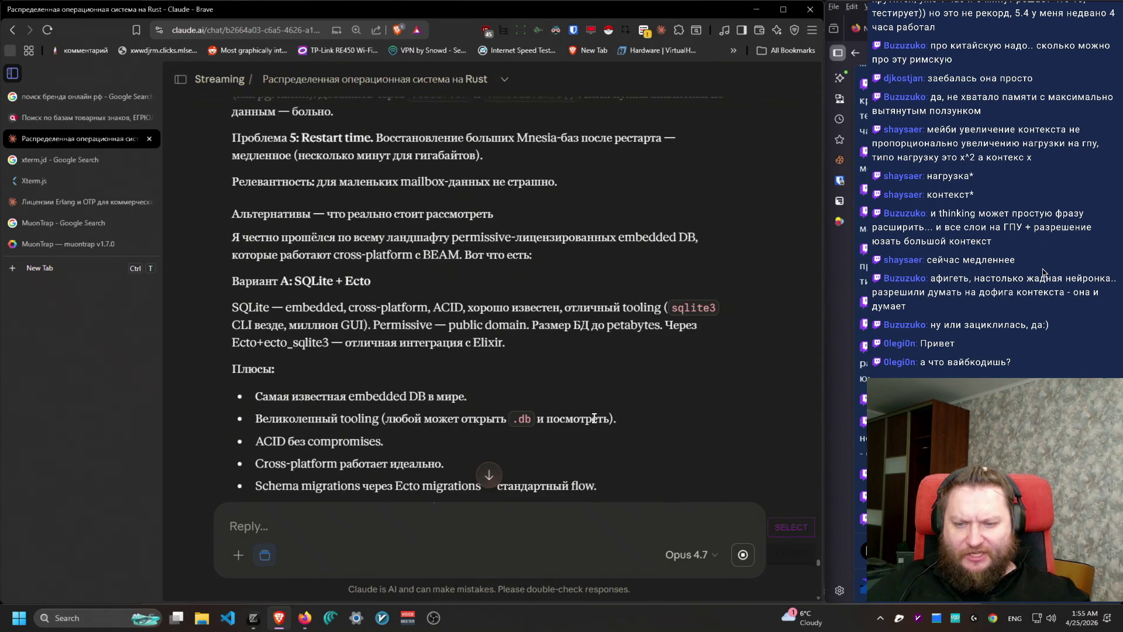
scroll(594, 418, "up", 12)
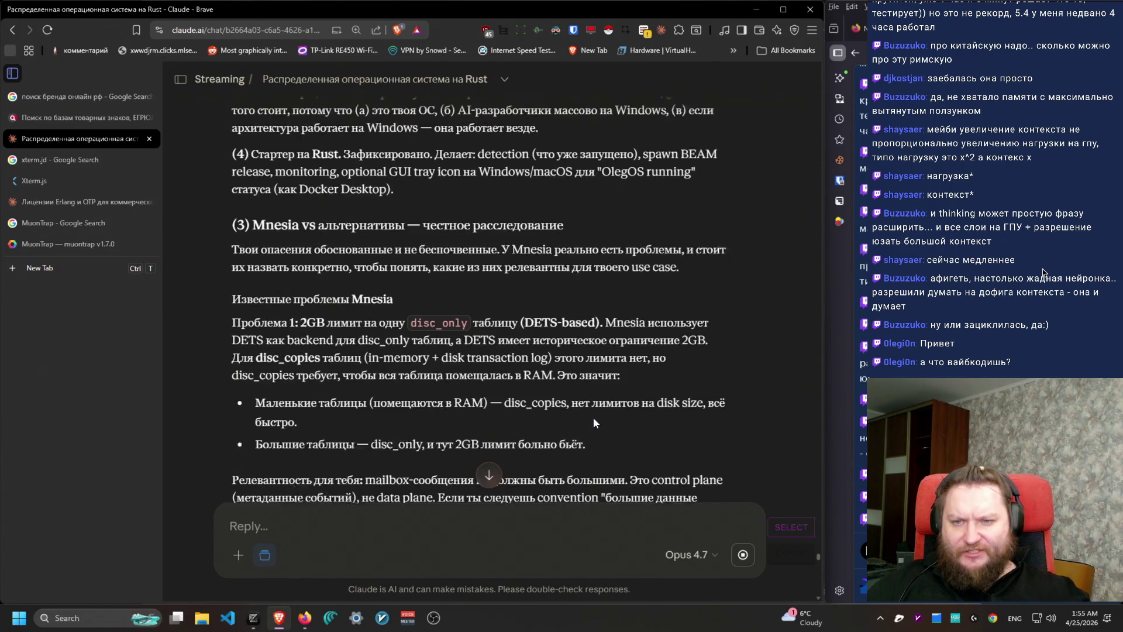
scroll(593, 418, "up", 10)
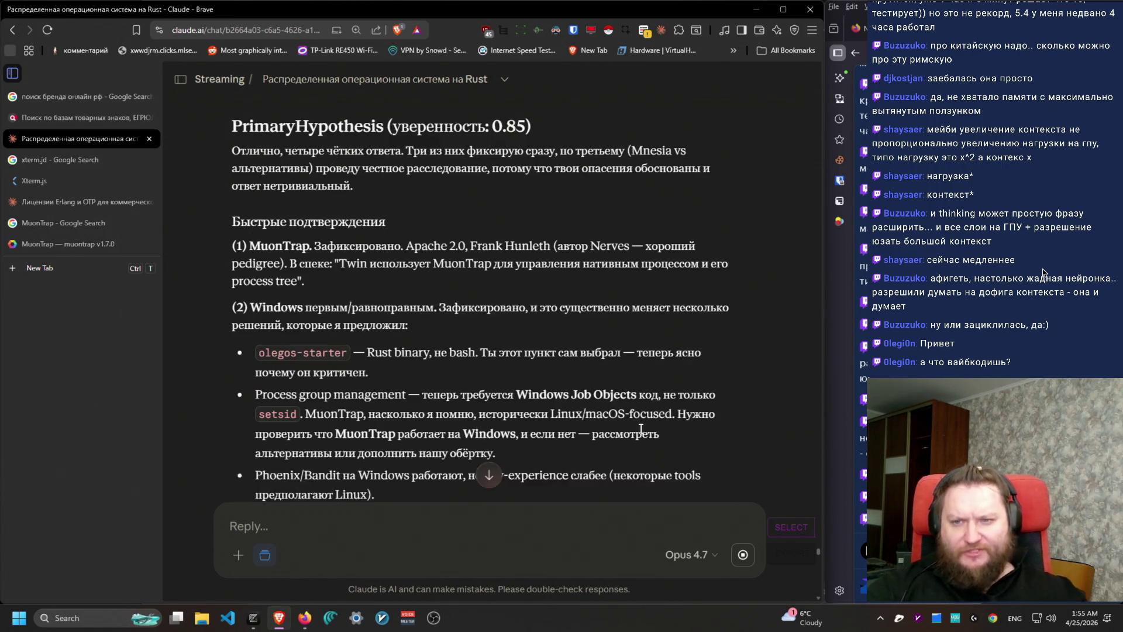
scroll(655, 411, "down", 1)
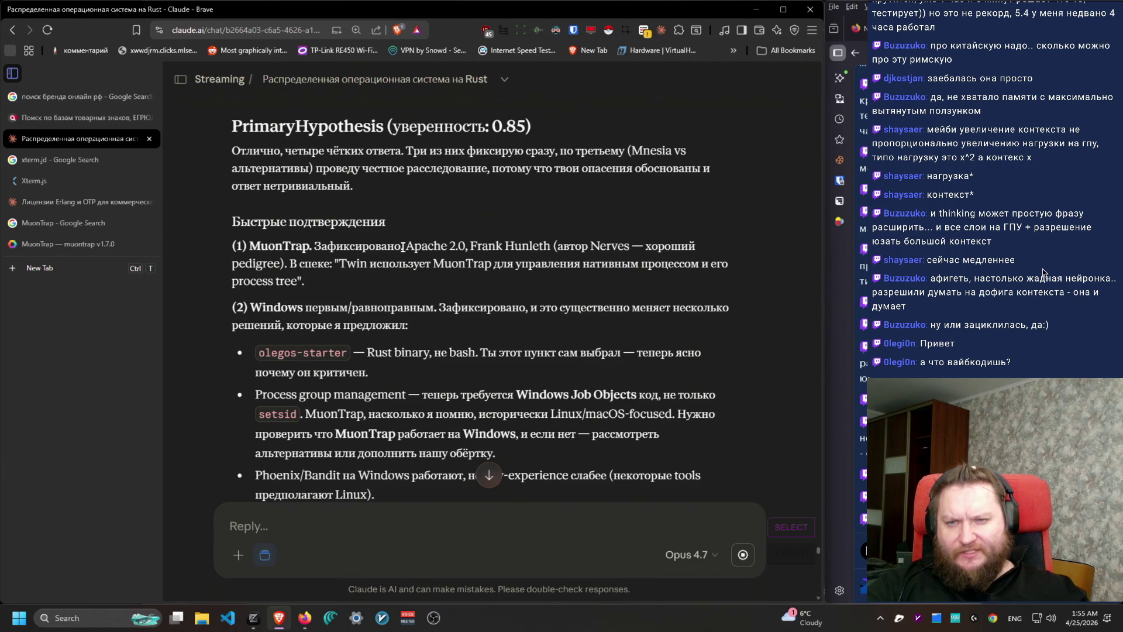
scroll(350, 252, "down", 1)
triple_click(234, 187)
scroll(490, 210, "down", 1)
triple_click(490, 210)
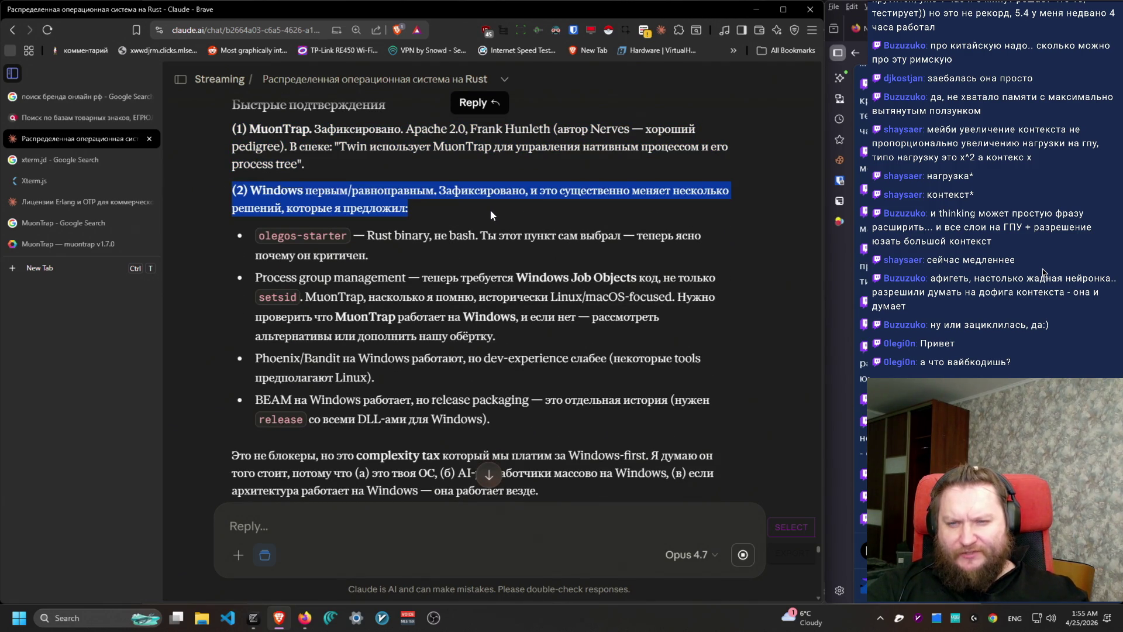
triple_click(440, 192)
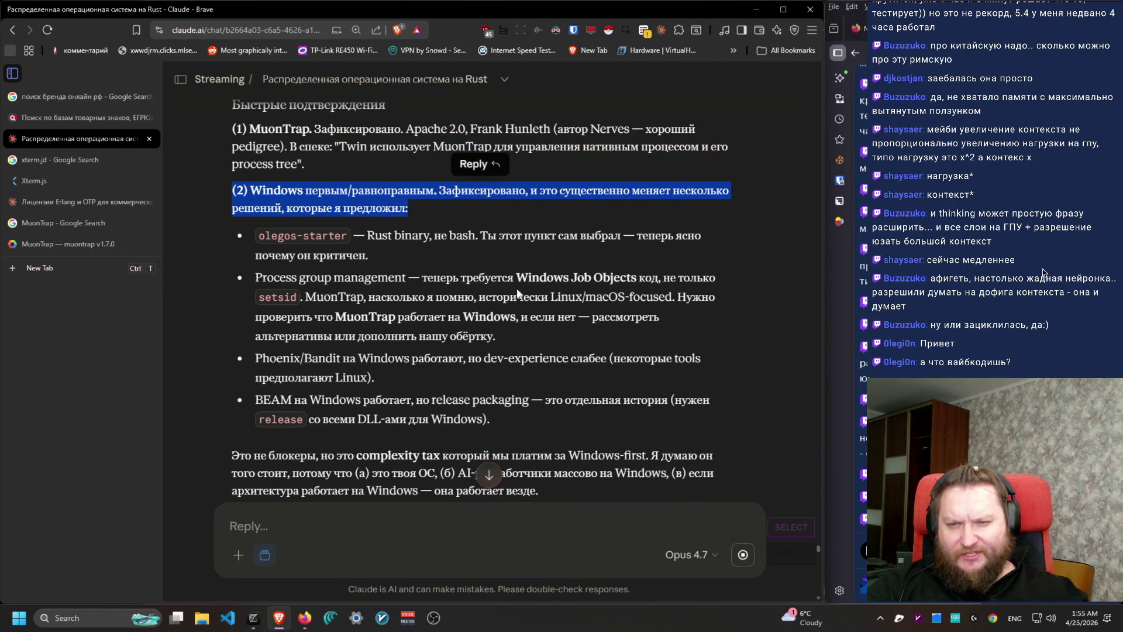
scroll(517, 291, "down", 1)
mouse_move(234, 182)
left_mouse_down()
mouse_move(568, 357)
mouse_move(563, 367)
left_mouse_up()
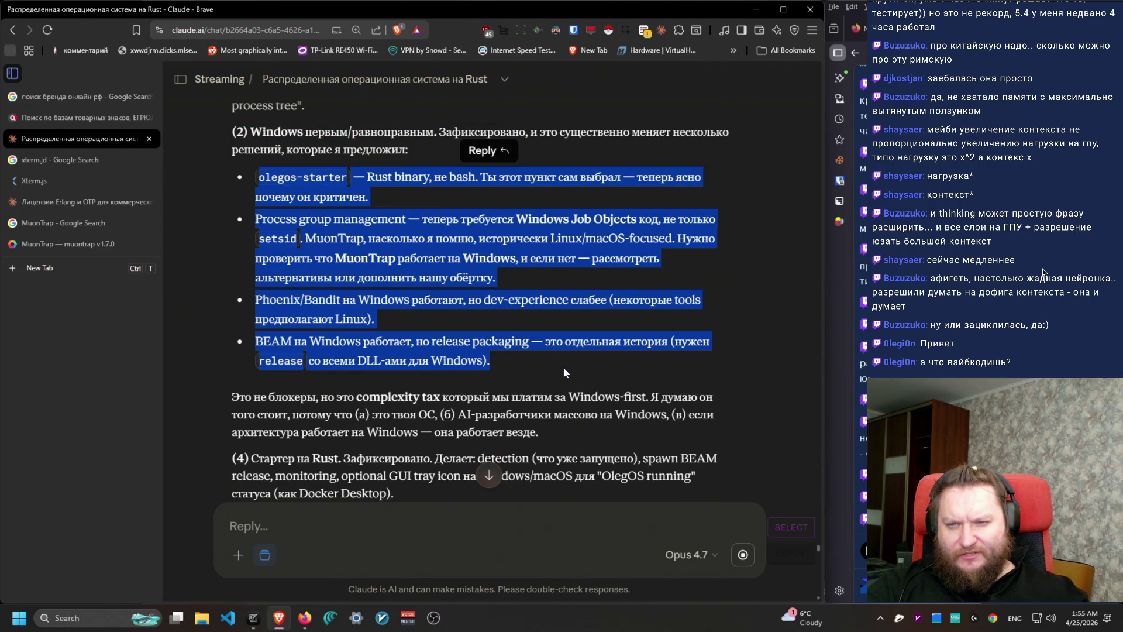
left_click(550, 367)
mouse_move(408, 220)
left_mouse_down()
mouse_move(678, 238)
mouse_move(693, 252)
mouse_move(676, 266)
mouse_move(244, 219)
mouse_move(257, 237)
left_mouse_up()
scroll(599, 334, "down", 1)
mouse_move(585, 314)
left_mouse_down()
mouse_move(257, 281)
mouse_move(244, 166)
mouse_move(256, 287)
mouse_move(235, 239)
mouse_move(441, 258)
left_mouse_up()
left_click(517, 303)
mouse_move(520, 305)
left_mouse_down()
mouse_move(570, 222)
mouse_move(553, 241)
mouse_move(588, 241)
mouse_move(589, 224)
left_mouse_up()
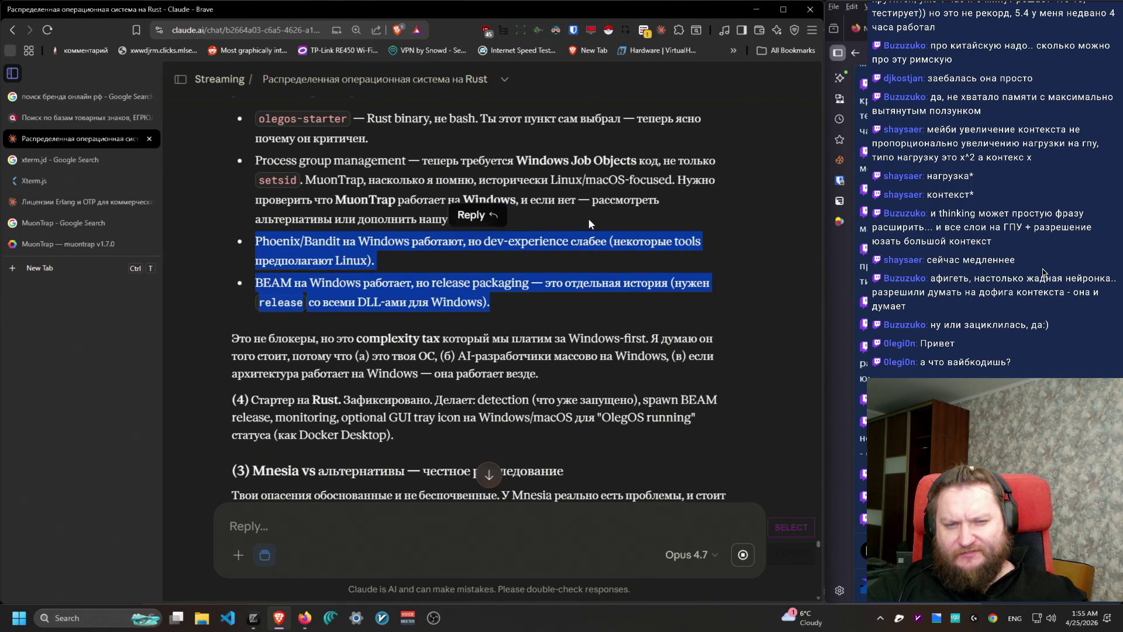
scroll(438, 258, "down", 2)
mouse_move(230, 171)
left_mouse_down()
mouse_move(570, 190)
mouse_move(514, 168)
mouse_move(187, 156)
mouse_move(262, 184)
mouse_move(240, 170)
left_mouse_up()
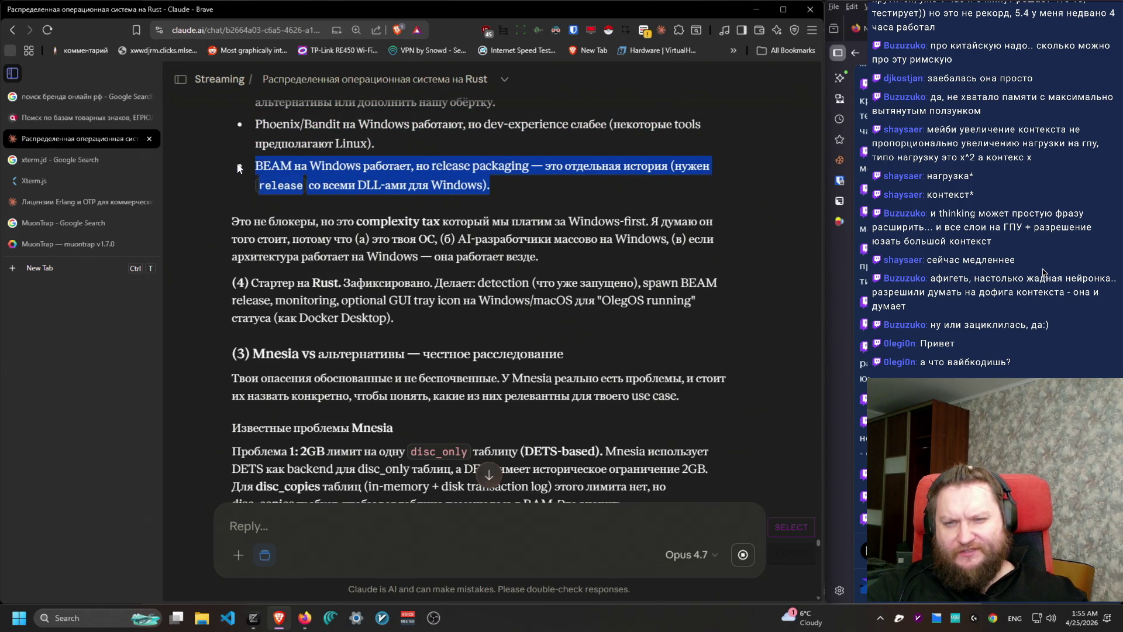
triple_click(438, 323)
left_click_drag(439, 323, 292, 267)
scroll(292, 267, "down", 2)
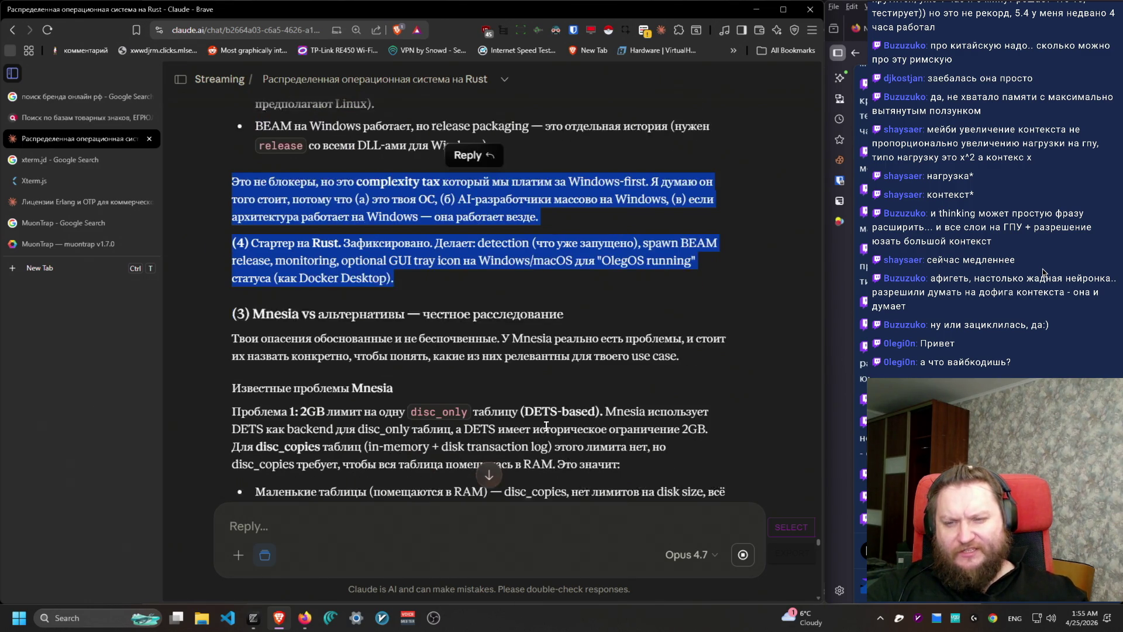
left_click(427, 209)
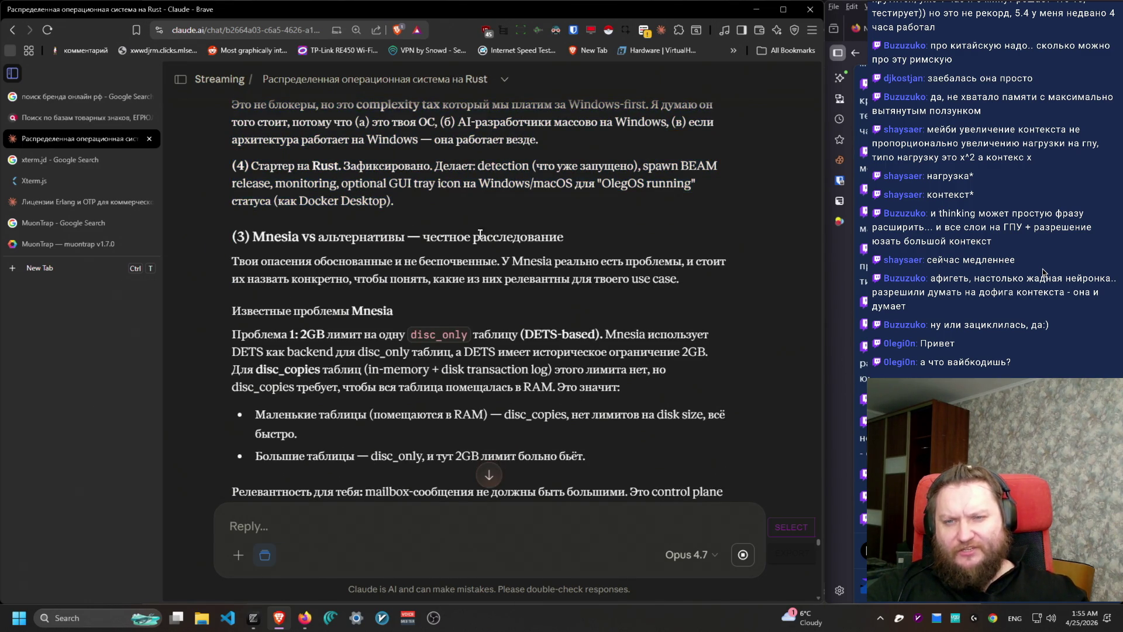
scroll(427, 210, "up", 2)
mouse_move(579, 282)
left_mouse_down()
mouse_move(234, 240)
mouse_move(228, 221)
left_mouse_up()
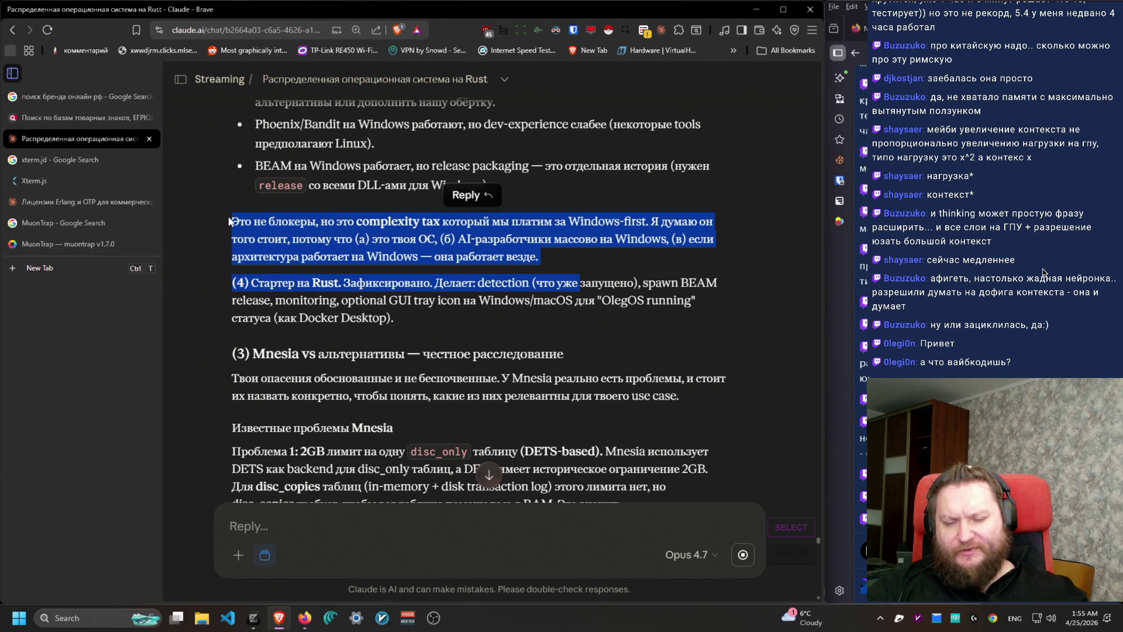
triple_click(236, 221)
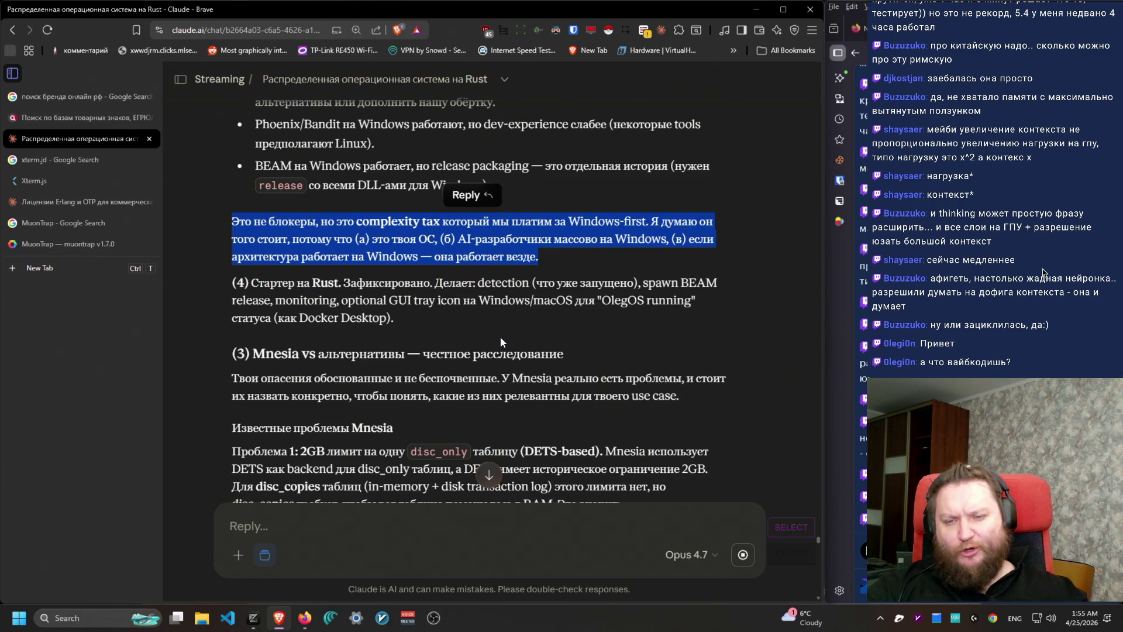
triple_click(481, 317)
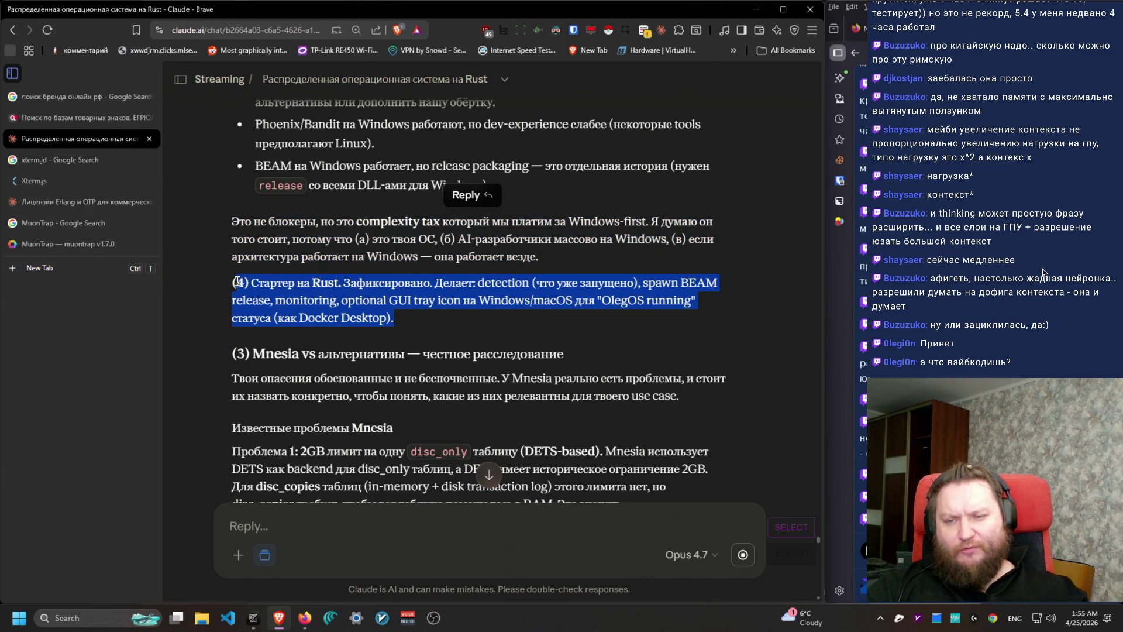
left_click(229, 220)
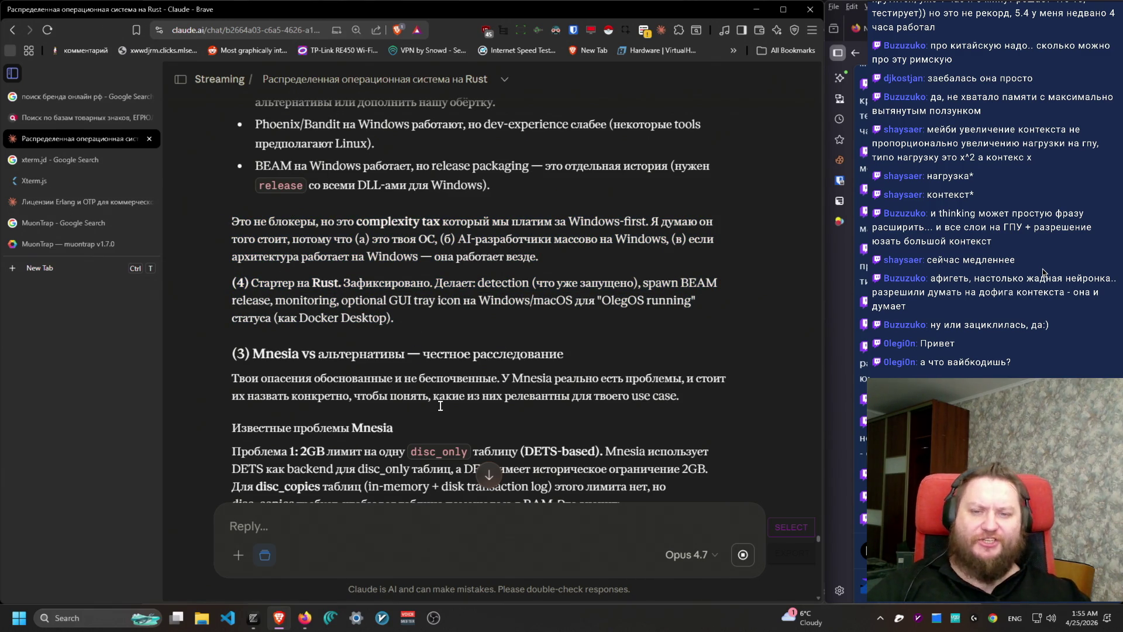
scroll(440, 442, "down", 2)
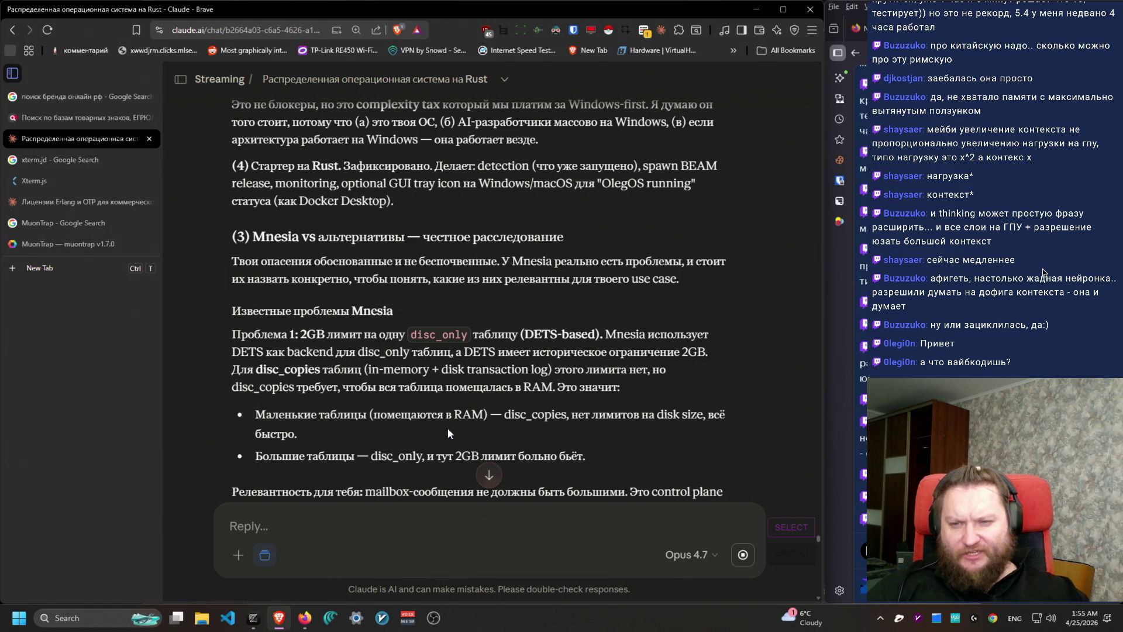
scroll(447, 426, "down", 1)
mouse_move(229, 195)
left_mouse_down()
mouse_move(728, 229)
mouse_move(179, 201)
mouse_move(527, 204)
mouse_move(493, 201)
mouse_move(515, 201)
left_mouse_up()
left_click(728, 231)
mouse_move(680, 221)
left_mouse_down()
mouse_move(645, 201)
mouse_move(232, 202)
left_mouse_up()
left_click(680, 223)
mouse_move(680, 223)
left_mouse_down()
mouse_move(287, 221)
mouse_move(218, 202)
mouse_move(312, 221)
left_mouse_up()
scroll(395, 304, "down", 1)
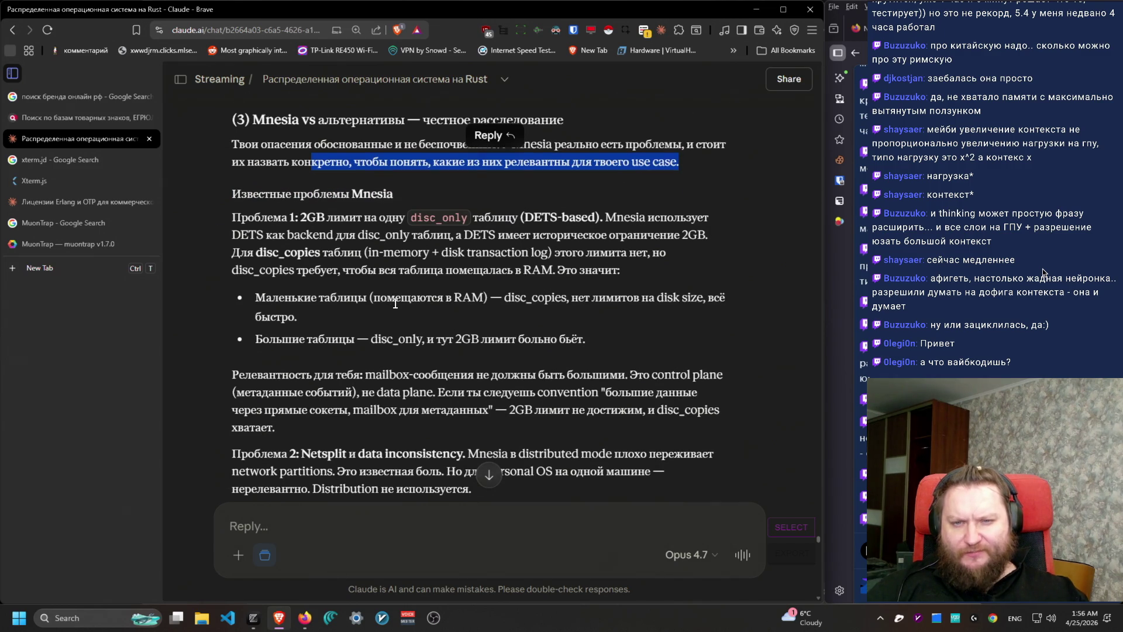
left_click(627, 262)
scroll(627, 261, "down", 1)
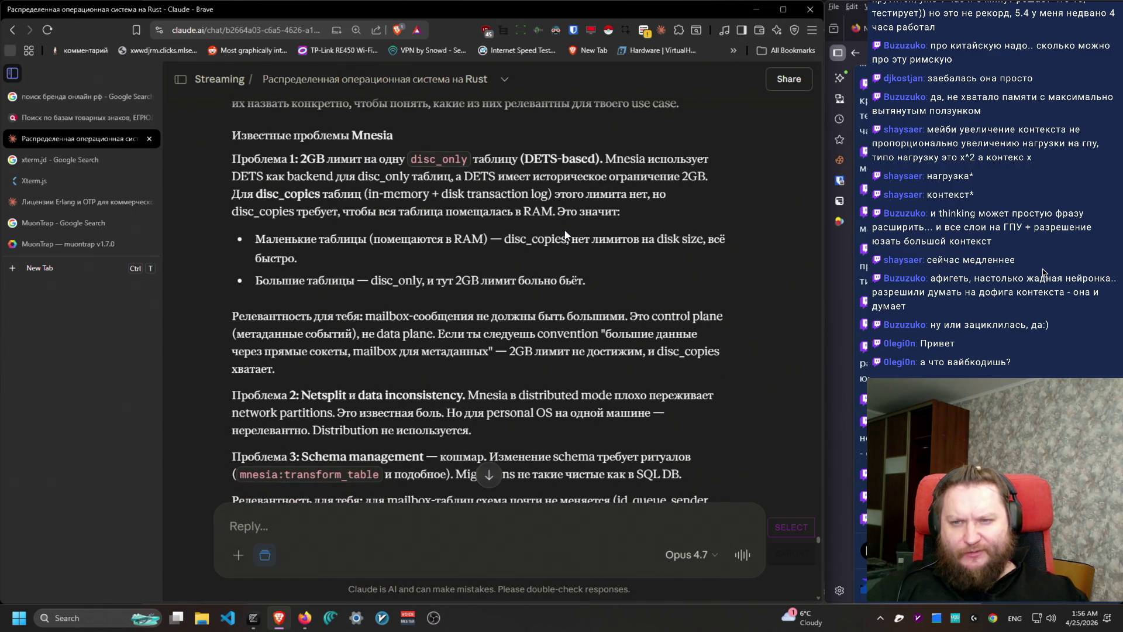
mouse_move(227, 158)
left_mouse_down()
mouse_move(643, 216)
mouse_move(626, 154)
mouse_move(234, 190)
mouse_move(193, 175)
left_mouse_up()
mouse_move(276, 178)
left_mouse_down()
mouse_move(351, 187)
mouse_move(245, 159)
mouse_move(679, 195)
mouse_move(597, 195)
mouse_move(700, 176)
mouse_move(325, 208)
mouse_move(361, 195)
mouse_move(284, 195)
mouse_move(552, 192)
mouse_move(229, 191)
mouse_move(326, 210)
mouse_move(365, 195)
mouse_move(585, 195)
mouse_move(287, 211)
mouse_move(234, 159)
mouse_move(257, 194)
mouse_move(354, 213)
mouse_move(553, 211)
mouse_move(258, 194)
mouse_move(409, 176)
mouse_move(612, 276)
mouse_move(239, 233)
mouse_move(286, 266)
mouse_move(272, 241)
left_mouse_up()
scroll(273, 241, "down", 2)
mouse_move(232, 196)
left_mouse_down()
mouse_move(710, 325)
mouse_move(703, 308)
left_mouse_up()
left_click(637, 270)
mouse_move(637, 270)
left_mouse_down()
mouse_move(620, 198)
mouse_move(234, 193)
left_mouse_up()
left_click(642, 250)
mouse_move(642, 251)
left_mouse_down()
mouse_move(254, 200)
mouse_move(445, 221)
mouse_move(234, 218)
mouse_move(231, 198)
mouse_move(494, 234)
mouse_move(275, 252)
mouse_move(231, 199)
mouse_move(319, 221)
left_mouse_up()
triple_click(228, 199)
left_click_drag(233, 278, 643, 322)
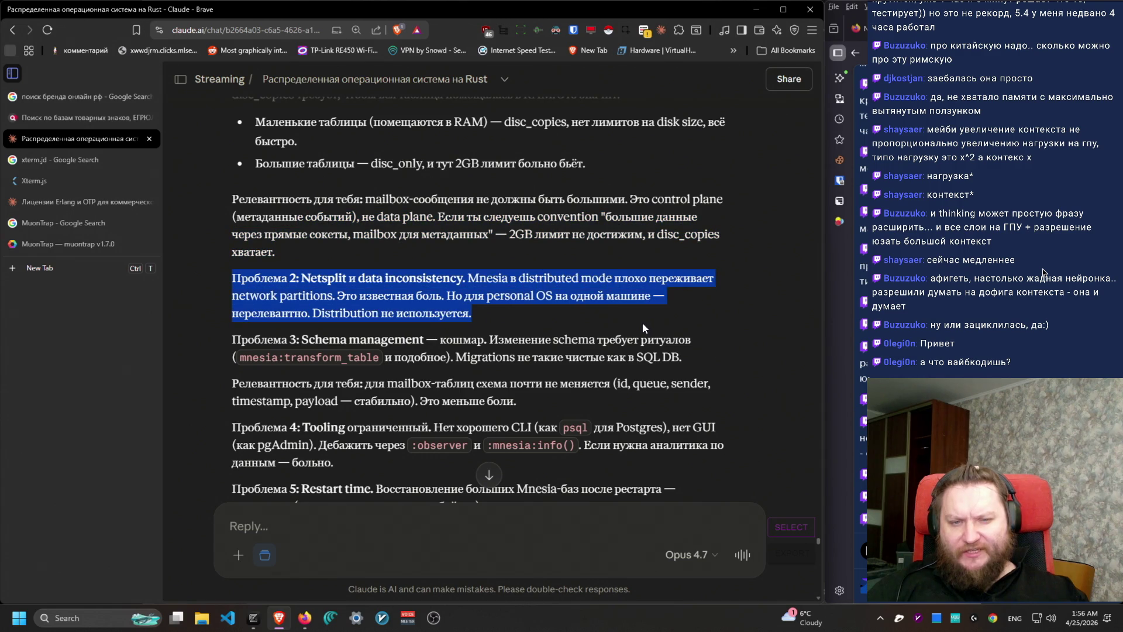
mouse_move(525, 321)
left_mouse_down()
mouse_move(233, 279)
mouse_move(476, 340)
left_mouse_up()
scroll(535, 408, "down", 2)
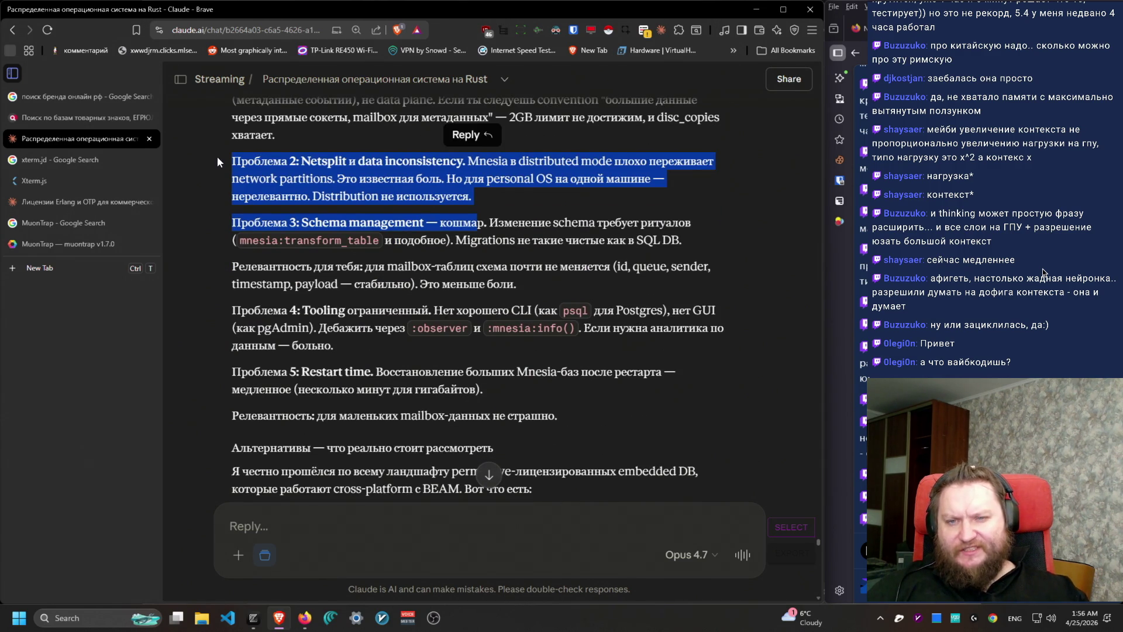
left_click_drag(213, 155, 400, 170)
triple_click(400, 170)
mouse_move(518, 189)
left_mouse_down()
mouse_move(588, 184)
mouse_move(234, 162)
mouse_move(365, 179)
mouse_move(551, 179)
mouse_move(234, 161)
mouse_move(372, 194)
mouse_move(220, 170)
left_mouse_up()
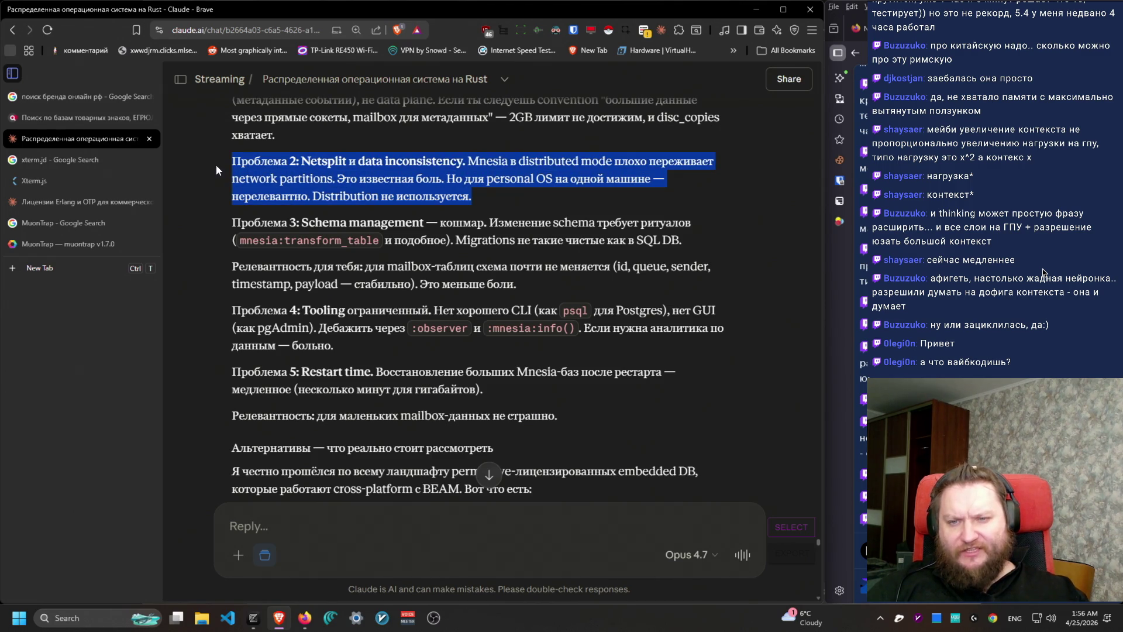
left_click(647, 310)
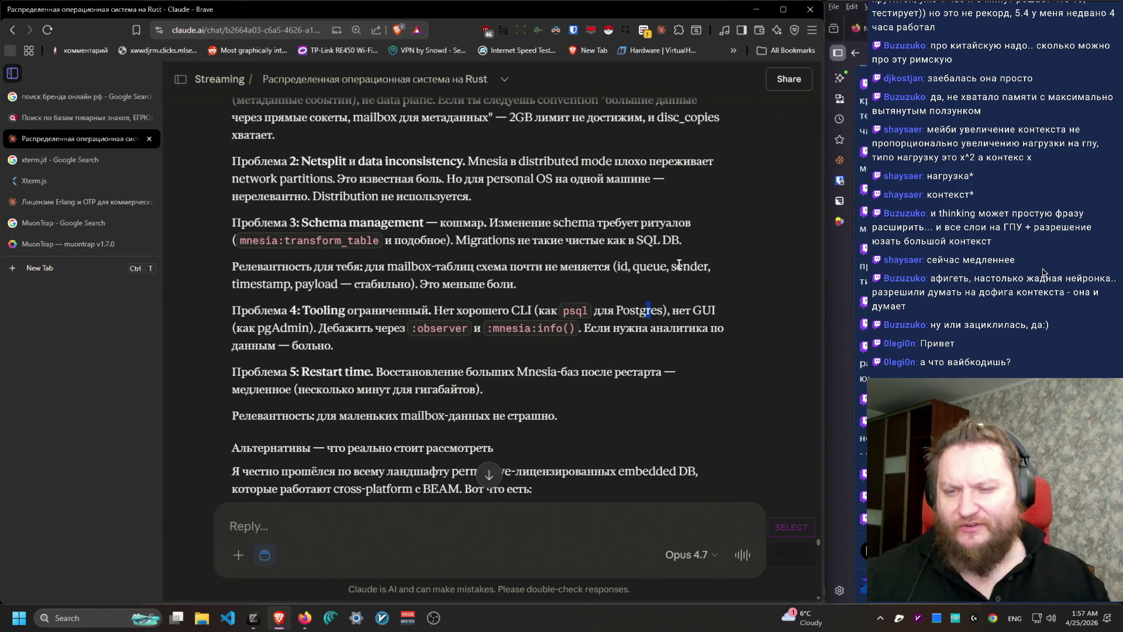
mouse_move(233, 240)
left_mouse_down()
mouse_move(260, 223)
mouse_move(697, 241)
left_mouse_up()
triple_click(694, 273)
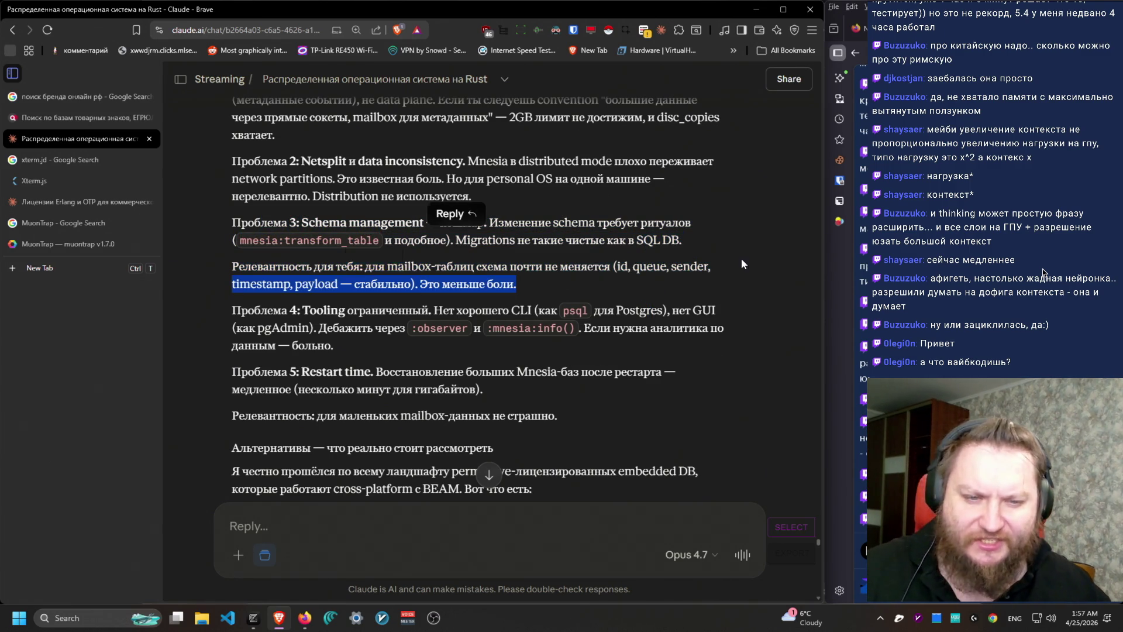
left_click(612, 285)
mouse_move(593, 293)
left_mouse_down()
mouse_move(624, 268)
mouse_move(234, 268)
mouse_move(600, 268)
mouse_move(234, 276)
mouse_move(498, 342)
mouse_move(556, 341)
left_mouse_up()
left_click(557, 341)
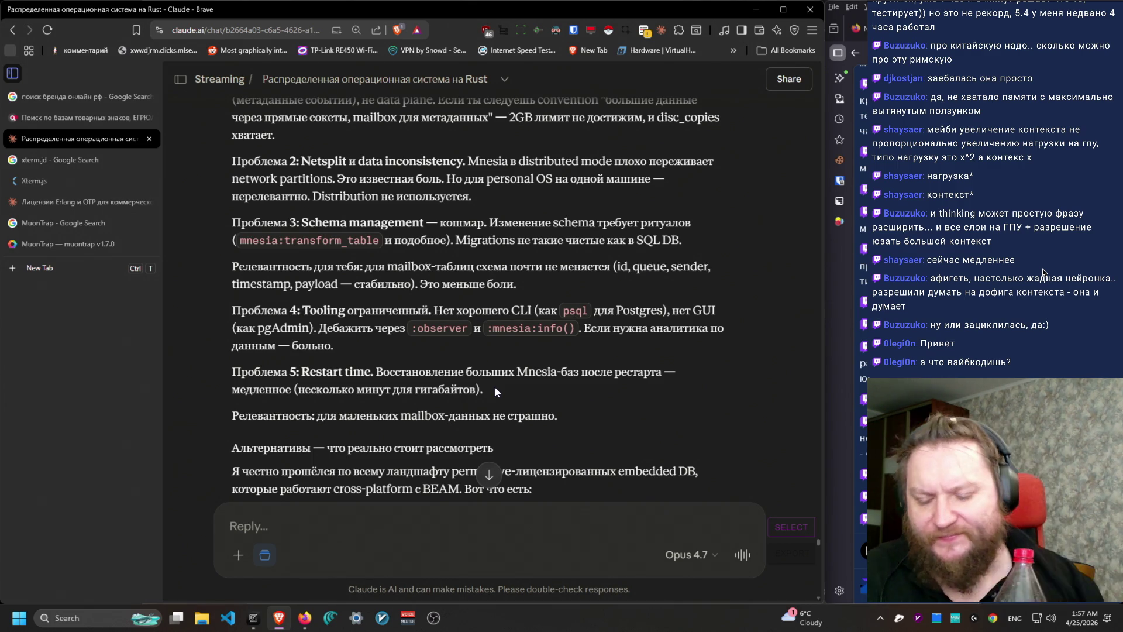
scroll(671, 361, "down", 2)
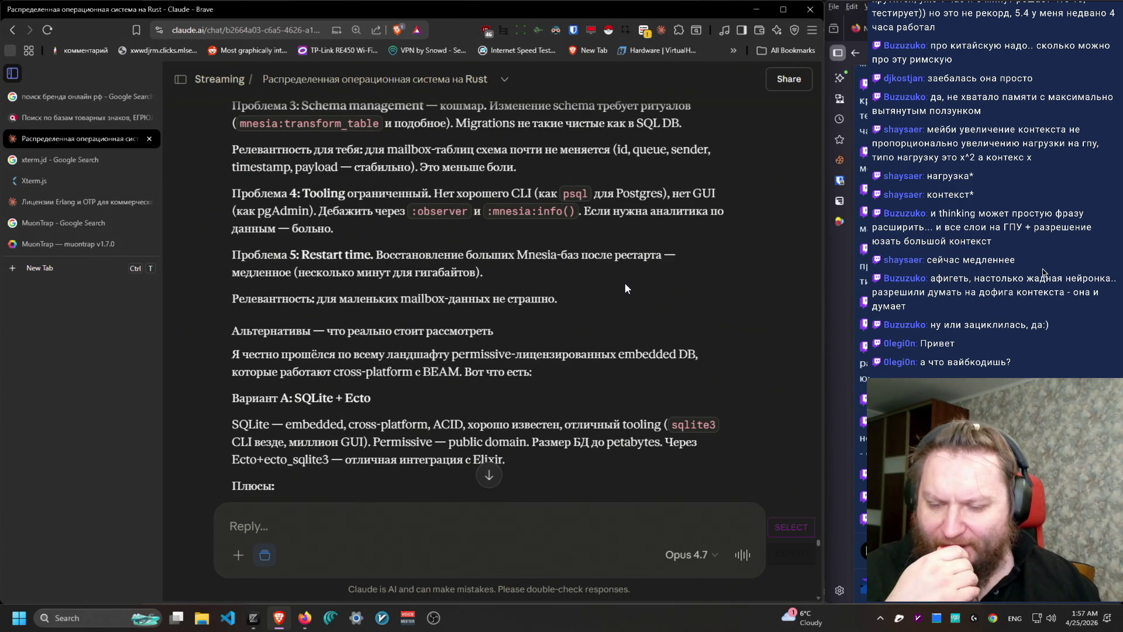
Step: Read the SQLite + Ecto option, highlighting its relevance note, Плюсы line and description
scroll(624, 282, "down", 1)
mouse_move(513, 212)
left_mouse_down()
mouse_move(263, 198)
mouse_move(211, 178)
mouse_move(585, 197)
mouse_move(450, 214)
mouse_move(192, 200)
mouse_move(600, 347)
mouse_move(681, 430)
mouse_move(675, 412)
left_mouse_up()
left_click(320, 233)
triple_click(651, 415)
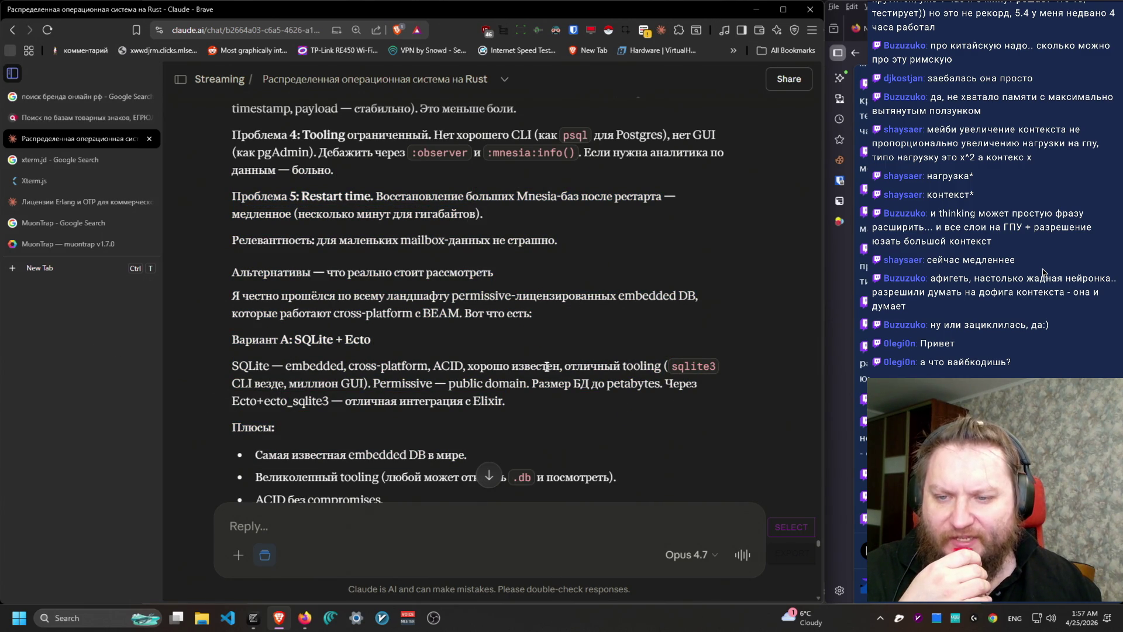
mouse_move(240, 241)
left_mouse_down()
mouse_move(593, 423)
mouse_move(588, 393)
mouse_move(339, 313)
mouse_move(230, 294)
left_mouse_up()
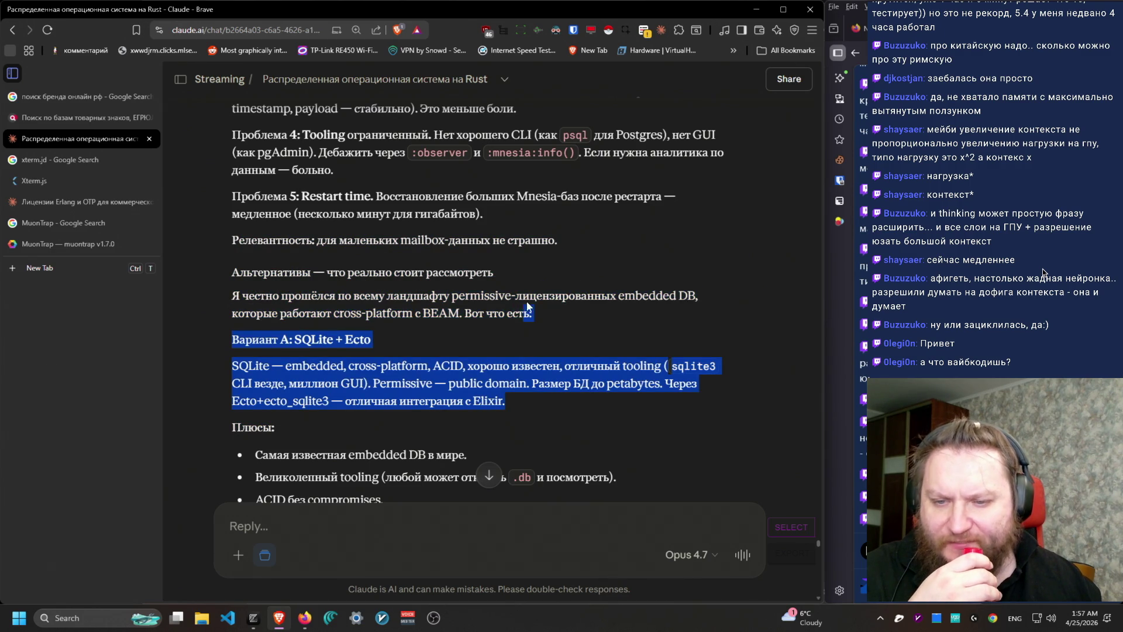
scroll(601, 283, "down", 3)
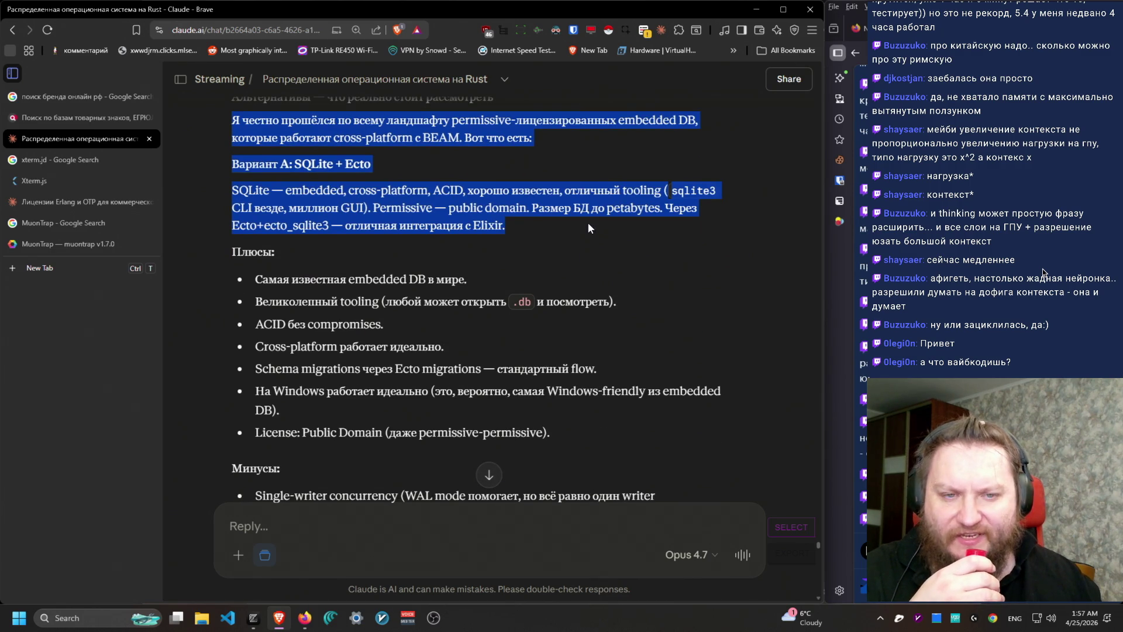
left_click(589, 213)
mouse_move(237, 138)
left_mouse_down()
mouse_move(595, 150)
mouse_move(270, 138)
mouse_move(232, 122)
left_mouse_up()
mouse_move(294, 164)
left_mouse_down()
mouse_move(427, 170)
mouse_move(751, 278)
mouse_move(560, 227)
mouse_move(381, 203)
mouse_move(436, 191)
mouse_move(418, 225)
mouse_move(374, 208)
mouse_move(477, 224)
mouse_move(561, 206)
mouse_move(537, 239)
mouse_move(214, 219)
mouse_move(647, 209)
mouse_move(482, 232)
mouse_move(217, 227)
mouse_move(345, 243)
mouse_move(643, 367)
mouse_move(671, 372)
mouse_move(239, 166)
mouse_move(468, 167)
mouse_move(690, 300)
mouse_move(686, 311)
mouse_move(475, 274)
mouse_move(241, 172)
mouse_move(300, 342)
mouse_move(274, 242)
mouse_move(251, 228)
mouse_move(267, 294)
mouse_move(257, 249)
mouse_move(258, 324)
mouse_move(420, 317)
left_mouse_up()
Step: Read SQLite's drawbacks: single-writer concurrency, not actor-friendly, and not in-memory fast
scroll(672, 372, "down", 2)
scroll(276, 282, "down", 2)
mouse_move(260, 267)
left_mouse_down()
mouse_move(734, 291)
mouse_move(726, 273)
mouse_move(257, 265)
left_mouse_up()
mouse_move(255, 262)
left_mouse_down()
mouse_move(770, 290)
mouse_move(242, 283)
mouse_move(233, 269)
left_mouse_up()
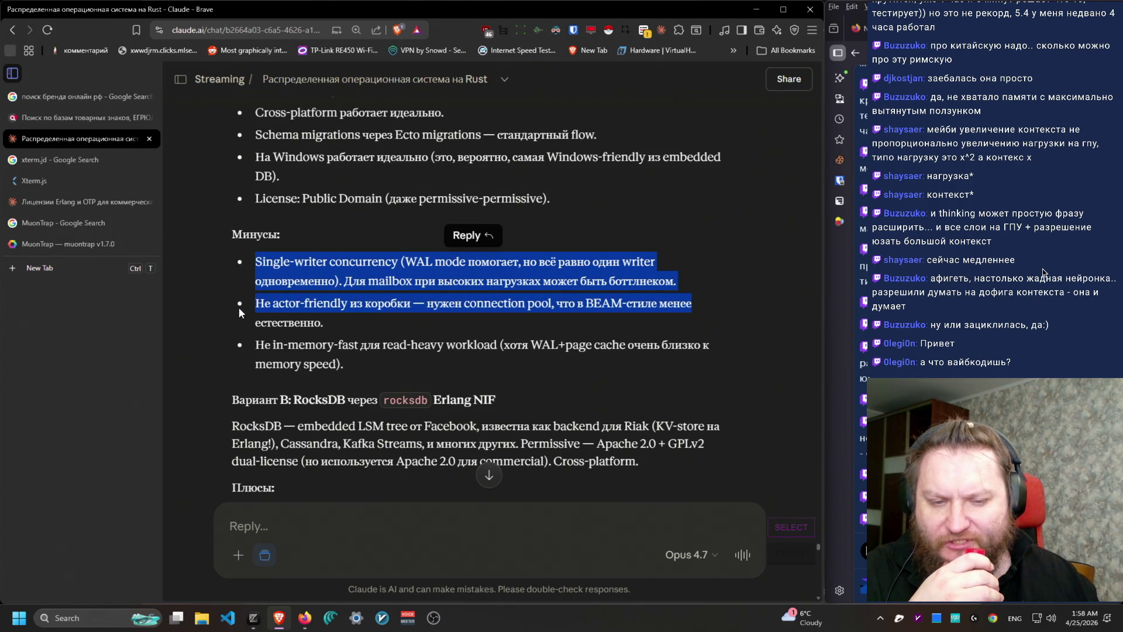
left_click_drag(244, 306, 380, 318)
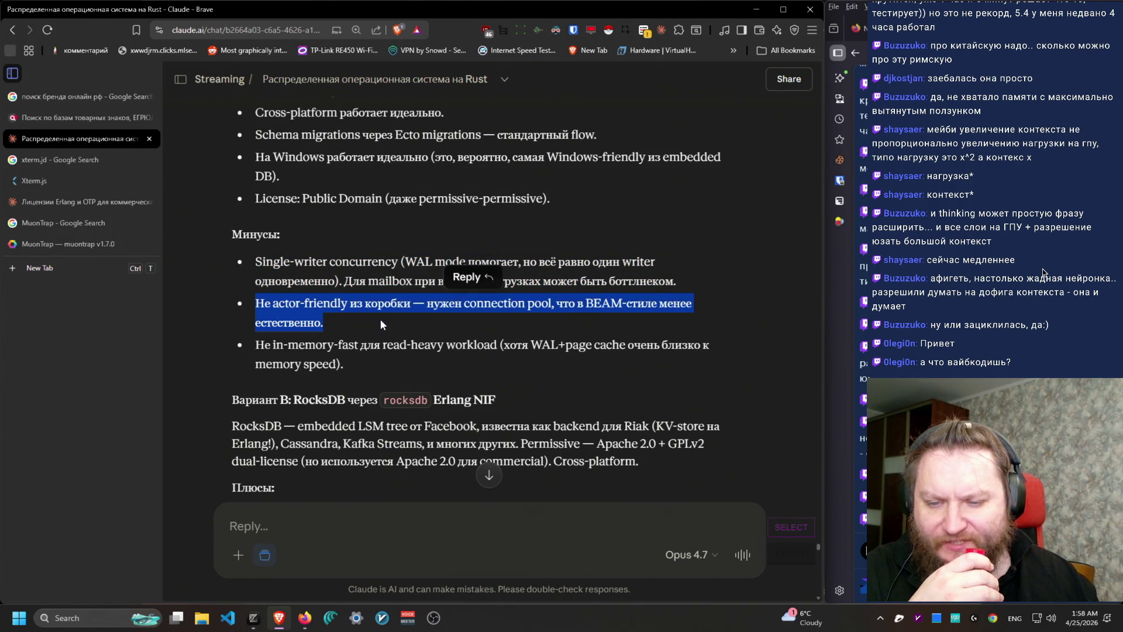
mouse_move(345, 365)
left_mouse_down()
mouse_move(246, 348)
mouse_move(369, 356)
left_mouse_up()
left_click(224, 353)
left_click(379, 370)
left_click_drag(437, 363, 378, 325)
scroll(378, 325, "down", 3)
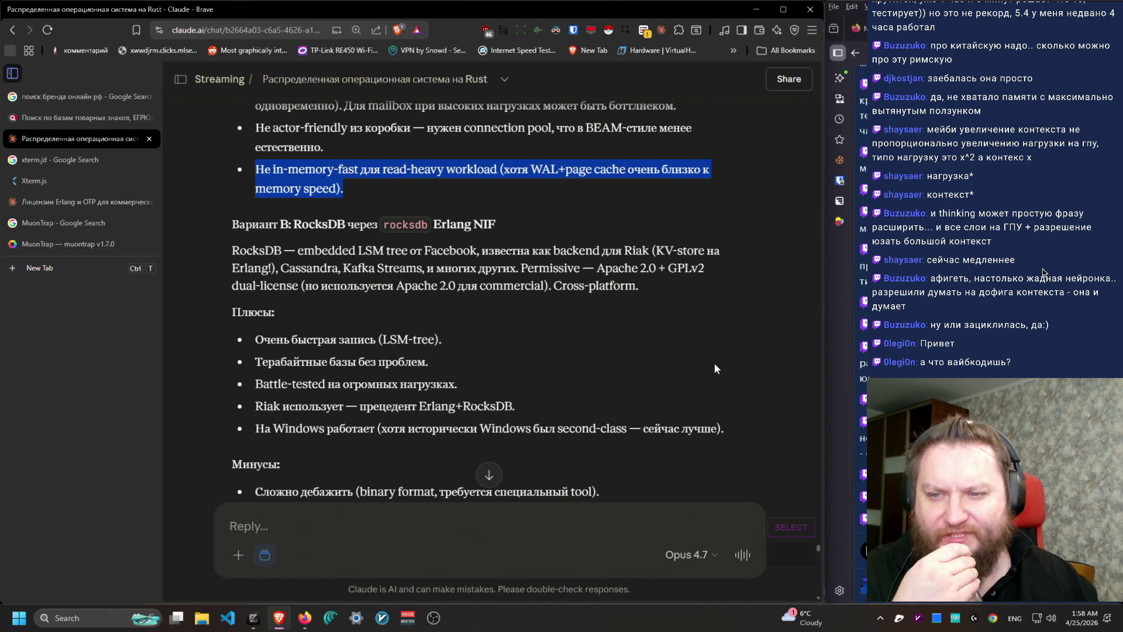
Step: Read the RocksDB description paragraph and its drawbacks, including binary size
scroll(714, 331, "up", 5)
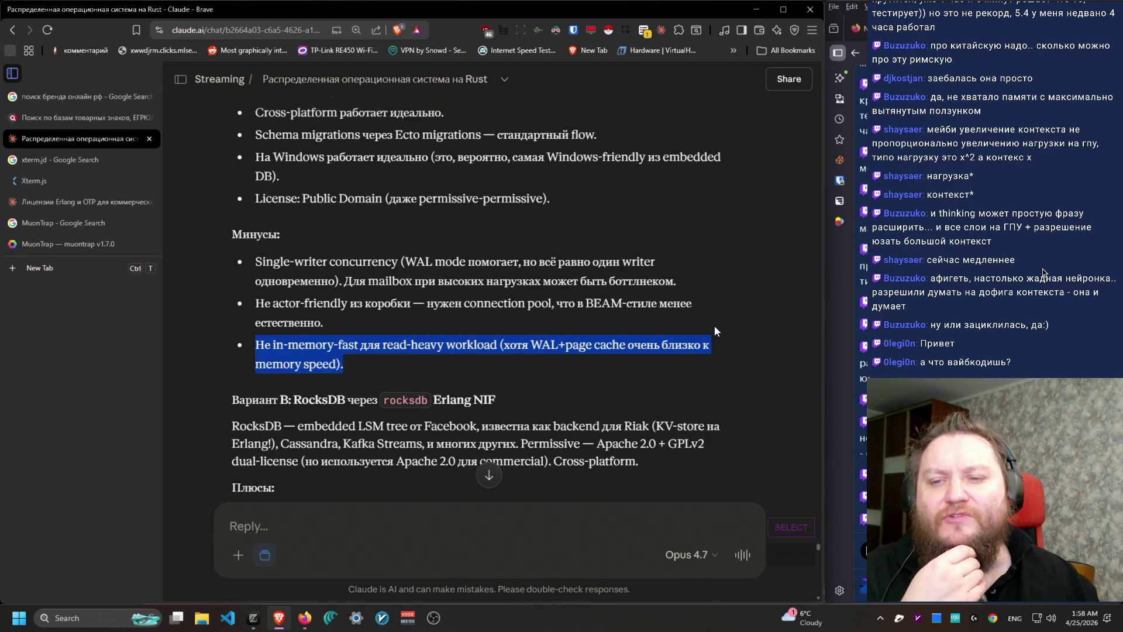
scroll(714, 325, "up", 1)
scroll(726, 298, "down", 1)
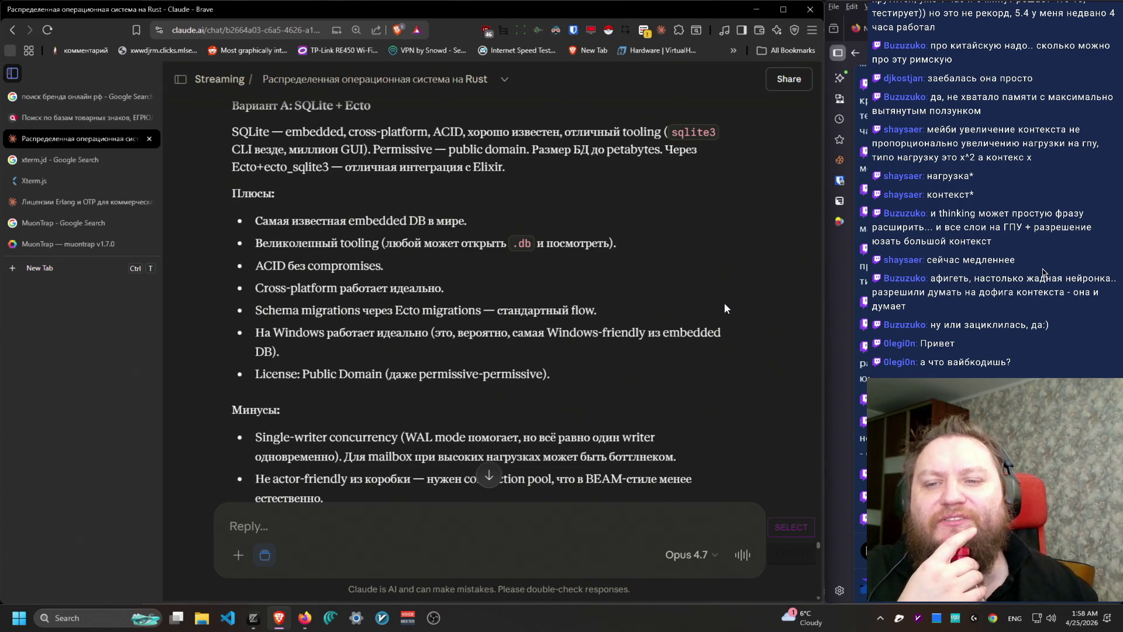
scroll(724, 303, "down", 1)
scroll(724, 304, "down", 6)
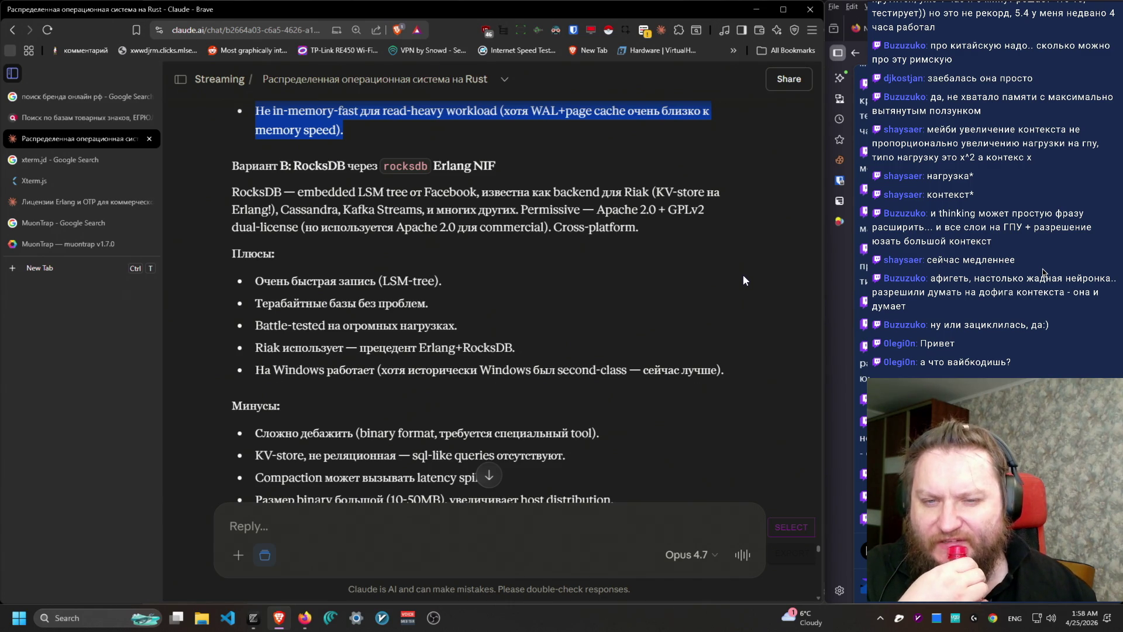
mouse_move(232, 188)
left_mouse_down()
mouse_move(645, 212)
mouse_move(707, 240)
mouse_move(642, 216)
mouse_move(635, 168)
mouse_move(701, 215)
left_mouse_up()
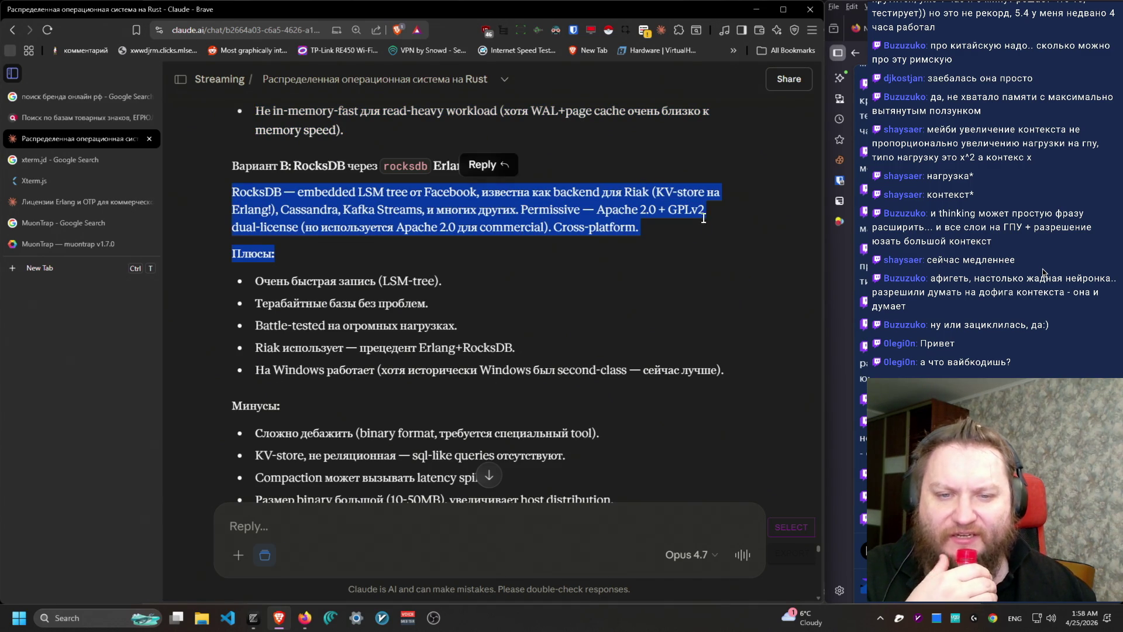
left_click(695, 245)
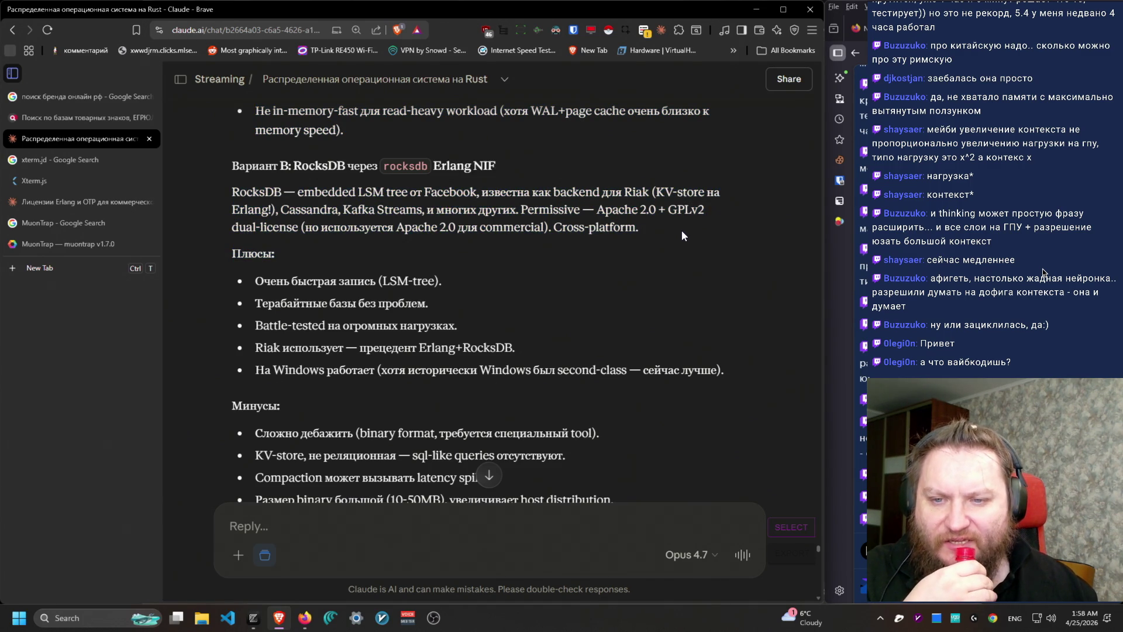
left_click_drag(679, 242, 677, 174)
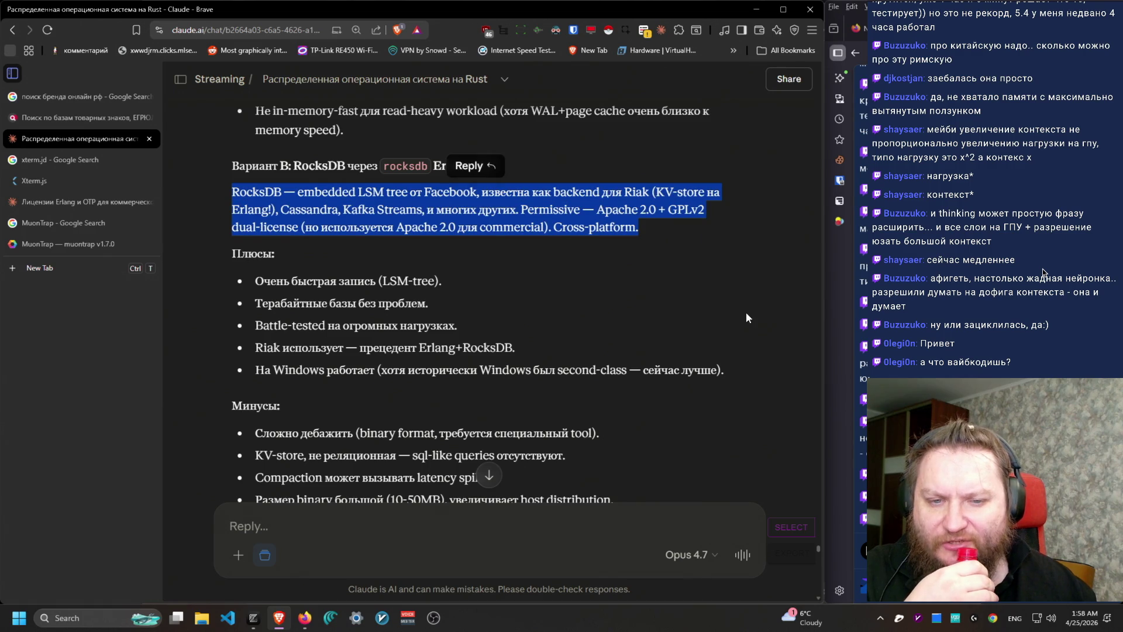
scroll(637, 307, "down", 3)
left_click_drag(253, 259, 650, 249)
mouse_move(644, 324)
left_mouse_down()
mouse_move(626, 286)
mouse_move(644, 254)
mouse_move(643, 324)
mouse_move(646, 276)
mouse_move(664, 296)
mouse_move(681, 289)
mouse_move(657, 300)
mouse_move(689, 338)
mouse_move(687, 307)
left_mouse_up()
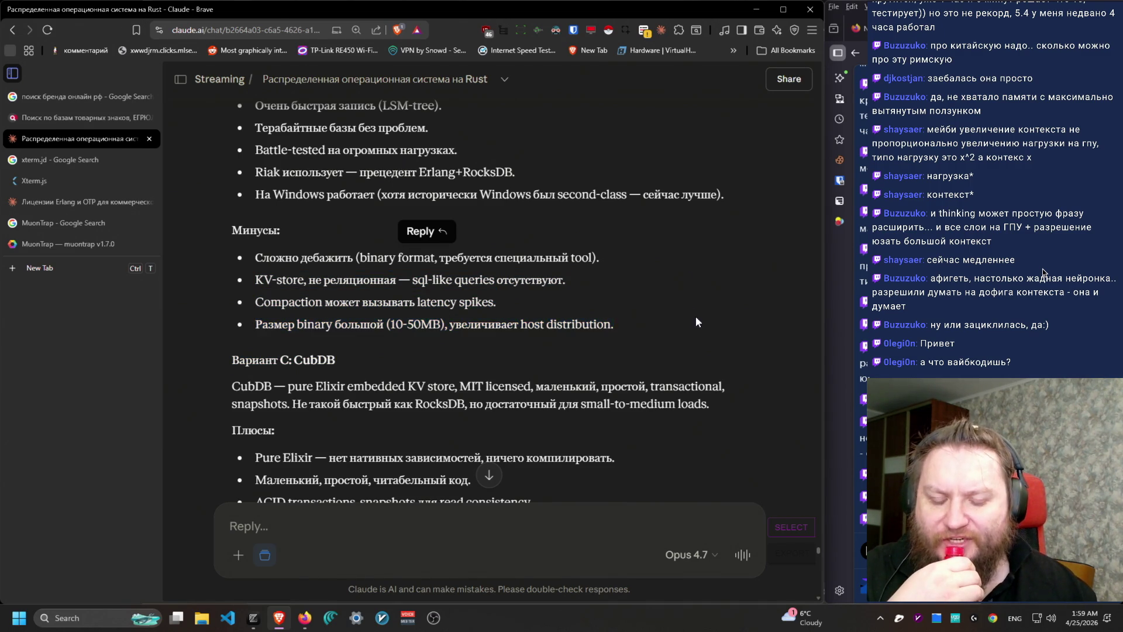
Step: Read the CubDB option, highlighting its speed caveat, description and three drawbacks
left_click(689, 312)
scroll(702, 321, "down", 3)
scroll(712, 331, "up", 6)
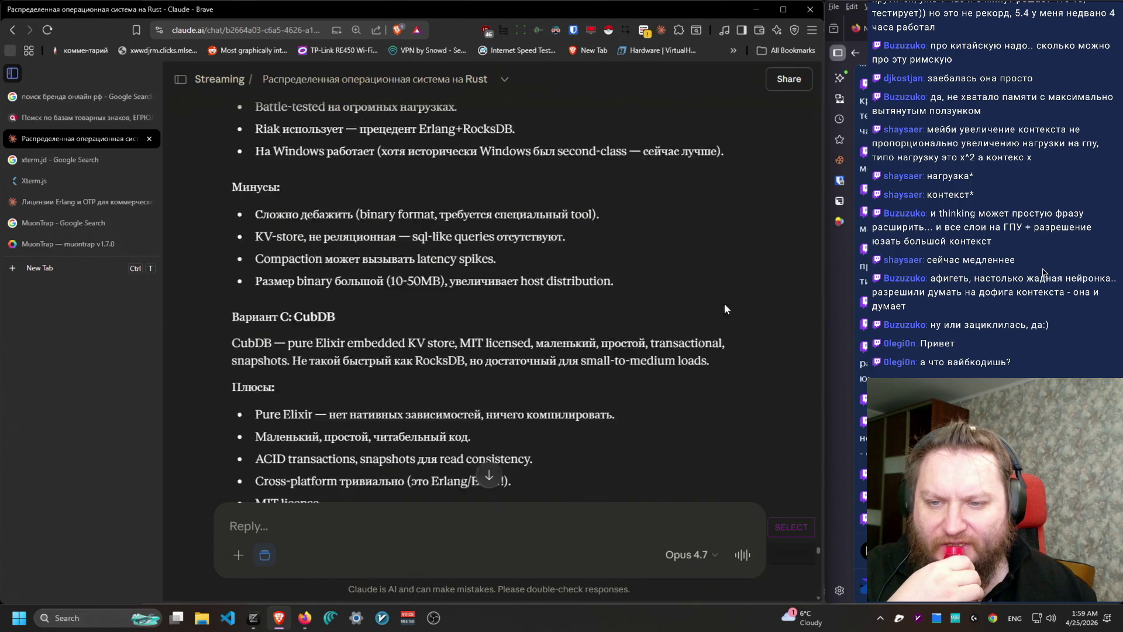
double_click(329, 165)
scroll(728, 384, "down", 4)
scroll(725, 384, "down", 2)
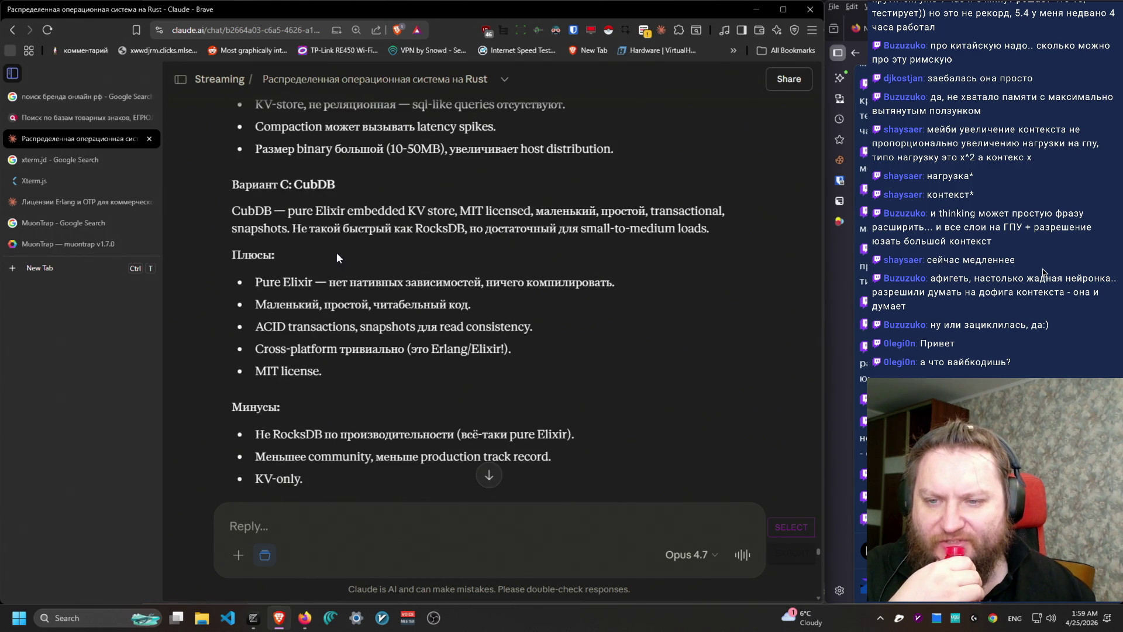
mouse_move(233, 221)
left_mouse_down()
mouse_move(761, 241)
mouse_move(232, 211)
mouse_move(250, 229)
mouse_move(229, 230)
mouse_move(289, 234)
left_mouse_up()
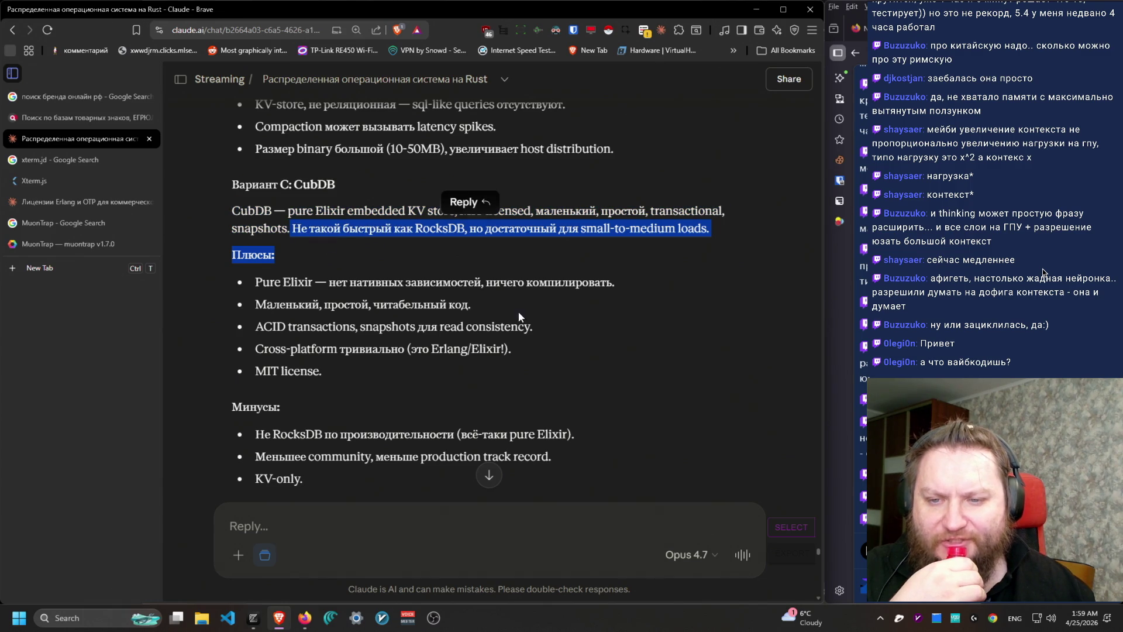
scroll(530, 323, "down", 1)
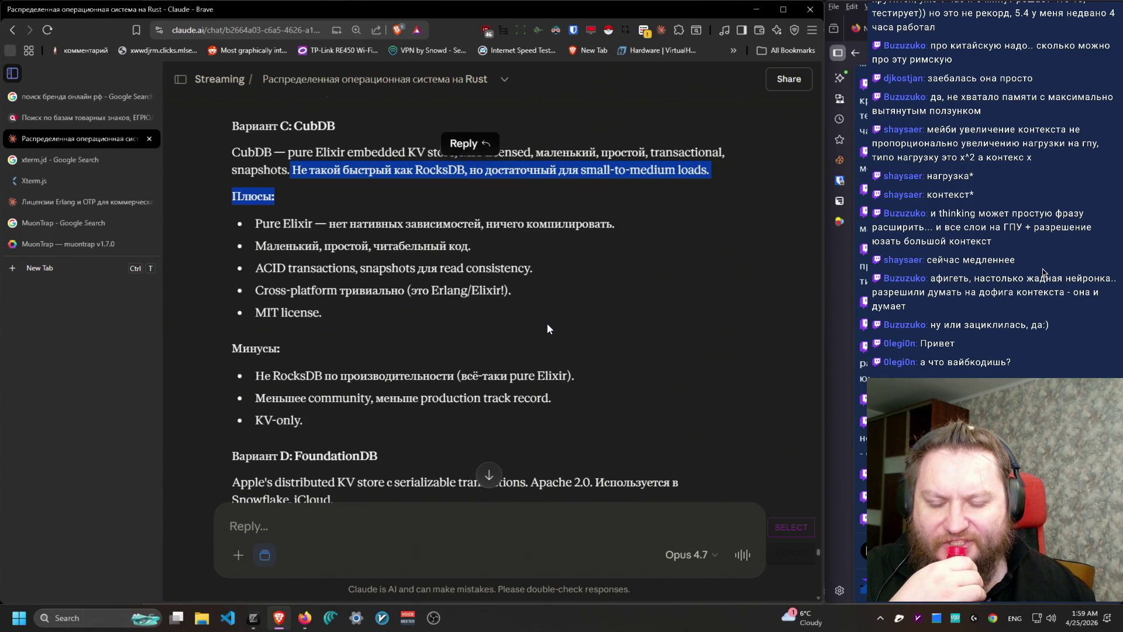
triple_click(430, 172)
left_click(620, 312)
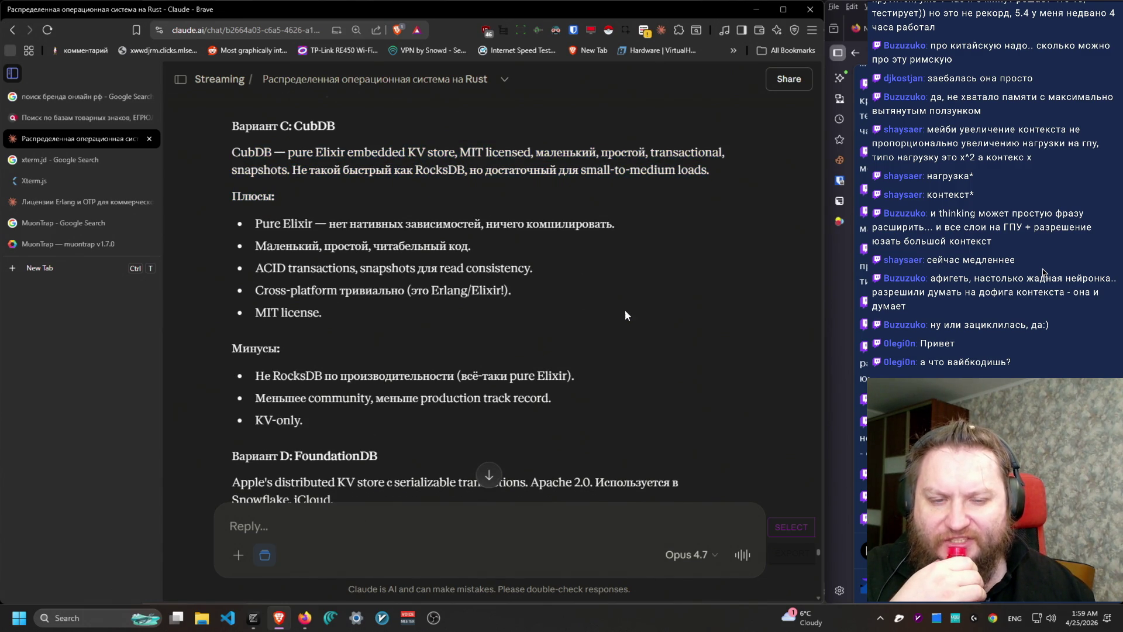
scroll(625, 310, "down", 3)
mouse_move(334, 256)
left_mouse_down()
mouse_move(256, 196)
mouse_move(265, 241)
mouse_move(244, 187)
left_mouse_up()
scroll(410, 292, "down", 3)
scroll(279, 218, "up", 7)
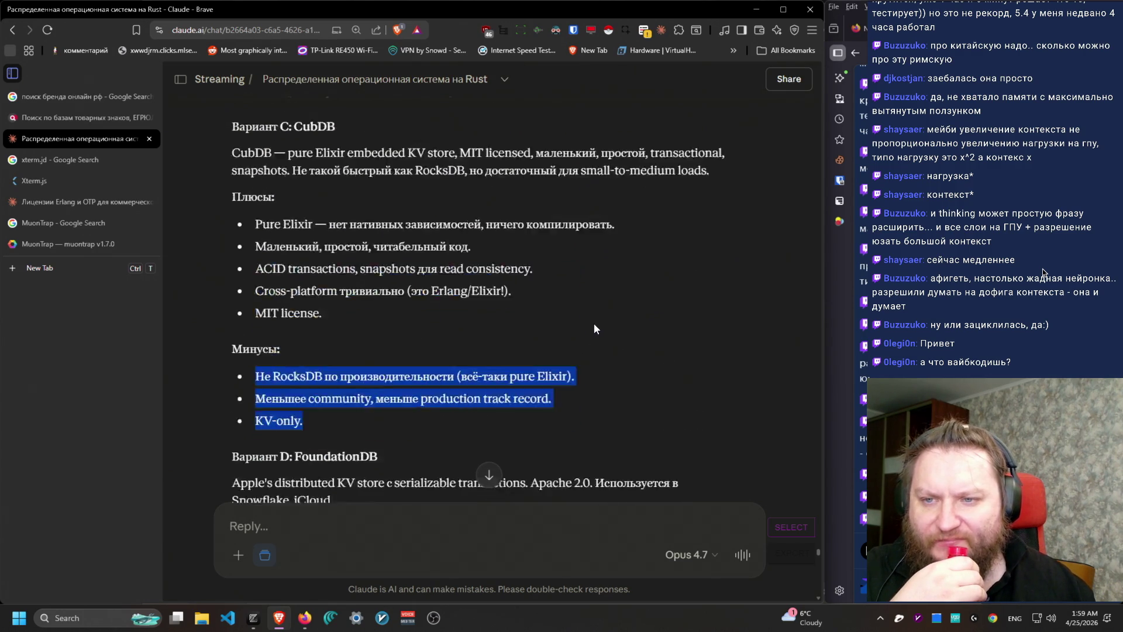
double_click(251, 211)
Step: Read FoundationDB's users and advantages, and why being non-embedded disqualifies it
scroll(677, 354, "down", 4)
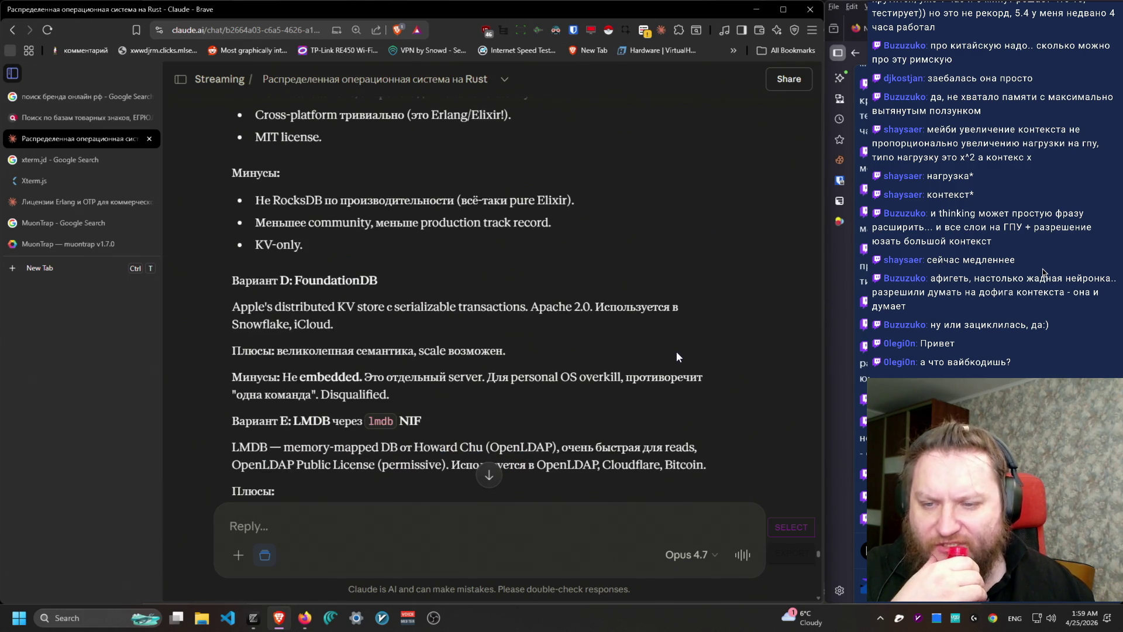
scroll(684, 339, "down", 2)
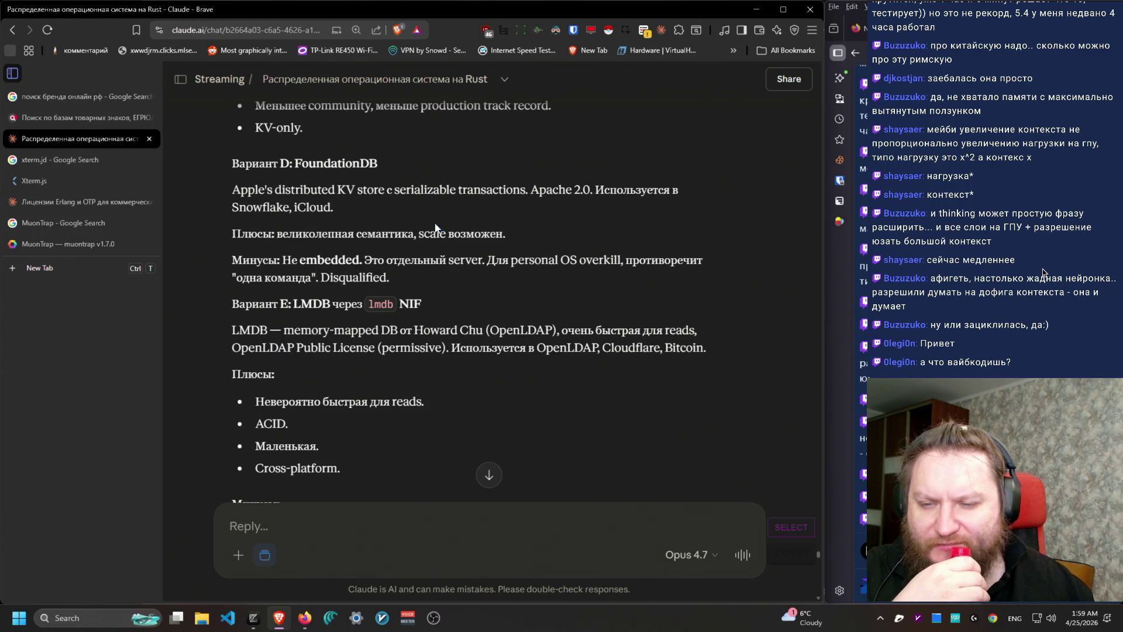
left_click_drag(446, 233, 205, 199)
left_click(360, 232)
mouse_move(334, 207)
left_mouse_down()
mouse_move(232, 207)
mouse_move(644, 261)
mouse_move(622, 286)
left_mouse_up()
left_click(622, 286)
scroll(710, 341, "down", 2)
mouse_move(390, 160)
left_mouse_down()
mouse_move(285, 160)
mouse_move(209, 136)
left_mouse_up()
left_click(601, 168)
mouse_move(601, 168)
left_mouse_down()
mouse_move(506, 151)
mouse_move(195, 143)
left_mouse_up()
Step: Read the LMDB option's description and its four advantages
mouse_move(228, 186)
left_mouse_down()
mouse_move(520, 241)
mouse_move(749, 232)
mouse_move(743, 242)
left_mouse_up()
left_click(743, 242)
scroll(683, 310, "down", 2)
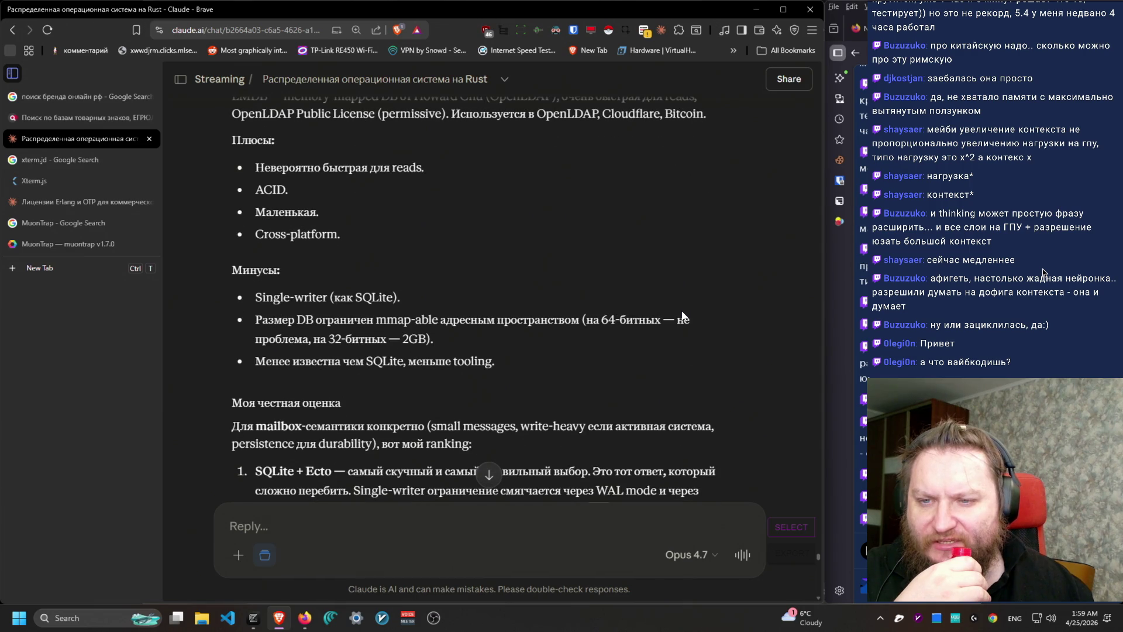
left_click_drag(436, 164, 251, 168)
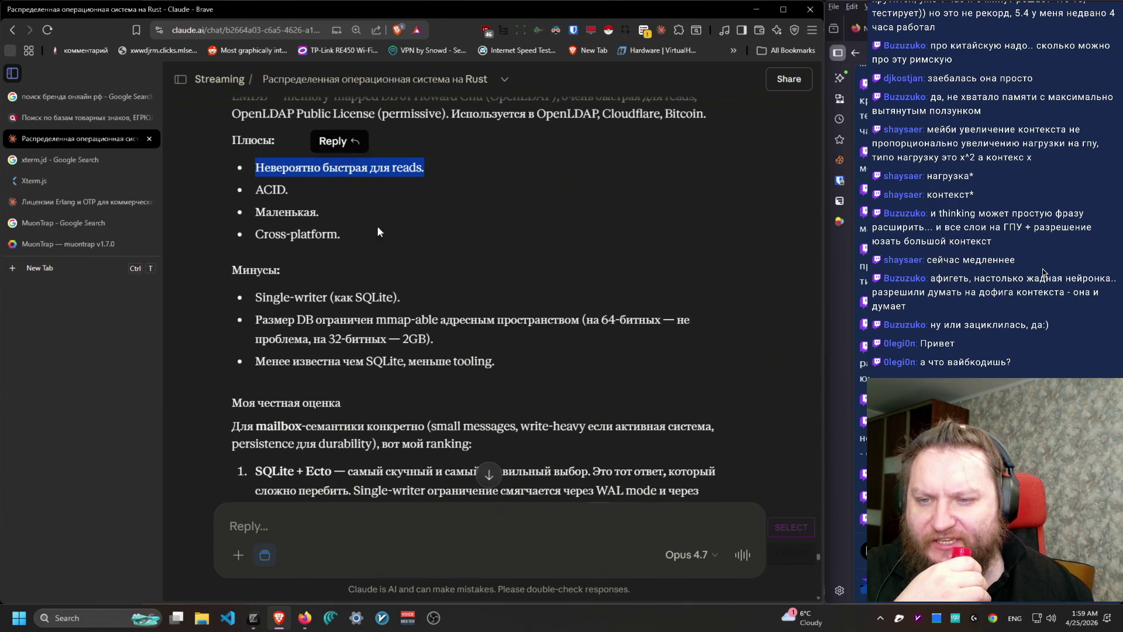
left_click_drag(350, 237, 221, 170)
scroll(496, 309, "down", 1)
mouse_move(542, 332)
left_mouse_down()
mouse_move(208, 244)
mouse_move(242, 261)
mouse_move(243, 236)
mouse_move(262, 263)
left_mouse_up()
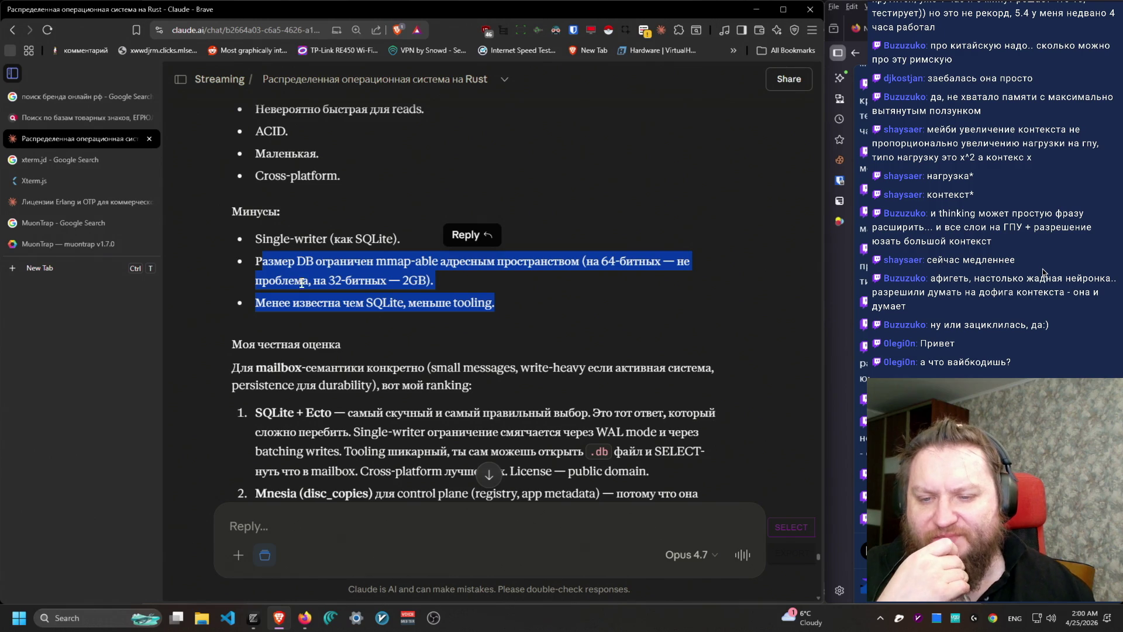
scroll(613, 311, "down", 3)
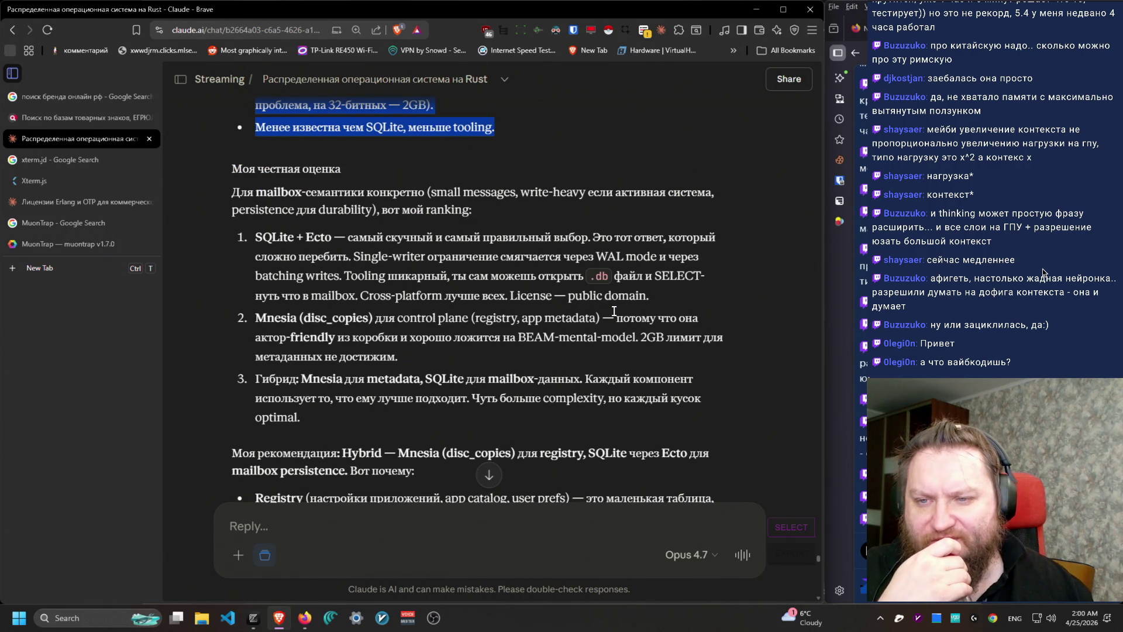
Step: Read the mailbox-semantics intro, the write-heavy note and the top-ranked SQLite + Ecto entry
left_click_drag(220, 188, 653, 208)
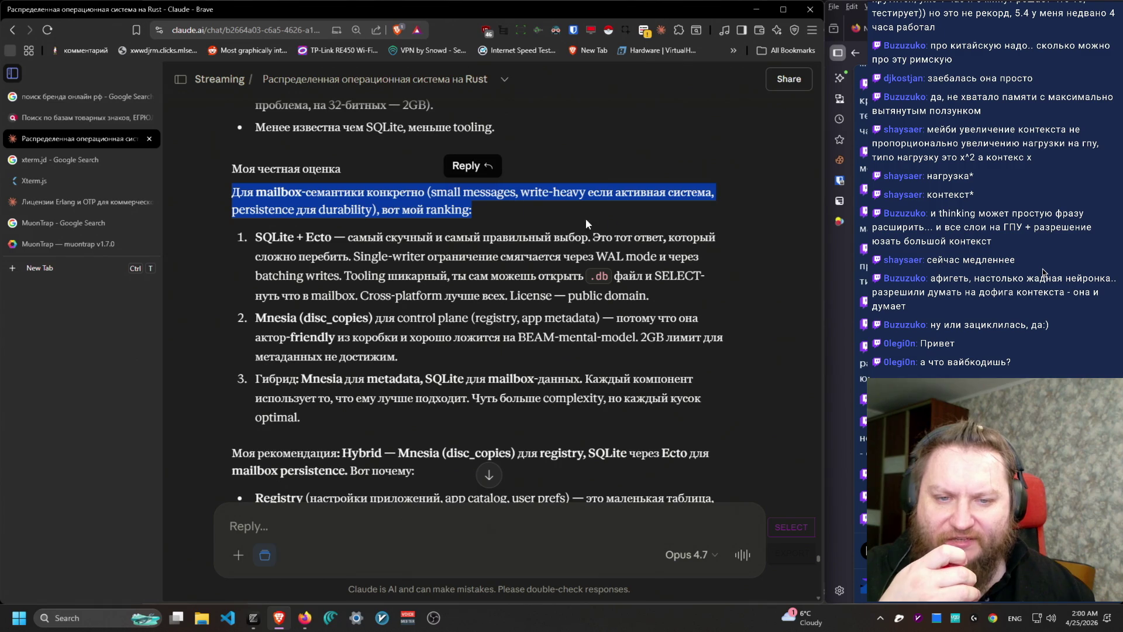
left_click(528, 197)
left_click_drag(524, 187, 756, 187)
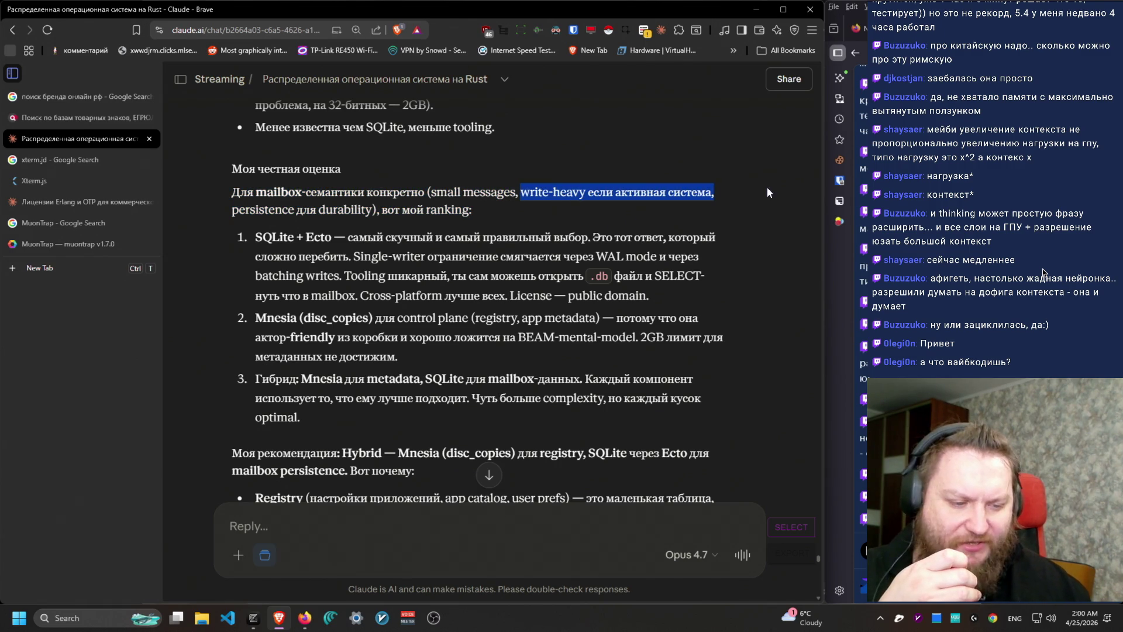
left_click(756, 187)
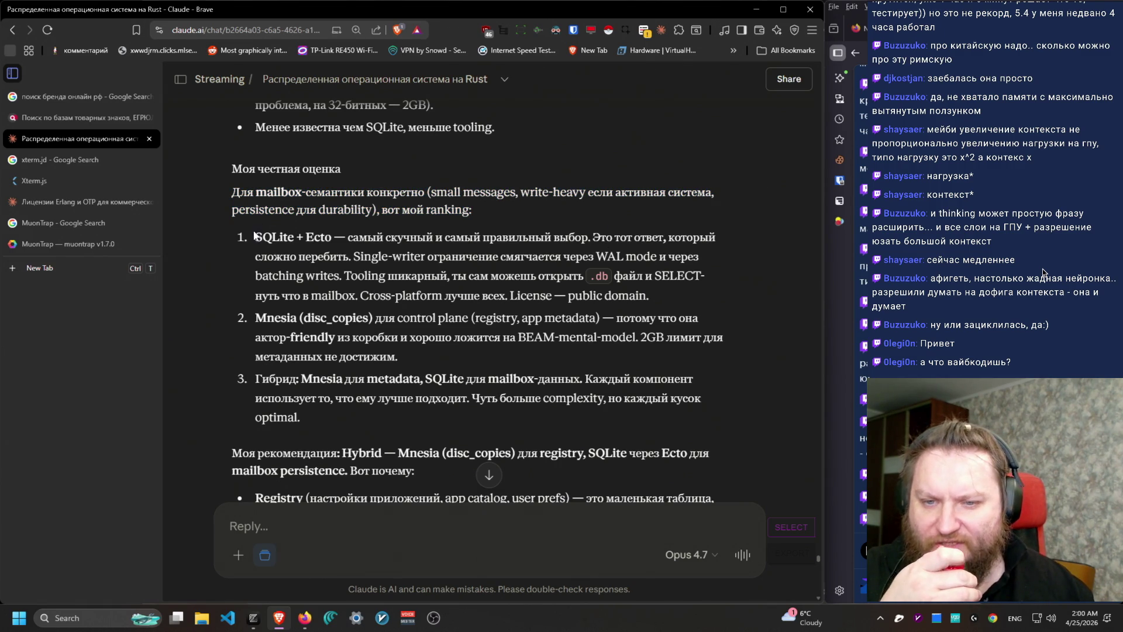
left_click_drag(256, 236, 732, 318)
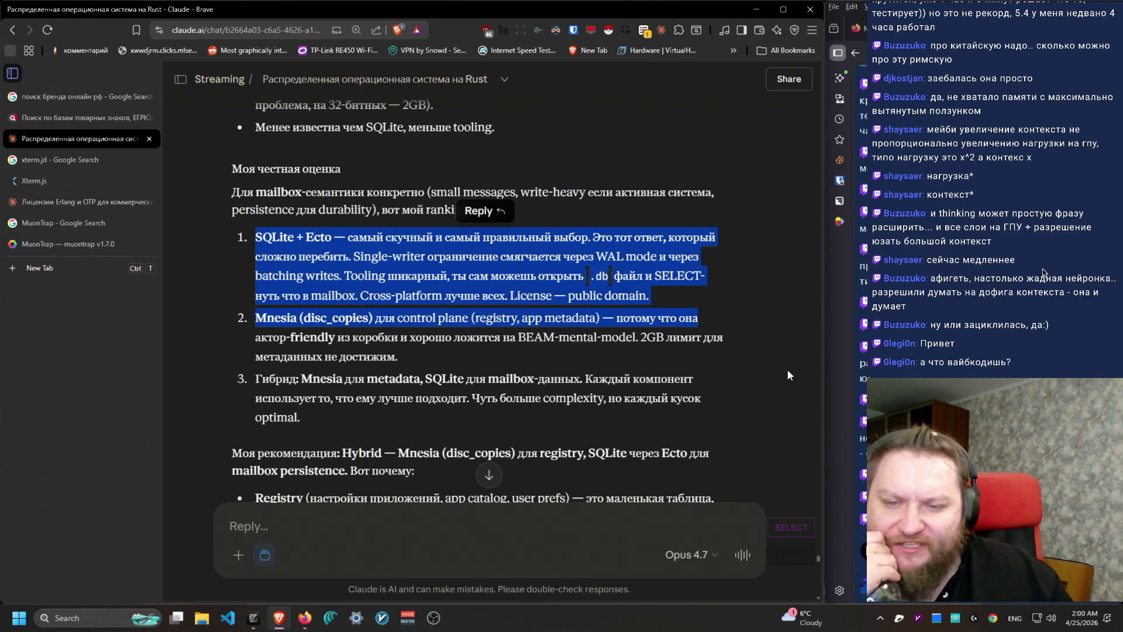
left_click(670, 297)
mouse_move(668, 300)
left_mouse_down()
mouse_move(663, 221)
mouse_move(497, 275)
mouse_move(330, 254)
mouse_move(637, 272)
mouse_move(654, 256)
mouse_move(661, 275)
mouse_move(316, 295)
mouse_move(292, 275)
mouse_move(495, 276)
mouse_move(254, 258)
mouse_move(251, 237)
mouse_move(353, 257)
mouse_move(242, 240)
mouse_move(445, 296)
mouse_move(637, 237)
mouse_move(698, 335)
mouse_move(675, 409)
mouse_move(679, 359)
mouse_move(711, 300)
mouse_move(690, 337)
mouse_move(238, 311)
mouse_move(258, 318)
left_mouse_up()
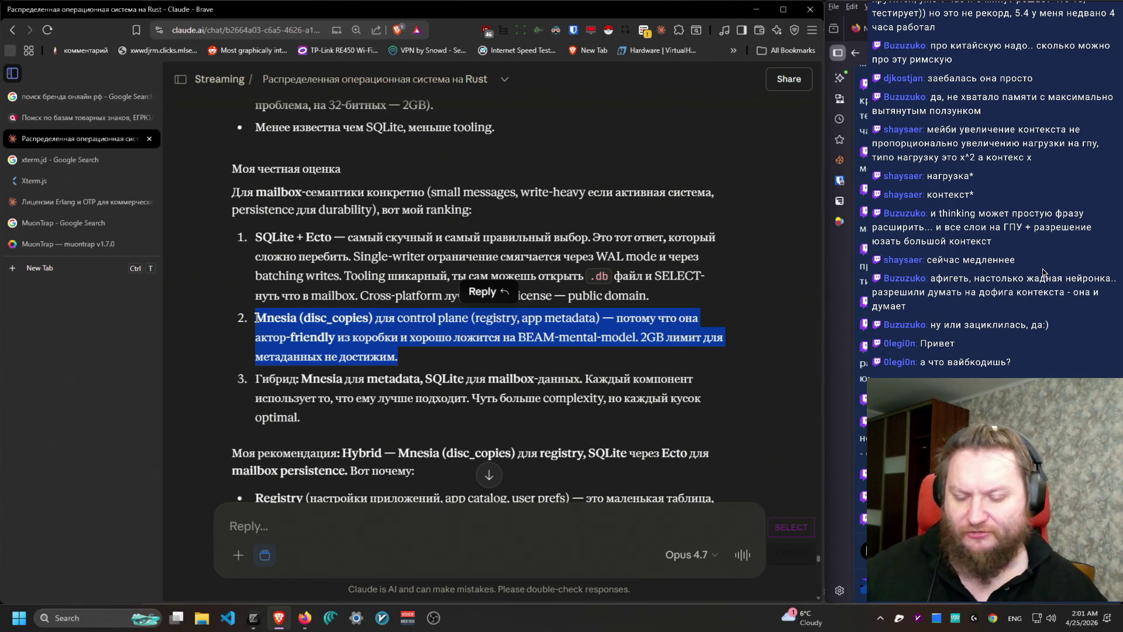
Step: Read the hybrid recommendation paragraph and its Registry bullet
scroll(291, 329, "down", 3)
mouse_move(227, 289)
left_mouse_down()
mouse_move(414, 295)
mouse_move(555, 276)
mouse_move(303, 272)
mouse_move(635, 276)
mouse_move(189, 273)
mouse_move(507, 300)
left_mouse_up()
left_click(590, 303)
left_click(229, 278)
left_click(449, 323)
mouse_move(257, 324)
left_mouse_down()
mouse_move(606, 374)
mouse_move(427, 342)
mouse_move(574, 322)
mouse_move(310, 327)
mouse_move(225, 345)
mouse_move(234, 321)
mouse_move(461, 361)
mouse_move(435, 341)
mouse_move(258, 324)
mouse_move(626, 341)
mouse_move(246, 142)
mouse_move(570, 448)
mouse_move(738, 438)
mouse_move(690, 458)
mouse_move(343, 385)
mouse_move(226, 379)
mouse_move(672, 384)
mouse_move(262, 386)
mouse_move(294, 403)
mouse_move(454, 422)
mouse_move(416, 405)
mouse_move(454, 403)
mouse_move(212, 385)
mouse_move(291, 412)
mouse_move(240, 346)
mouse_move(245, 407)
mouse_move(230, 387)
left_mouse_up()
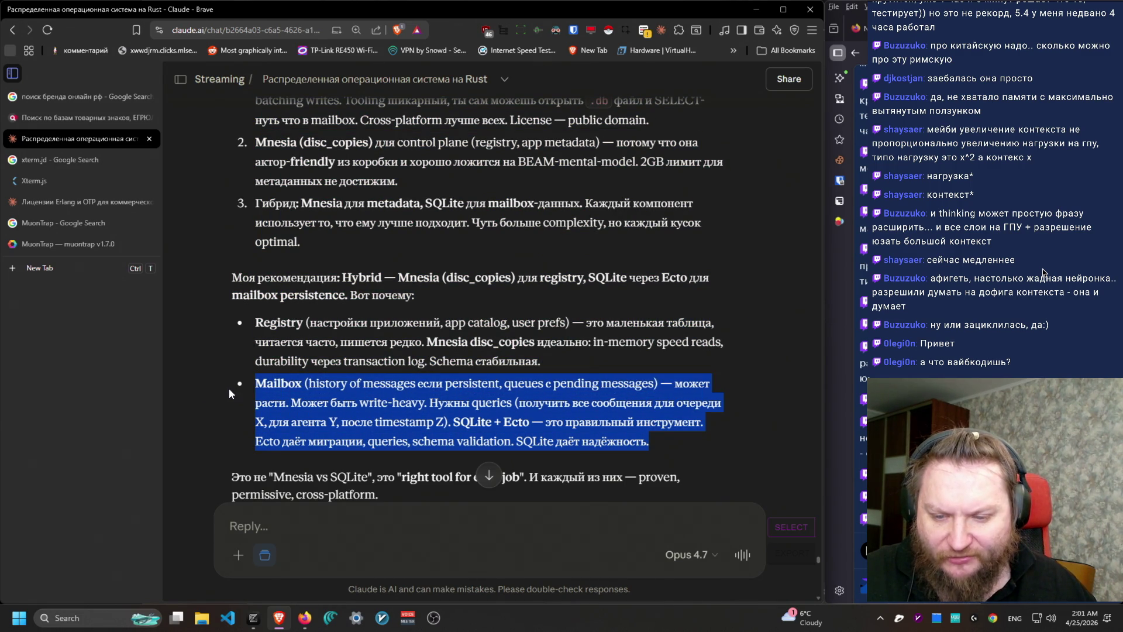
Step: Read the right-tool-for-each-job, alternative-path and KISS principle paragraphs
scroll(182, 353, "down", 2)
triple_click(182, 354)
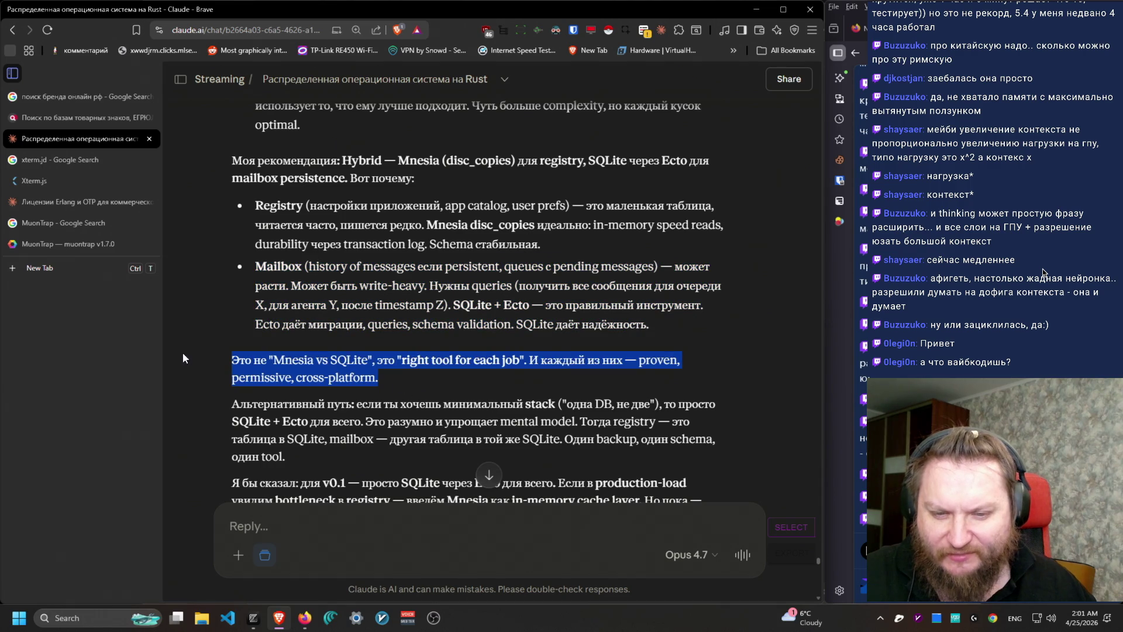
mouse_move(285, 456)
left_mouse_down()
mouse_move(586, 439)
mouse_move(194, 404)
left_mouse_up()
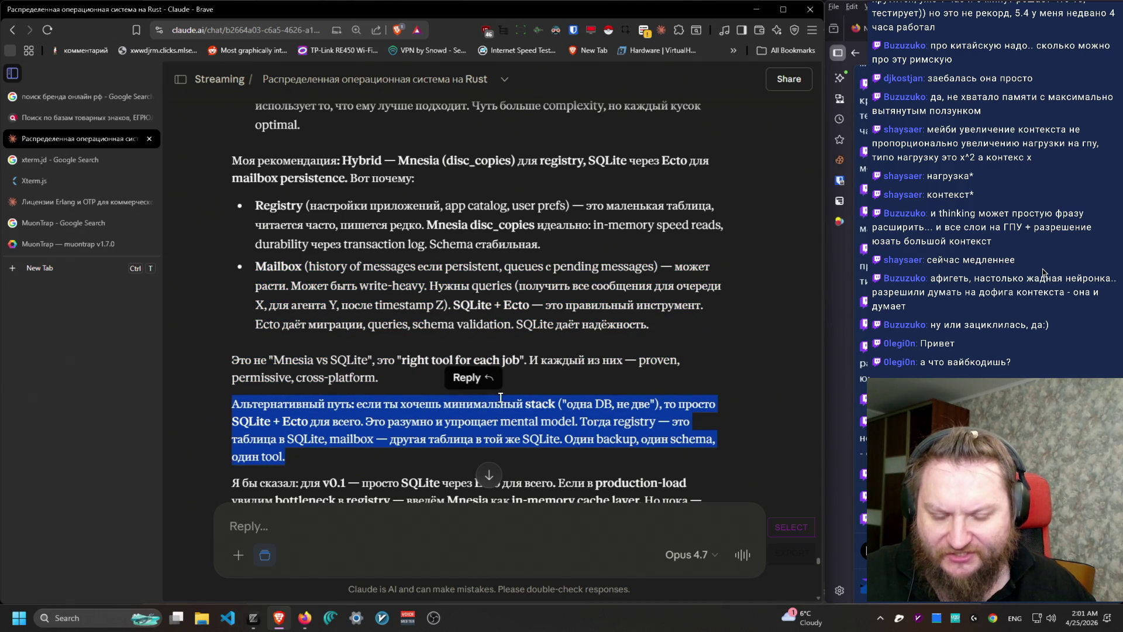
left_click(401, 398)
triple_click(226, 358)
mouse_move(225, 356)
left_mouse_down()
mouse_move(212, 357)
mouse_move(416, 377)
left_mouse_up()
left_click(433, 384)
triple_click(433, 384)
scroll(670, 447, "down", 3)
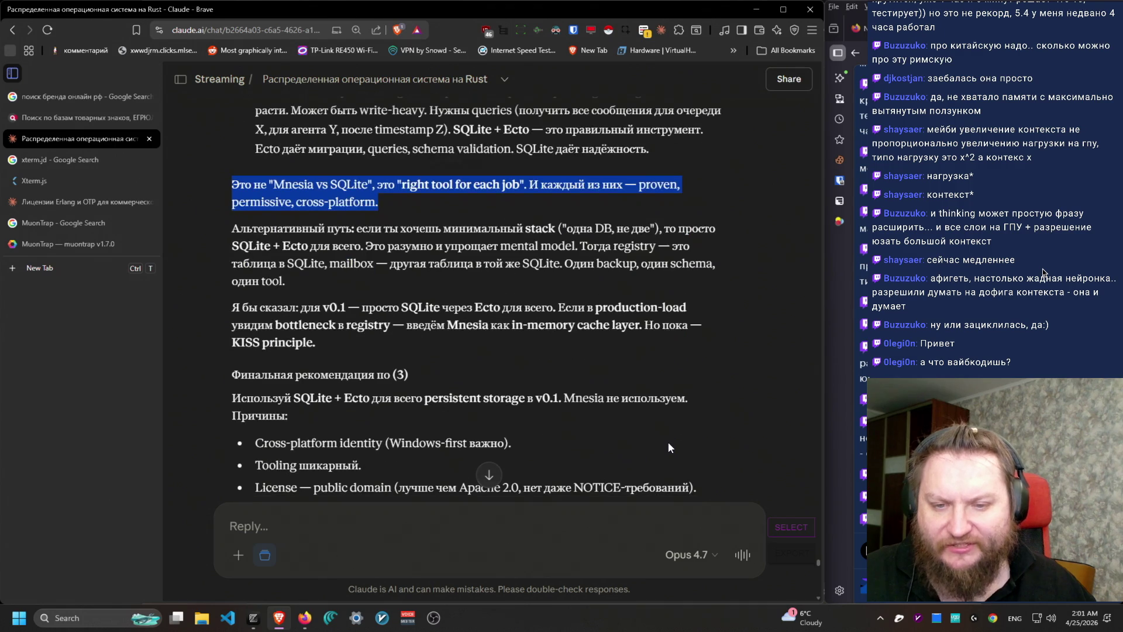
mouse_move(319, 343)
left_mouse_down()
mouse_move(233, 182)
mouse_move(223, 229)
mouse_move(249, 287)
mouse_move(234, 228)
mouse_move(649, 228)
mouse_move(208, 254)
mouse_move(224, 251)
left_mouse_up()
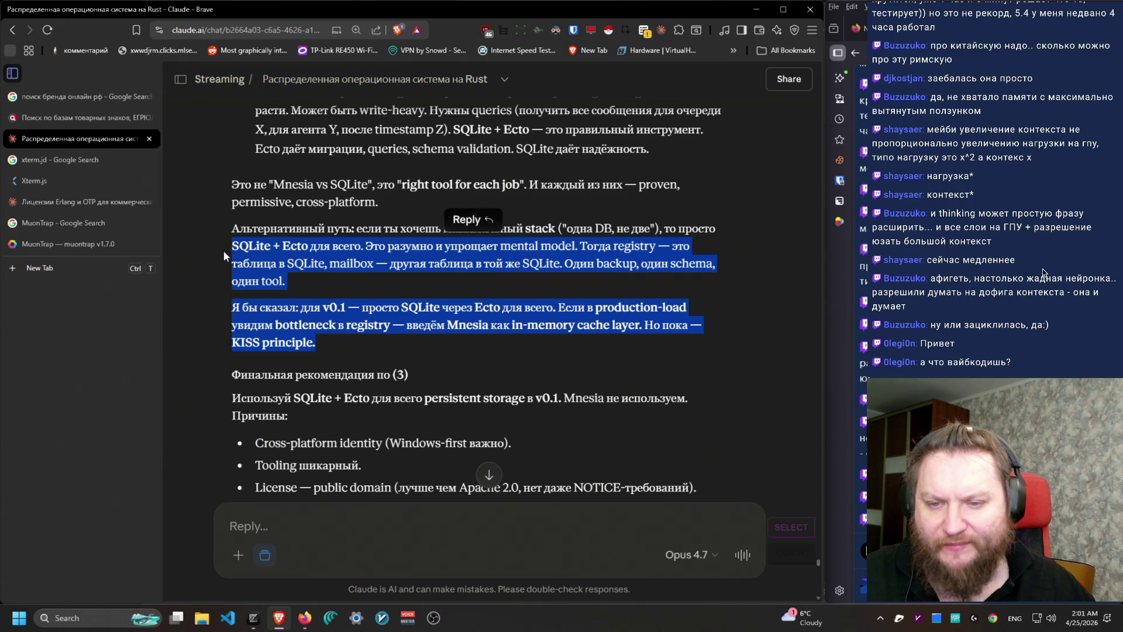
left_click(223, 251)
Step: Quote «просто SQLite + Ecto для всего» into a new reply
mouse_move(677, 229)
left_mouse_down()
mouse_move(282, 307)
mouse_move(307, 263)
mouse_move(362, 249)
left_mouse_up()
key("ctrl+c")
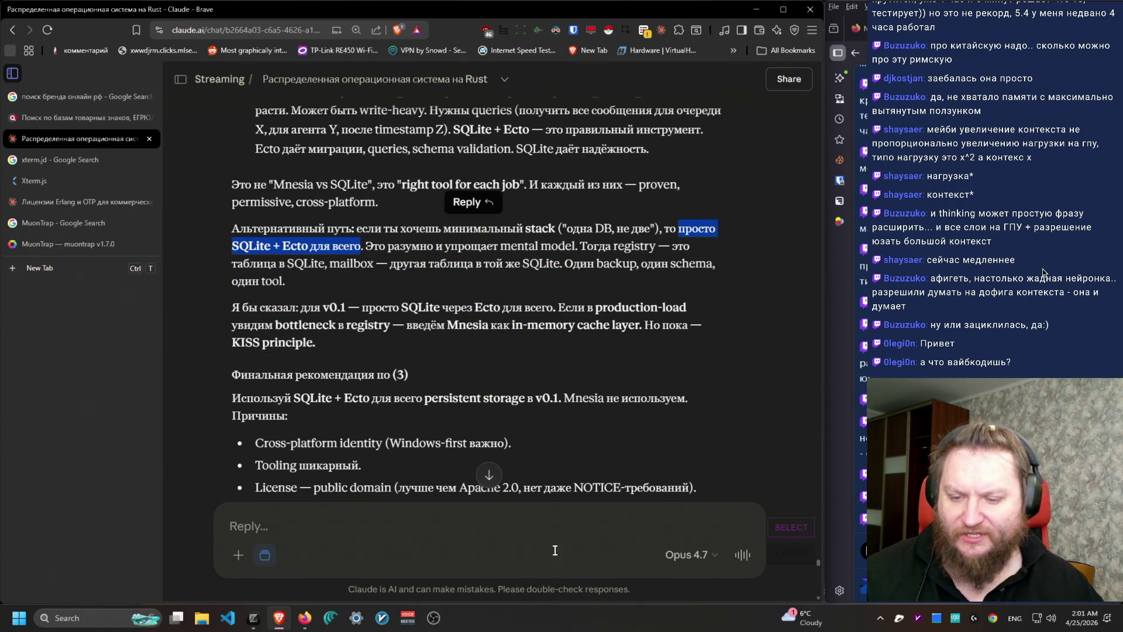
left_click(427, 517)
key("ctrl+v")
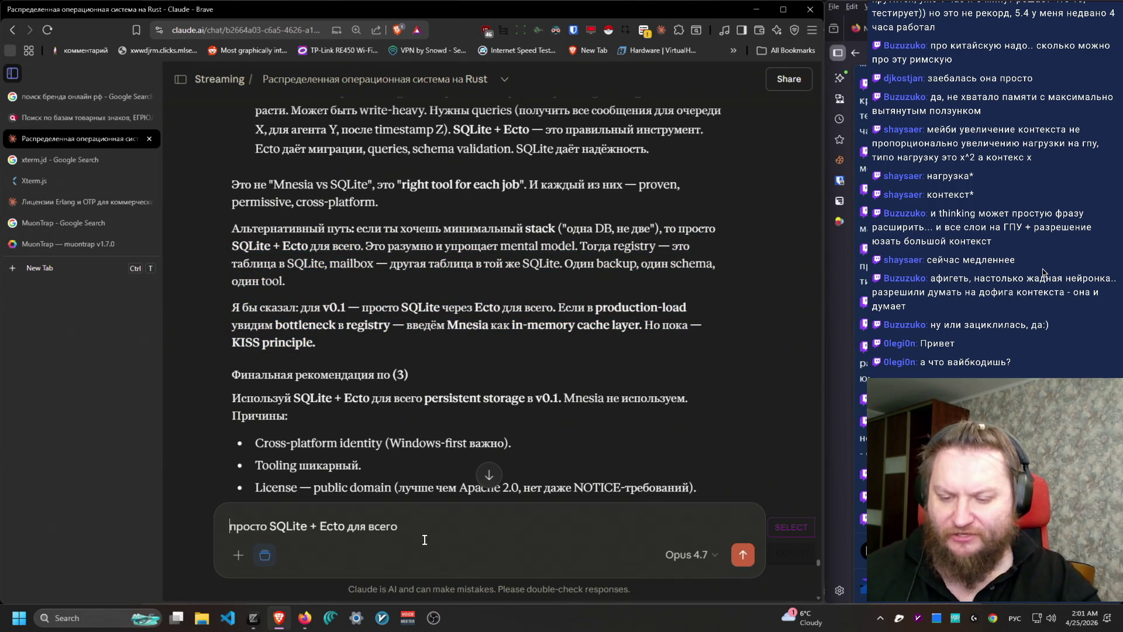
Step: Remove the quote marker and append ', если не подойдет - в будущем мы сменим базу данных'
type("Ю")
key("BackSpace")
key("BackSpace")
key("alt+shift")
type(">")
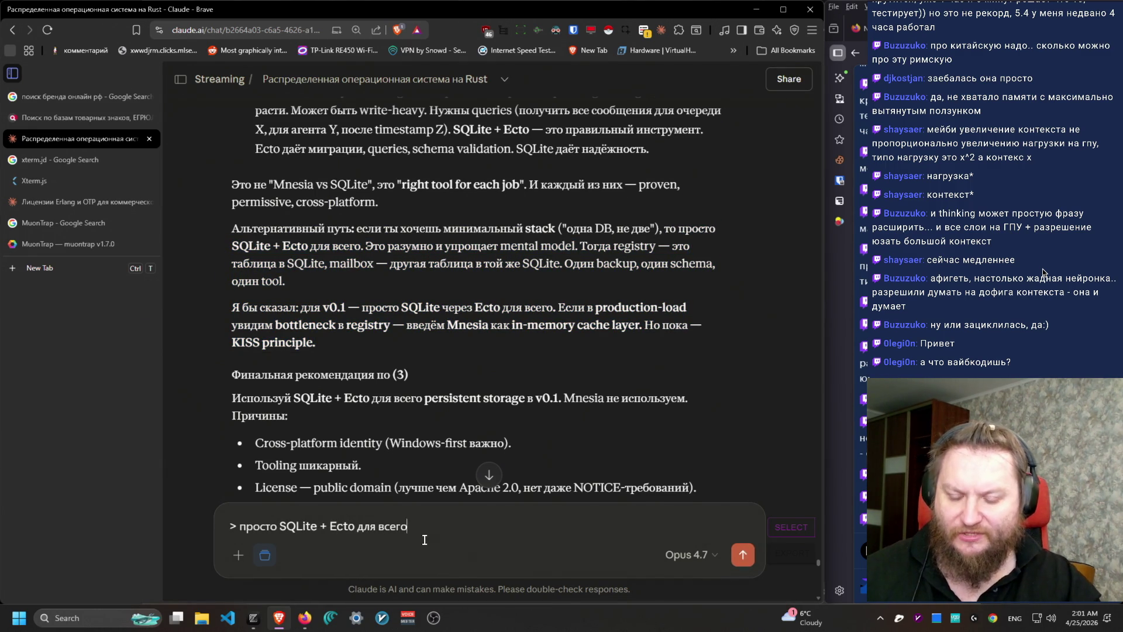
key("shift+Return")
key("alt+shift")
type("если не")
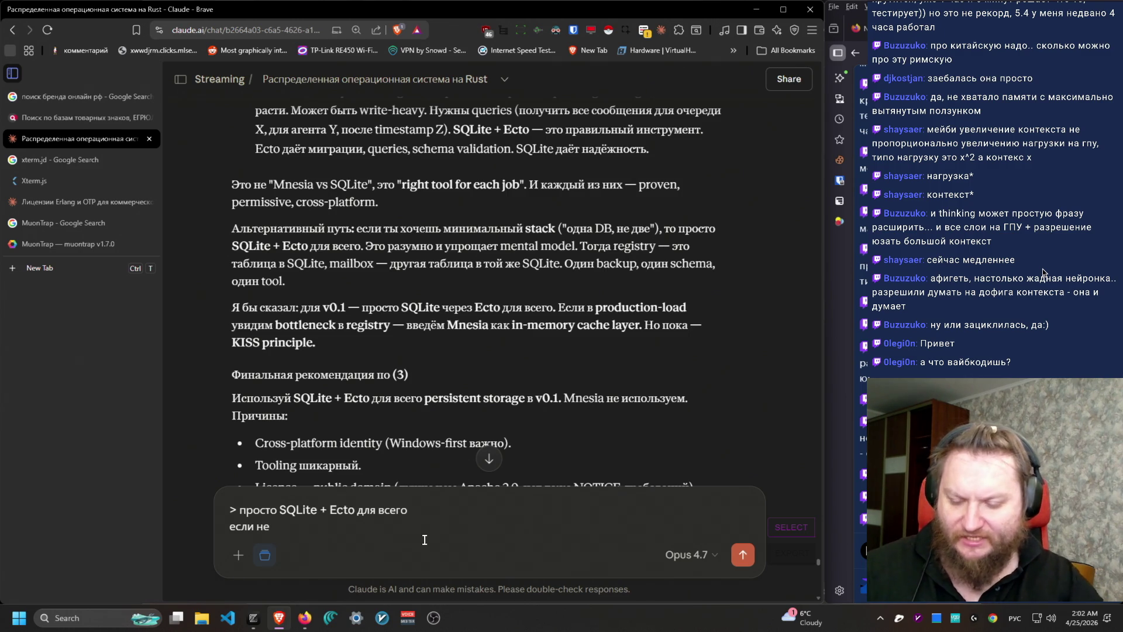
key("BackSpace")
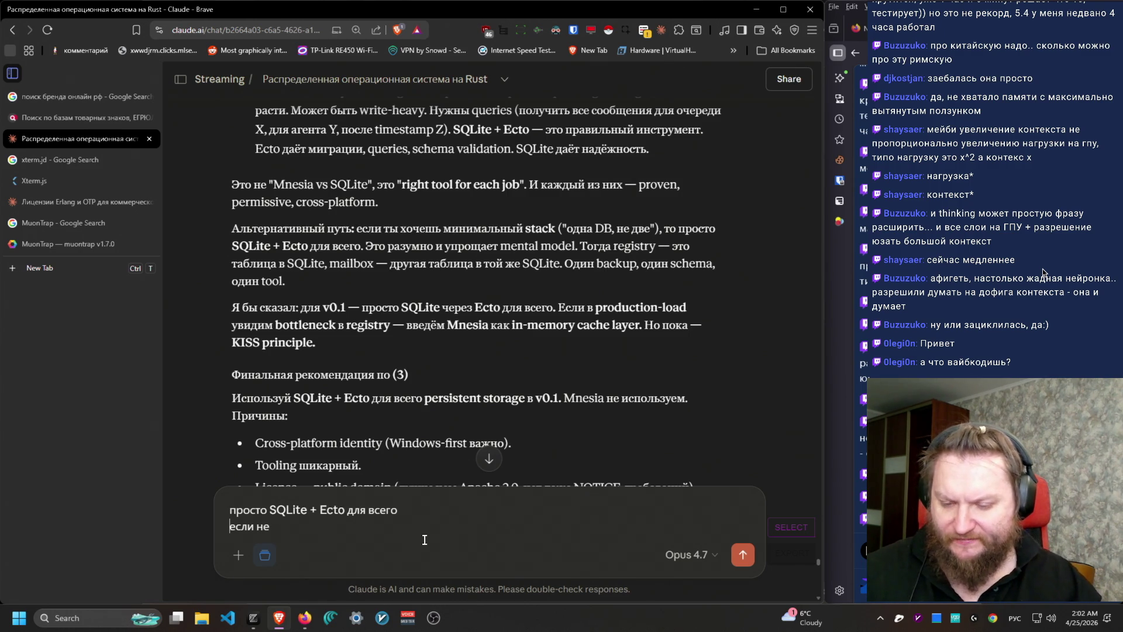
key("BackSpace")
type(", если не подойдет - в буду")
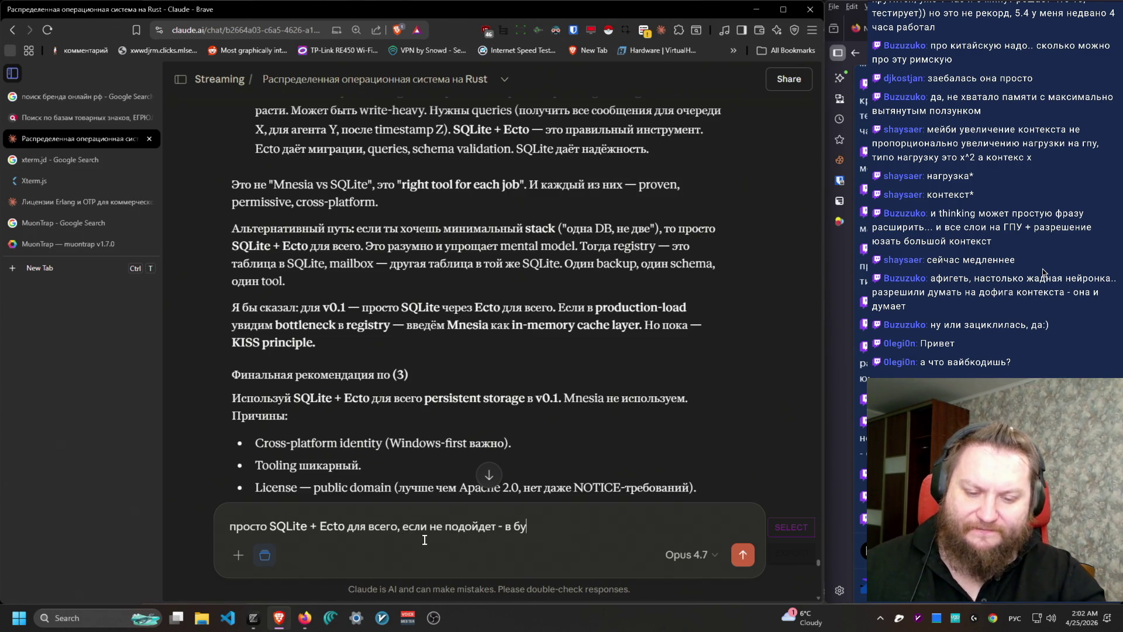
type("щем мы сменим базу данных")
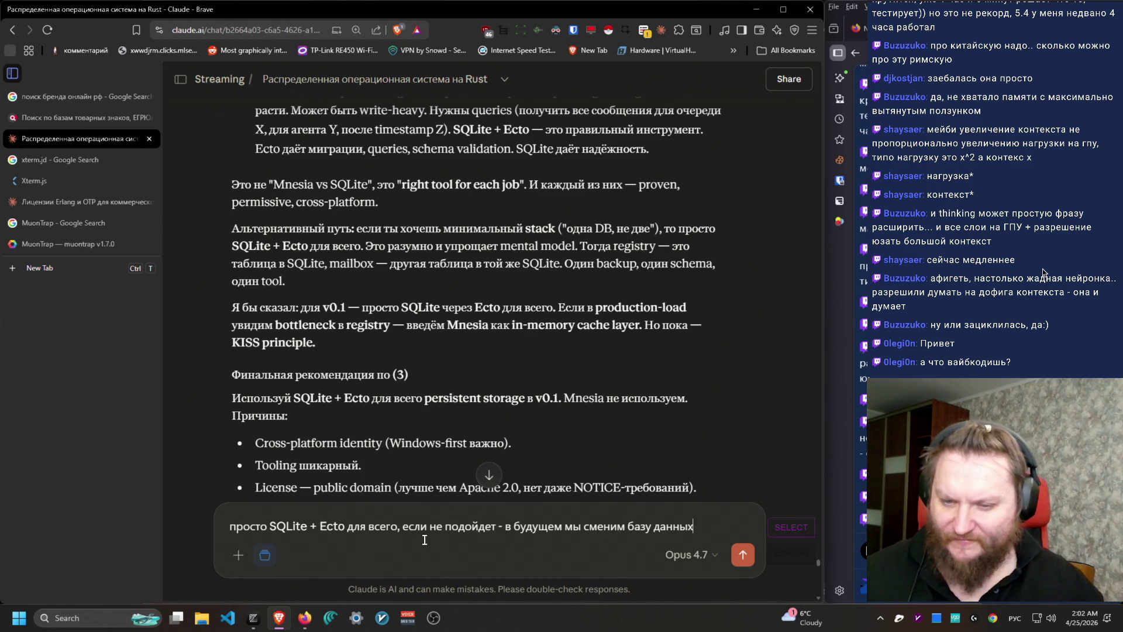
scroll(453, 426, "down", 5)
Step: Review the Что мы теряем bullets and the Используй SQLite + Ecto recommendation sentence
scroll(454, 397, "up", 5)
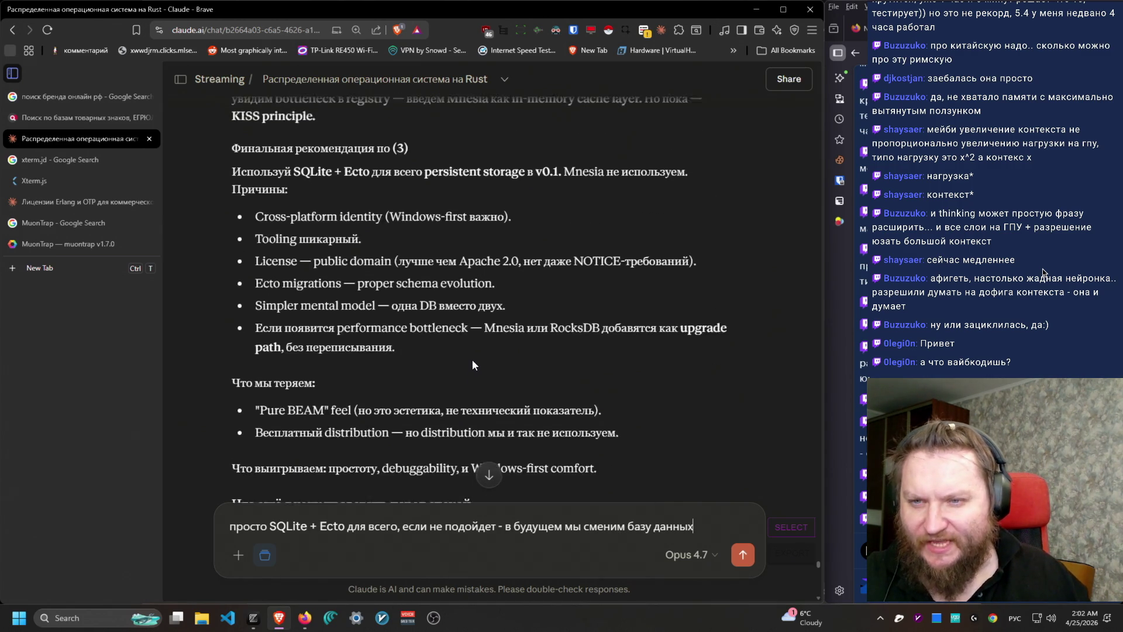
scroll(474, 367, "down", 2)
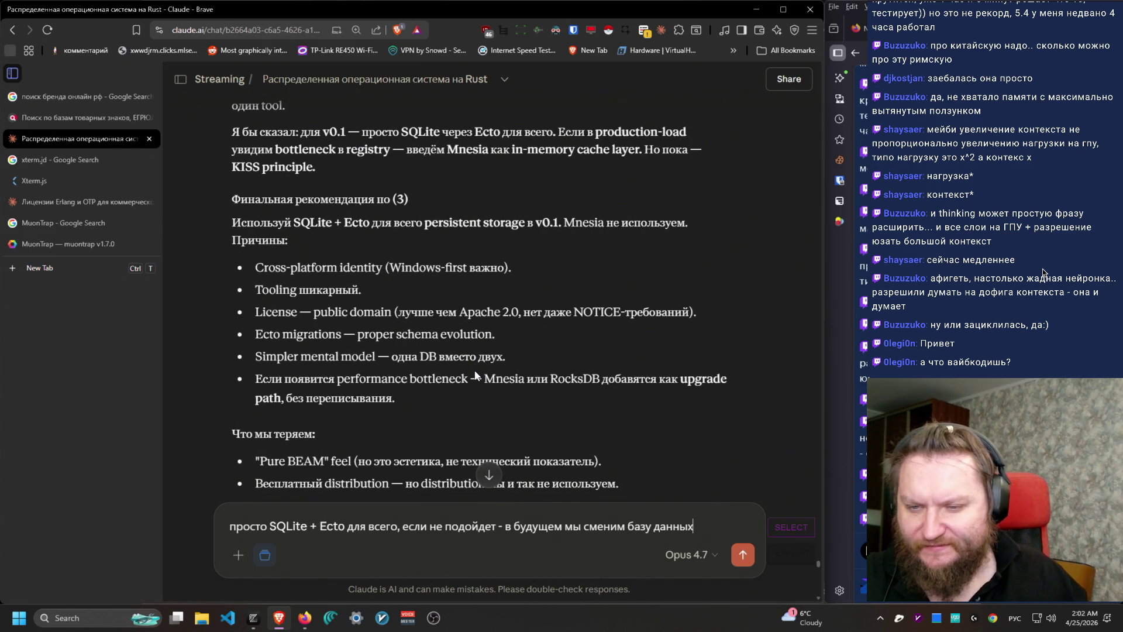
scroll(476, 375, "down", 4)
left_click_drag(232, 236, 620, 252)
left_click_drag(718, 246, 202, 229)
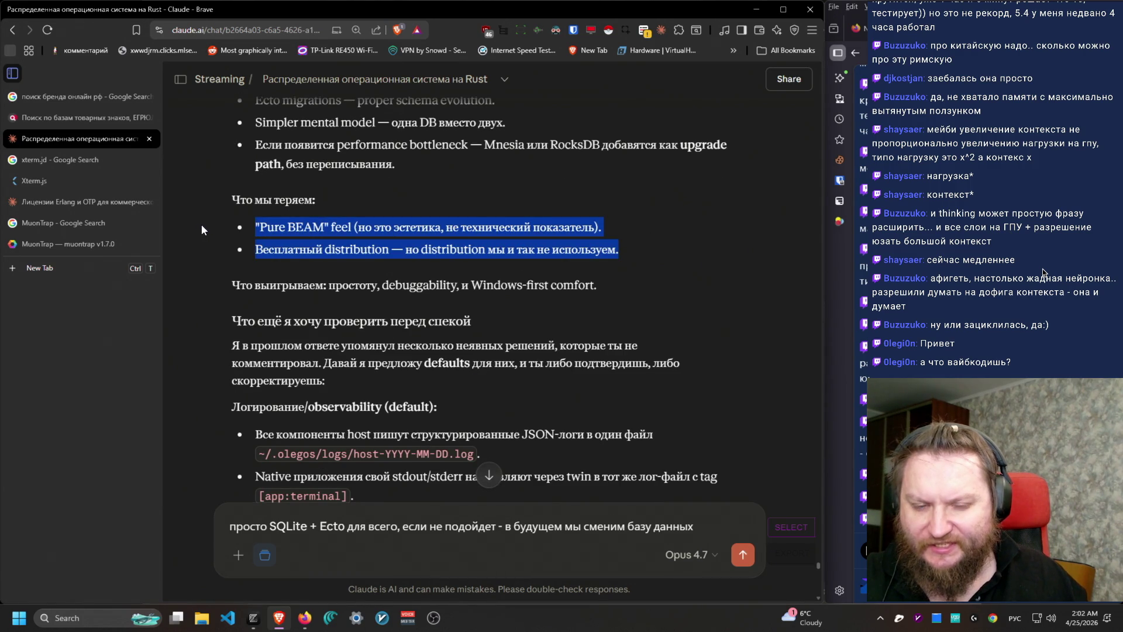
mouse_move(658, 271)
left_mouse_down()
mouse_move(608, 253)
mouse_move(250, 249)
left_mouse_up()
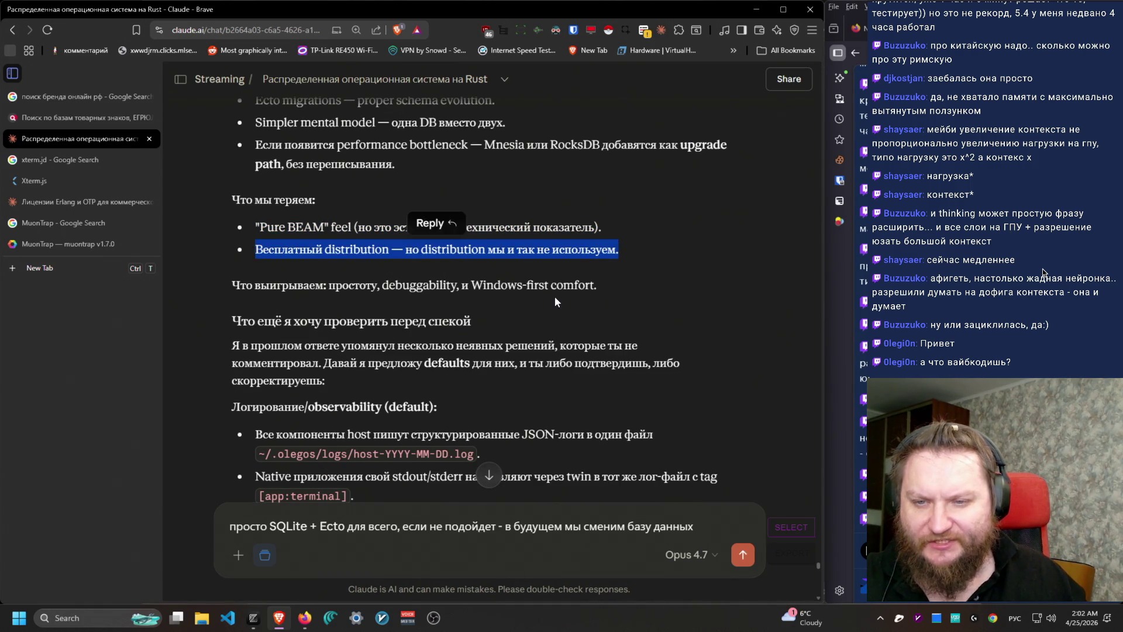
scroll(554, 296, "up", 3)
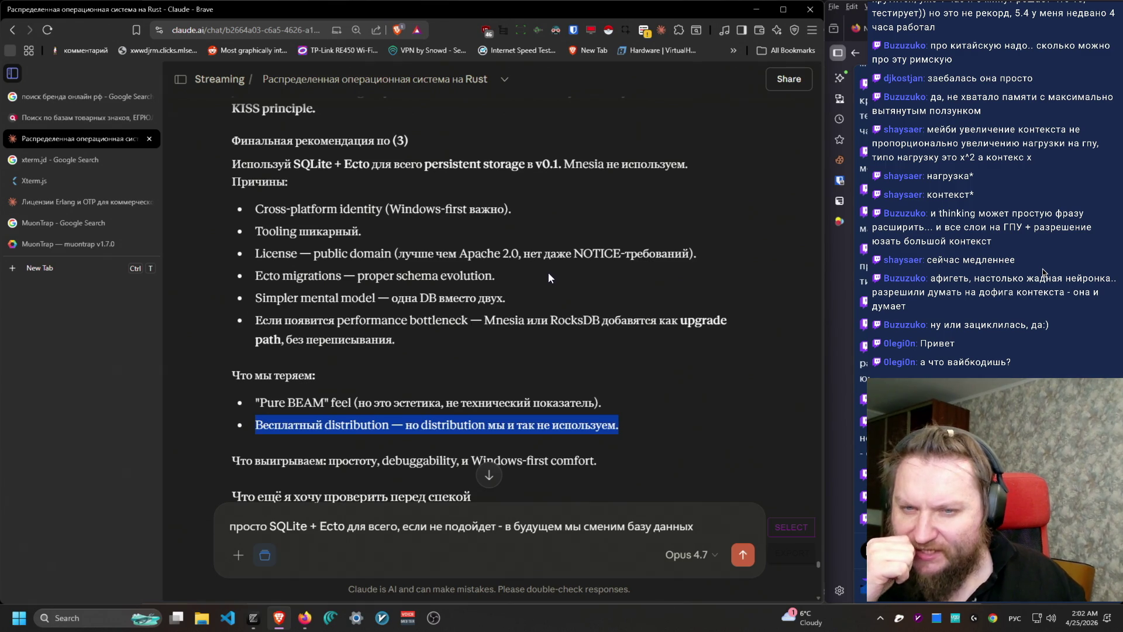
mouse_move(335, 190)
left_mouse_down()
mouse_move(481, 181)
mouse_move(178, 159)
mouse_move(240, 171)
mouse_move(506, 295)
mouse_move(503, 366)
mouse_move(254, 255)
left_mouse_up()
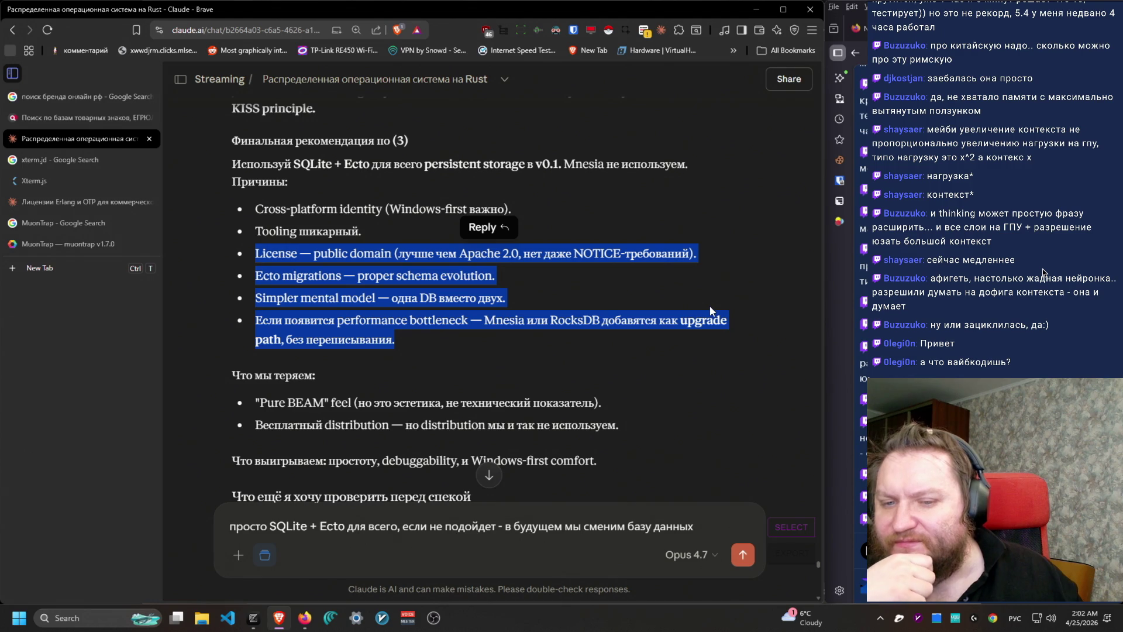
Step: Read the v0.1 discovery paragraph, then switch to the desktop with ПРОЕКТЫ.txt
scroll(714, 308, "up", 10)
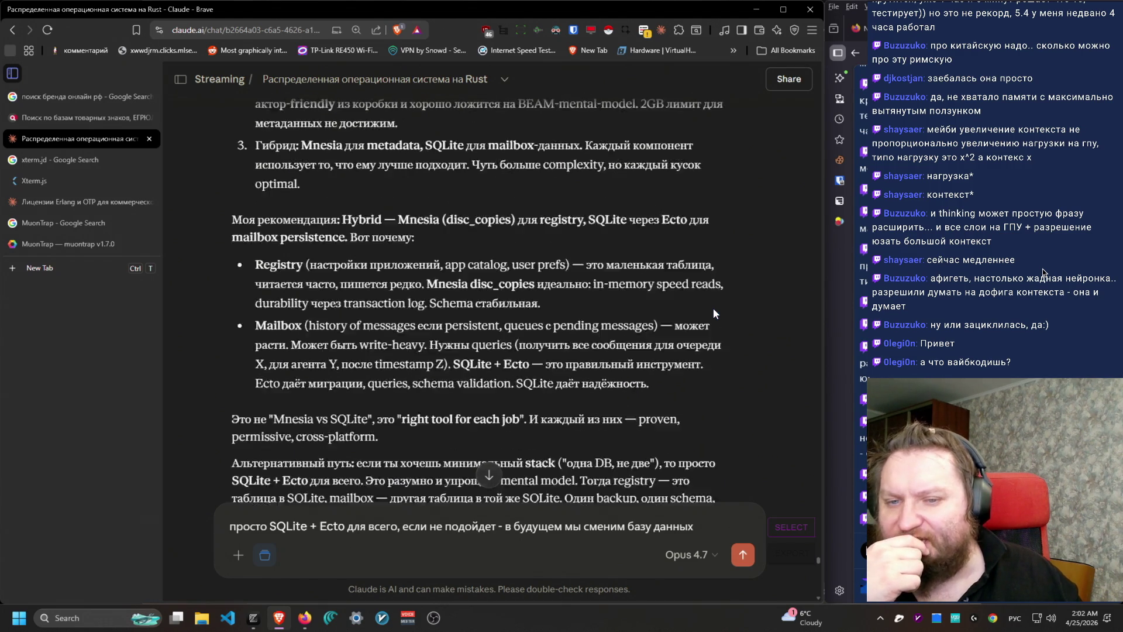
scroll(713, 310, "down", 10)
scroll(714, 311, "down", 2)
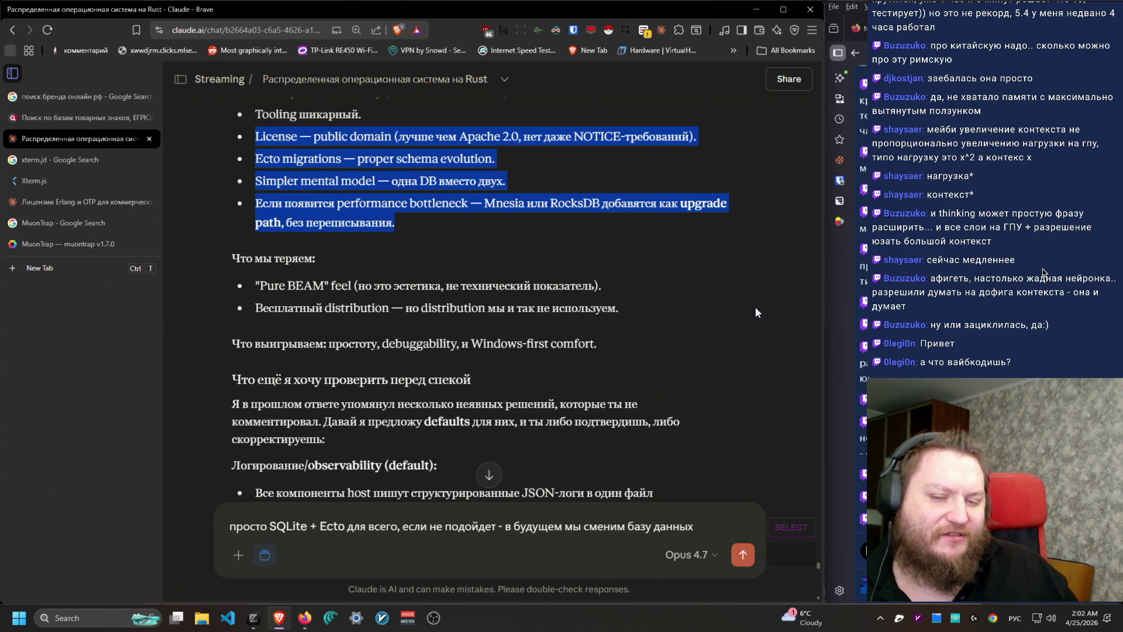
scroll(707, 311, "down", 3)
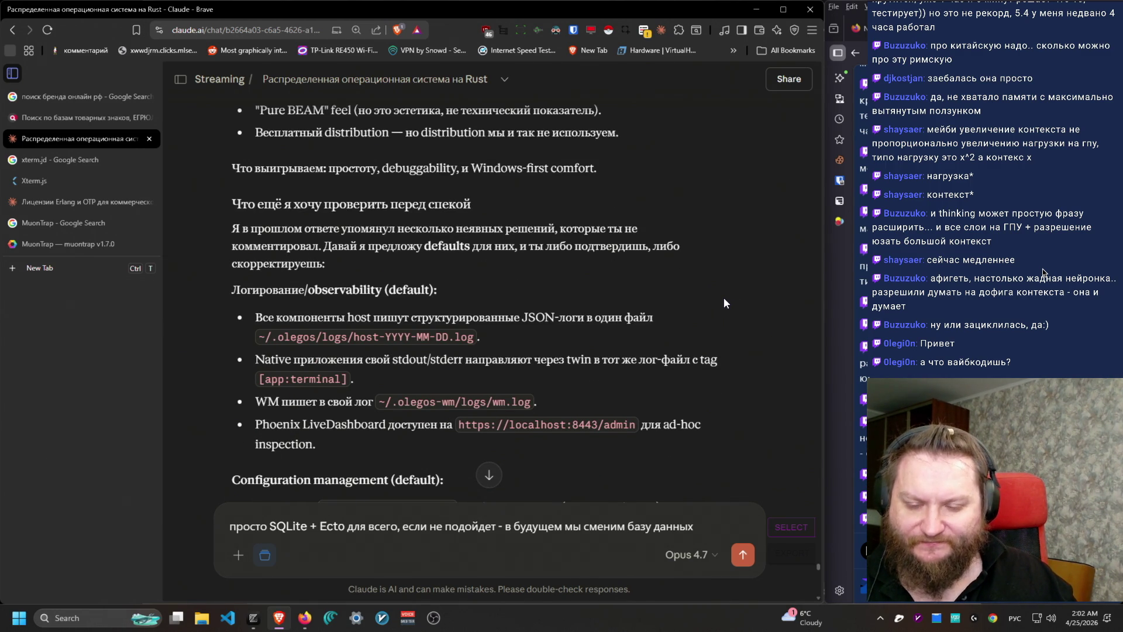
scroll(724, 298, "down", 5)
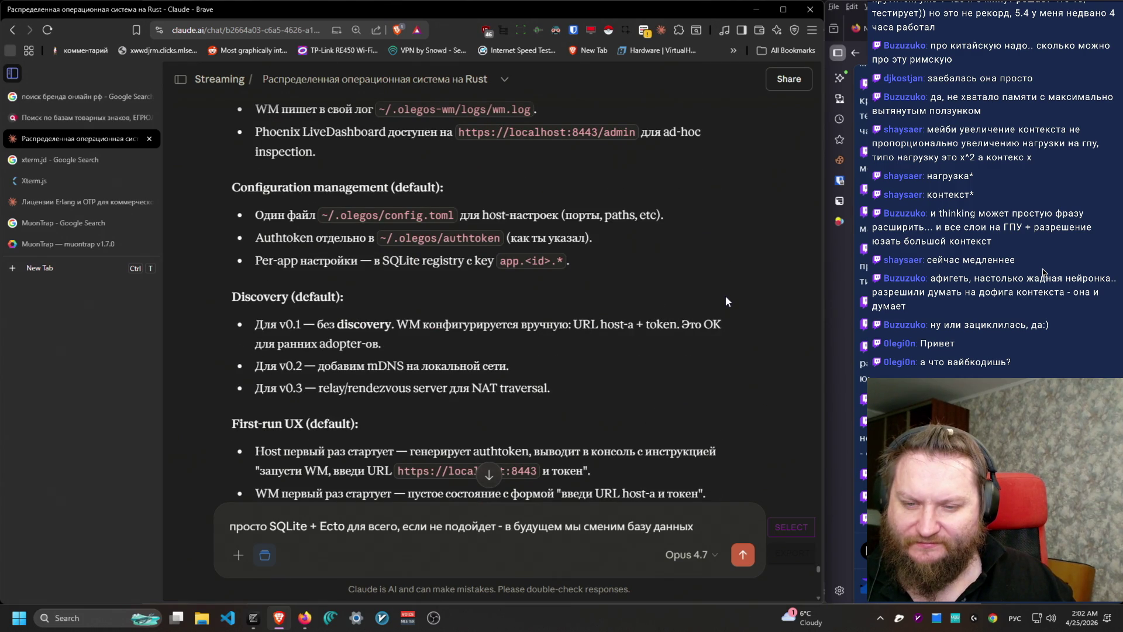
triple_click(656, 322)
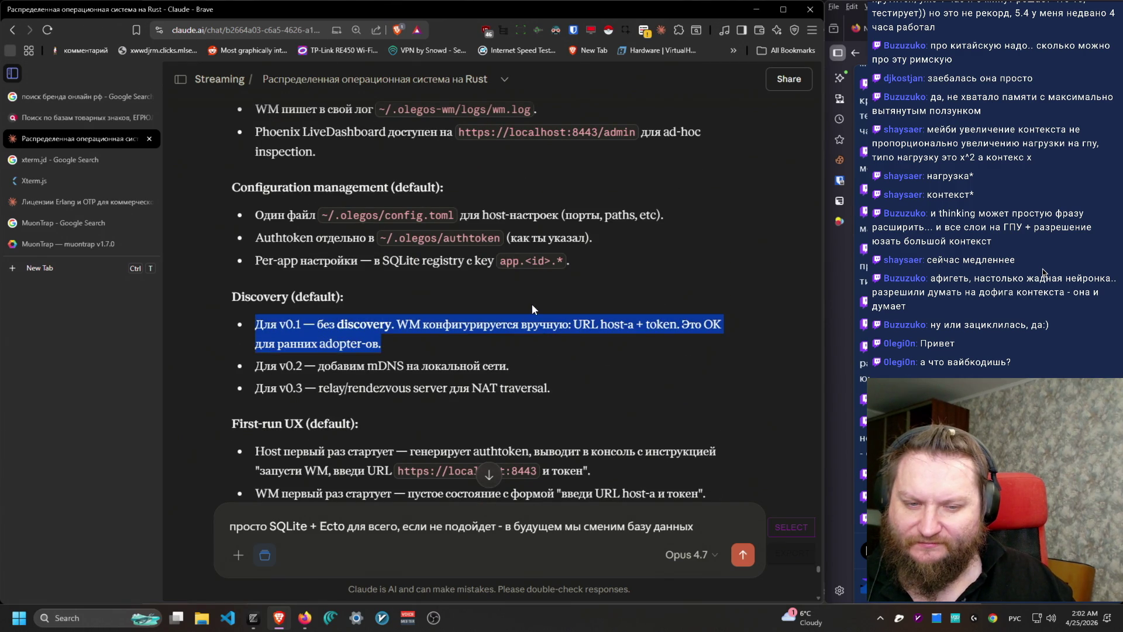
scroll(660, 321, "down", 2)
scroll(661, 321, "up", 5)
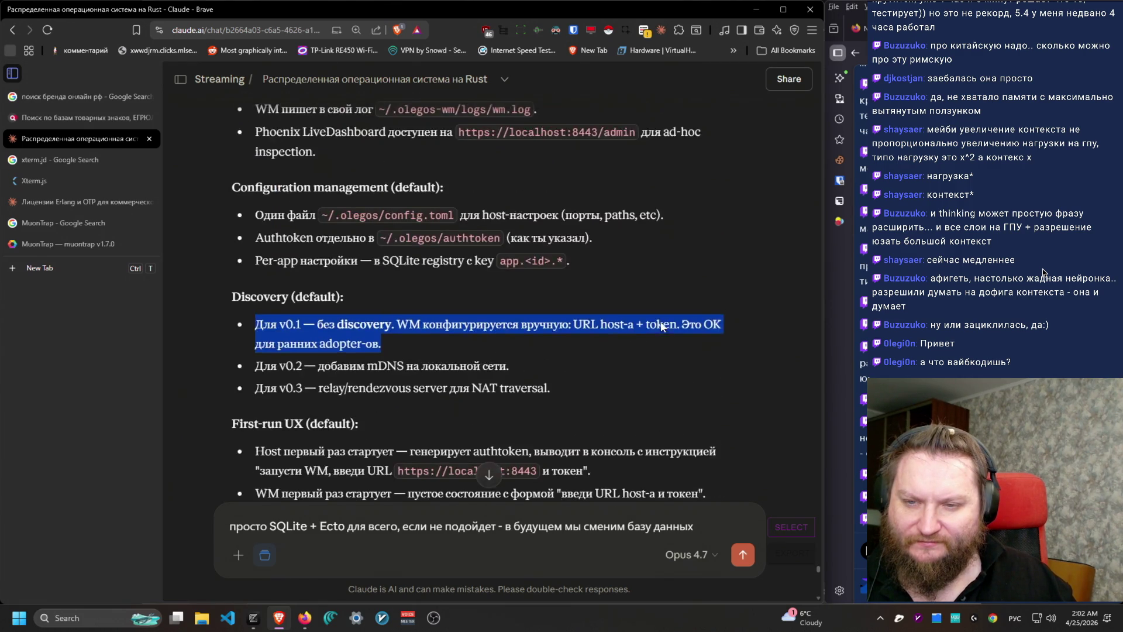
scroll(661, 321, "up", 2)
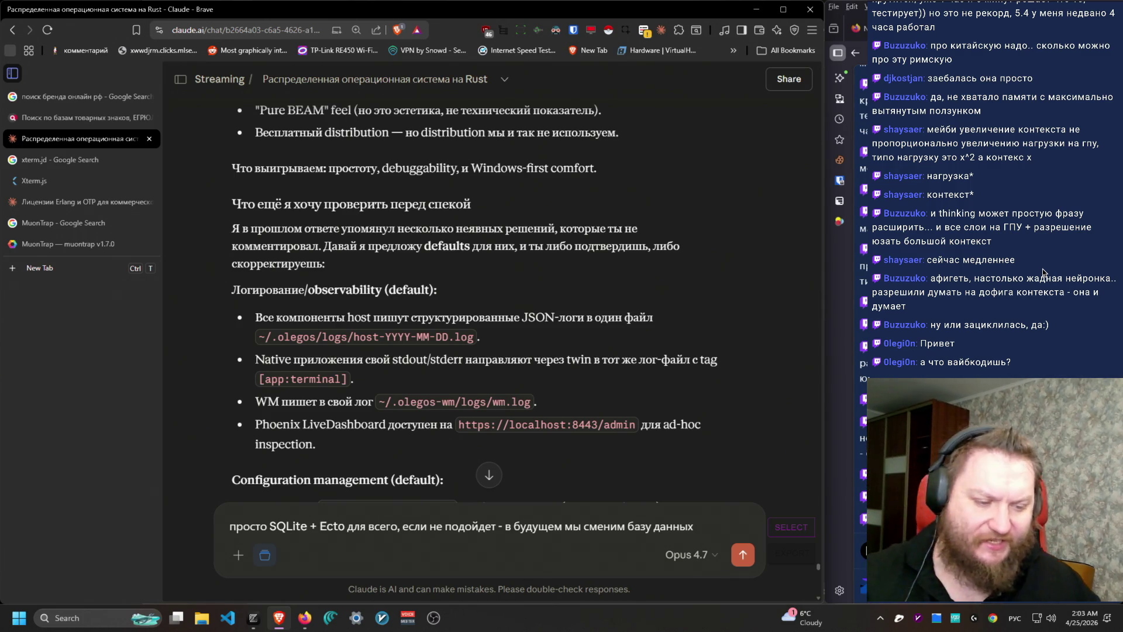
key("ctrl+super+Right")
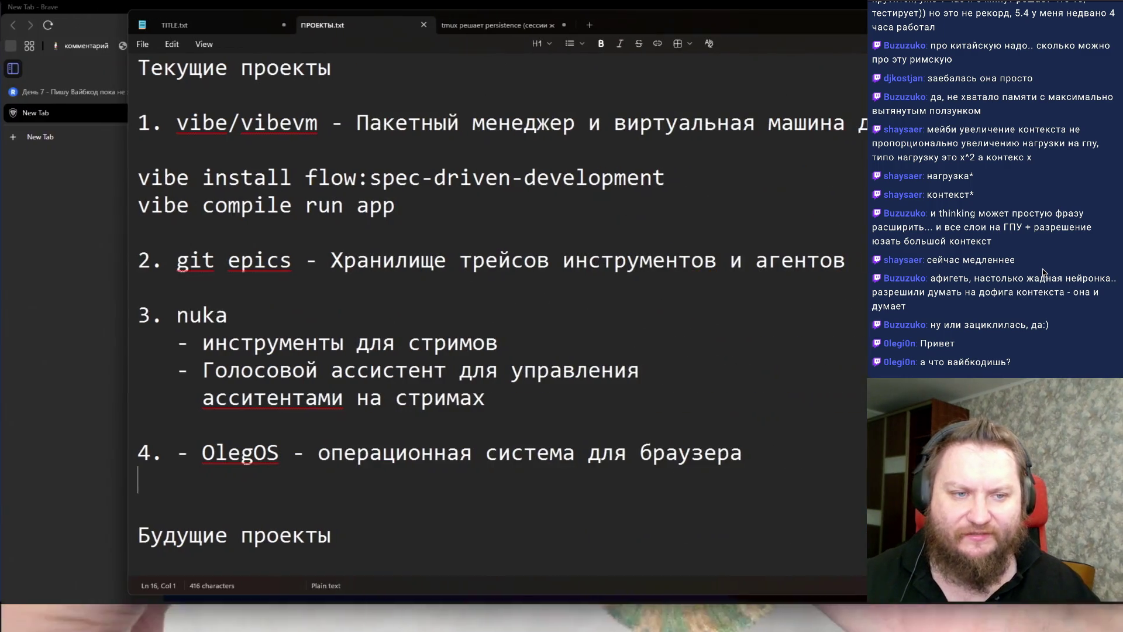
Step: Check the Restream stream dashboard in Brave, then return to the Claude desktop
left_click(71, 471)
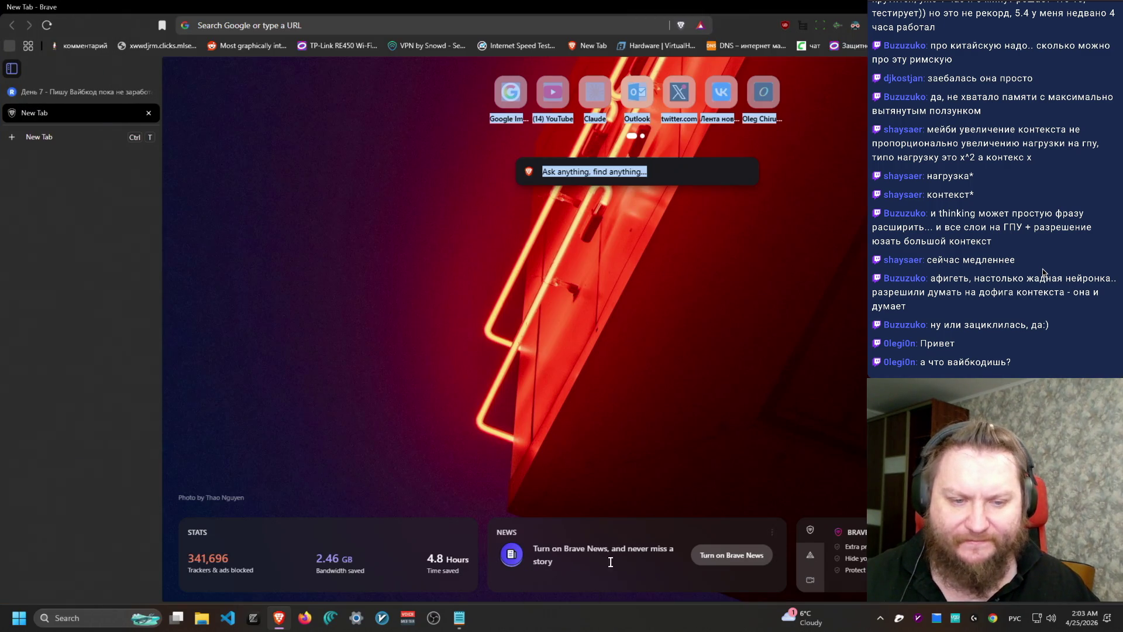
left_click(66, 92)
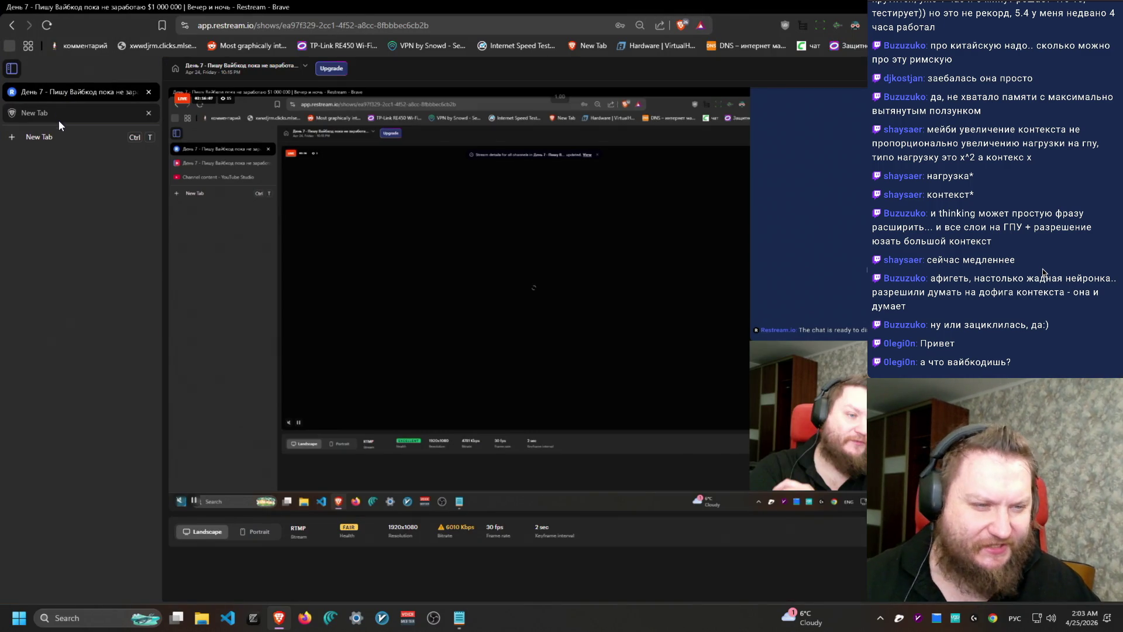
left_click(59, 120)
key("ctrl+super+Left")
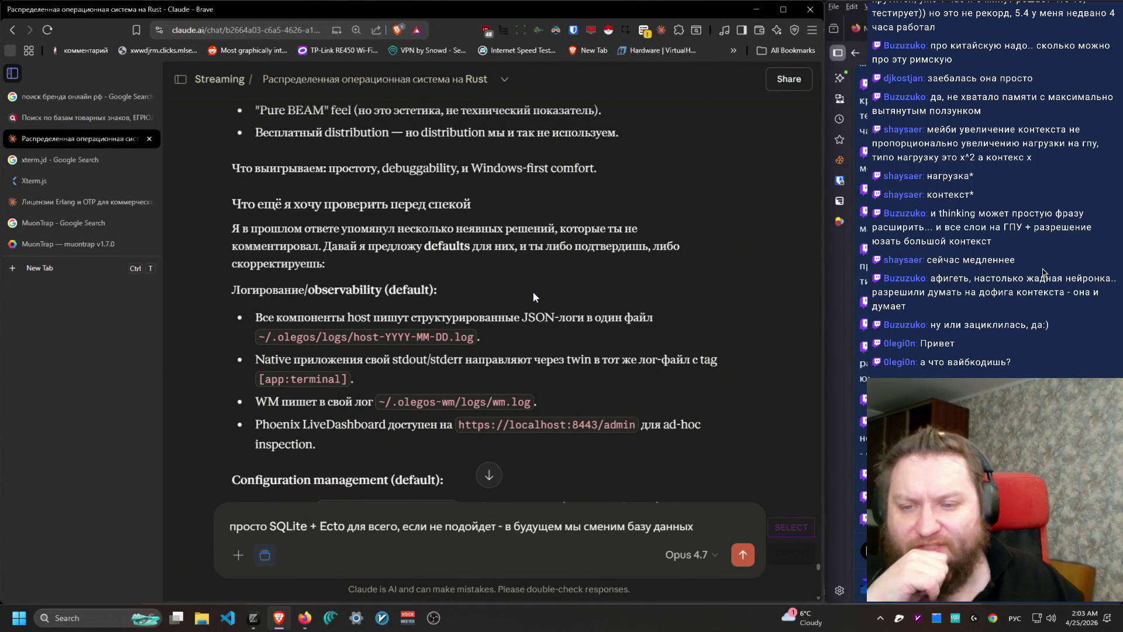
Step: Read the reply from Variant C: CubDB down to the AlternativeInterpretations and ADVERSARIAL AMPLIFICATION sections
scroll(537, 281, "up", 3)
scroll(537, 280, "up", 1)
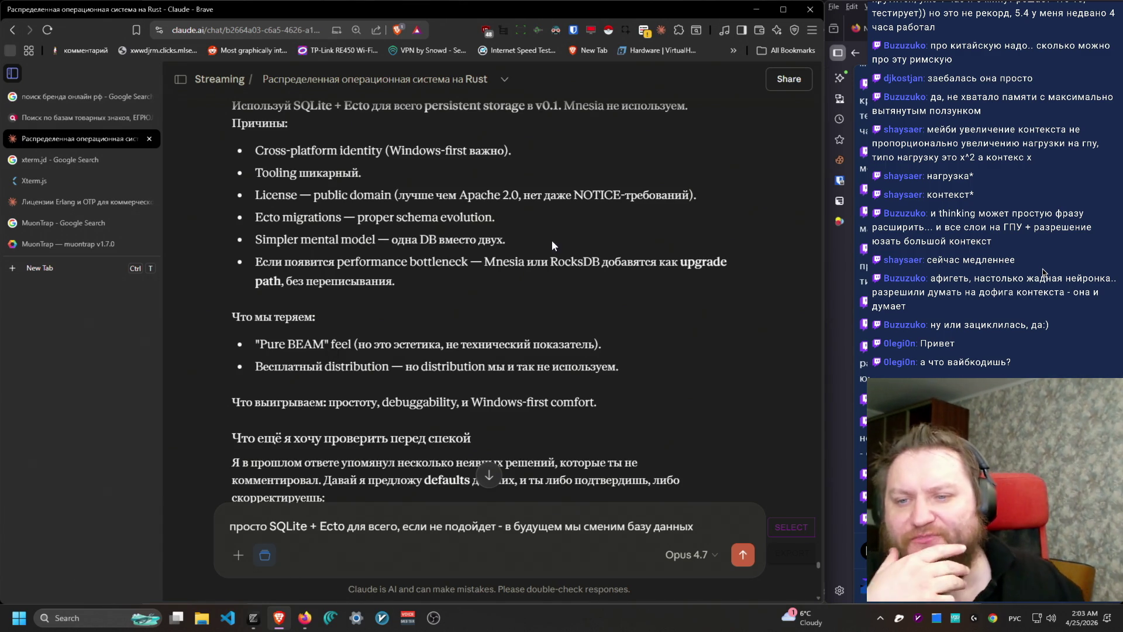
scroll(587, 296, "up", 4)
scroll(505, 241, "up", 6)
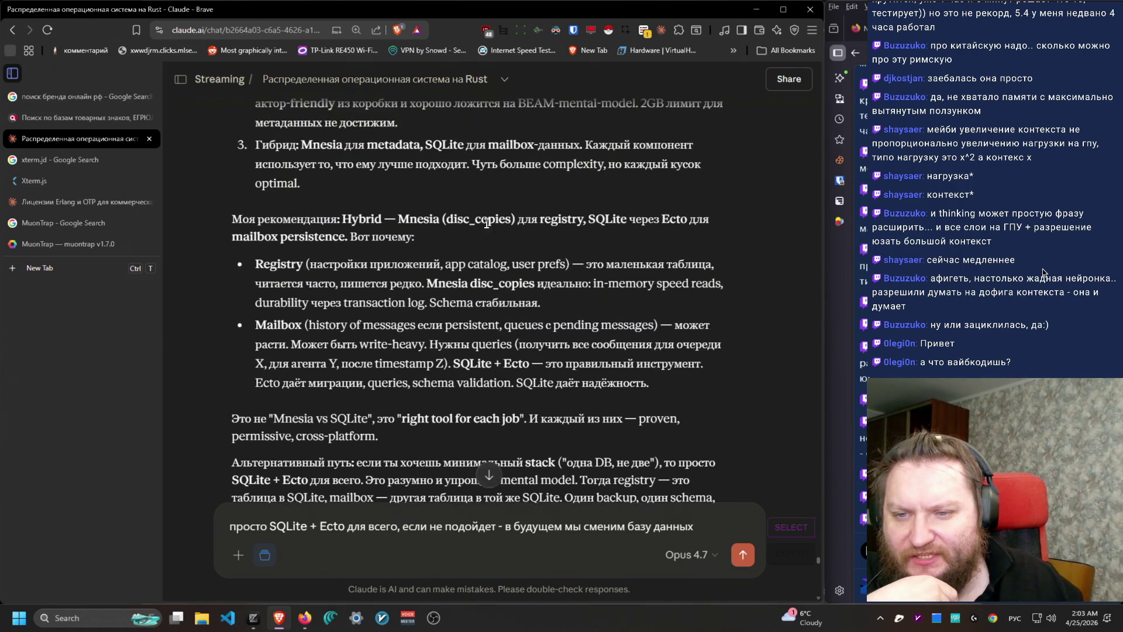
scroll(485, 216, "up", 2)
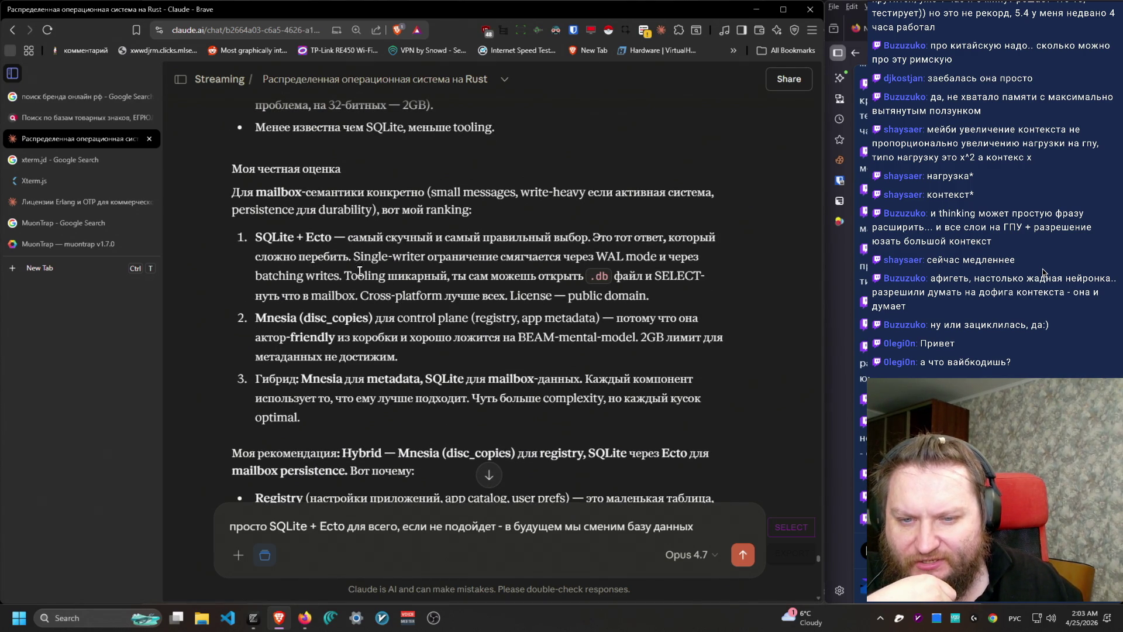
left_click_drag(363, 269, 689, 297)
scroll(664, 302, "down", 4)
scroll(663, 302, "down", 7)
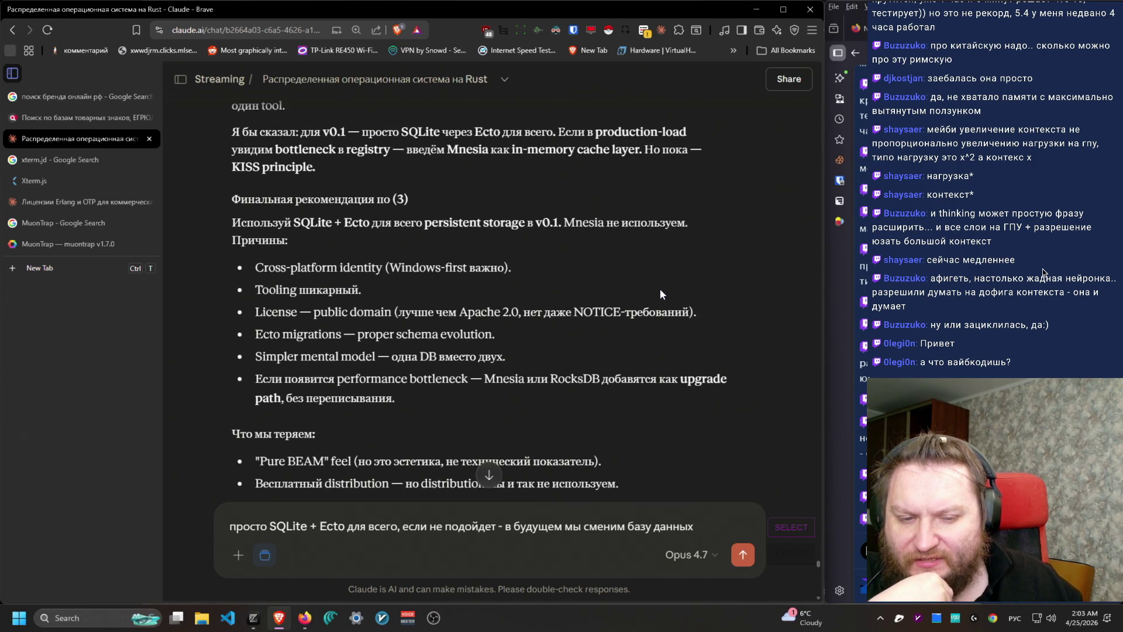
scroll(659, 286, "up", 10)
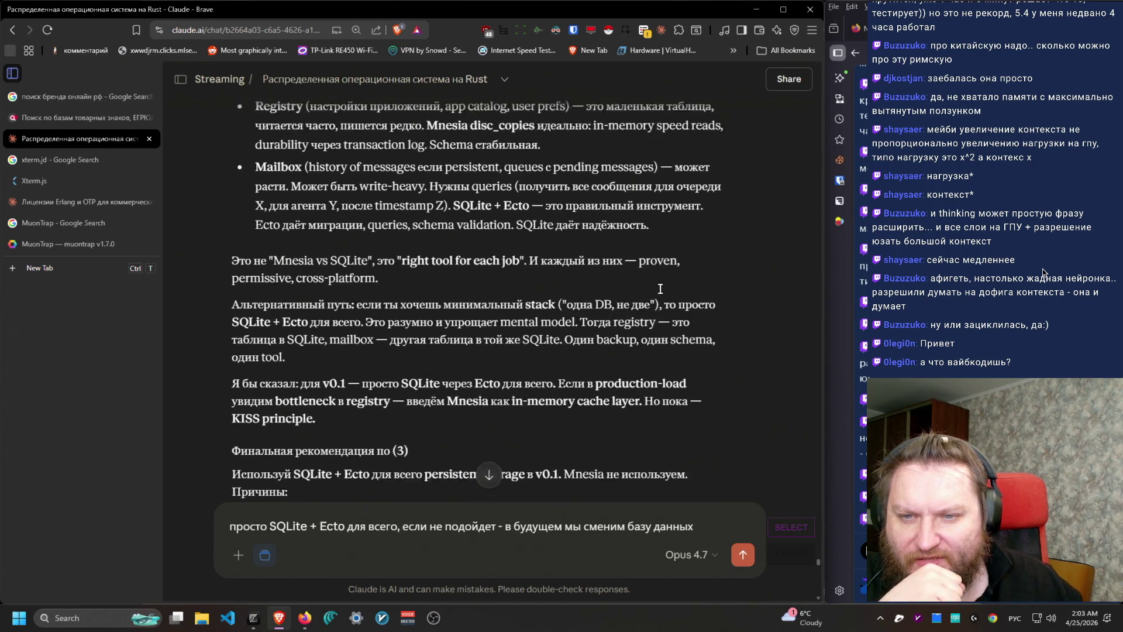
scroll(657, 281, "up", 15)
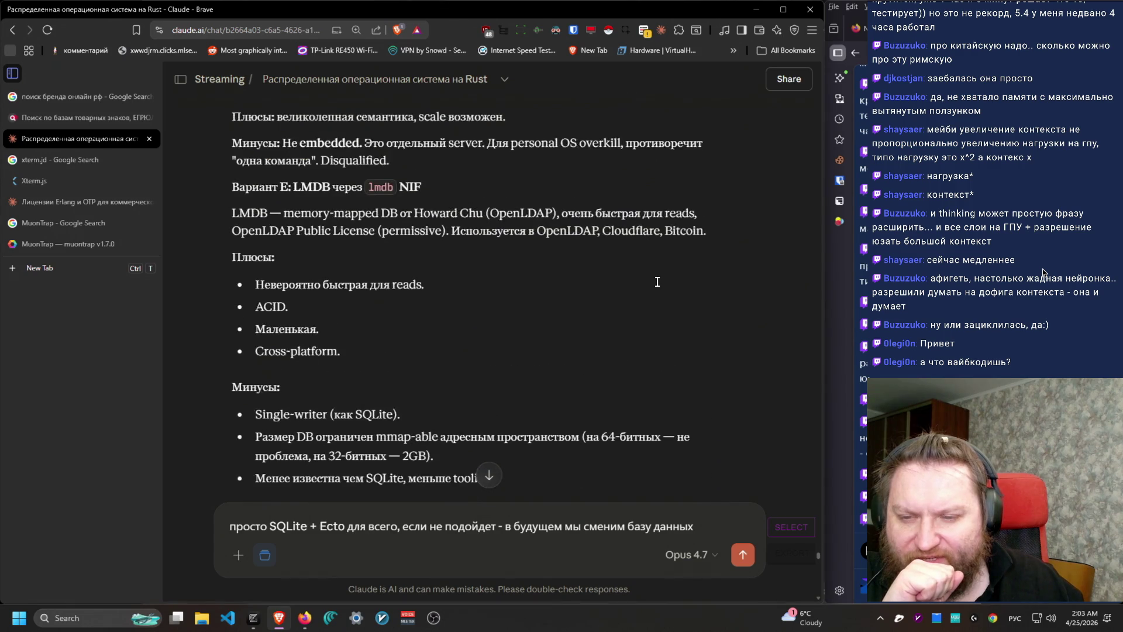
scroll(656, 283, "up", 3)
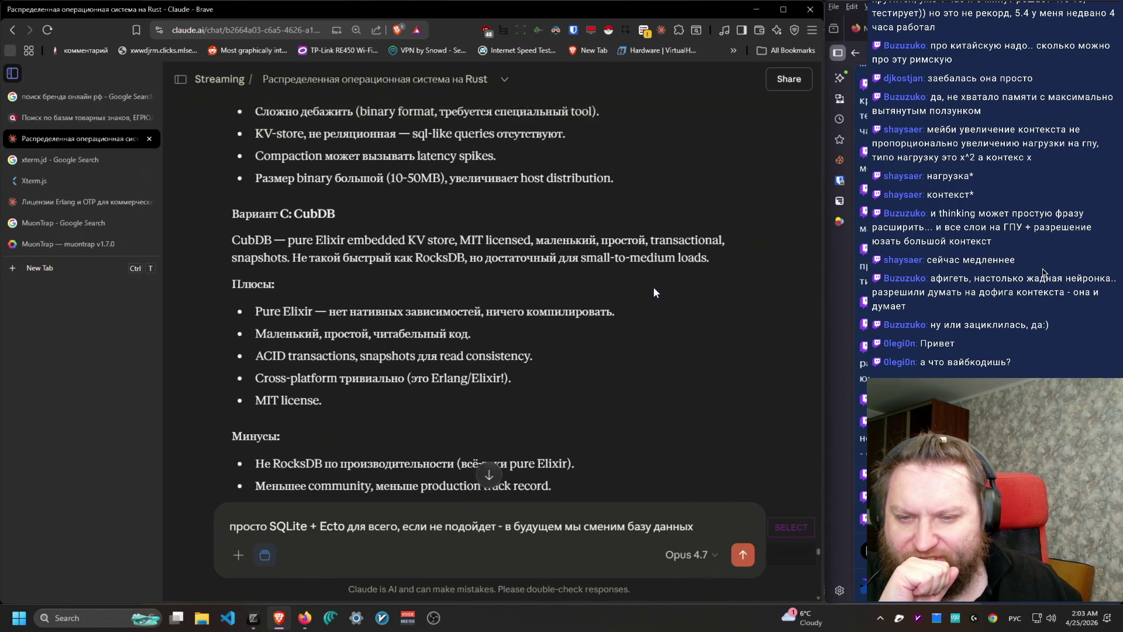
scroll(652, 284, "down", 3)
scroll(649, 257, "up", 2)
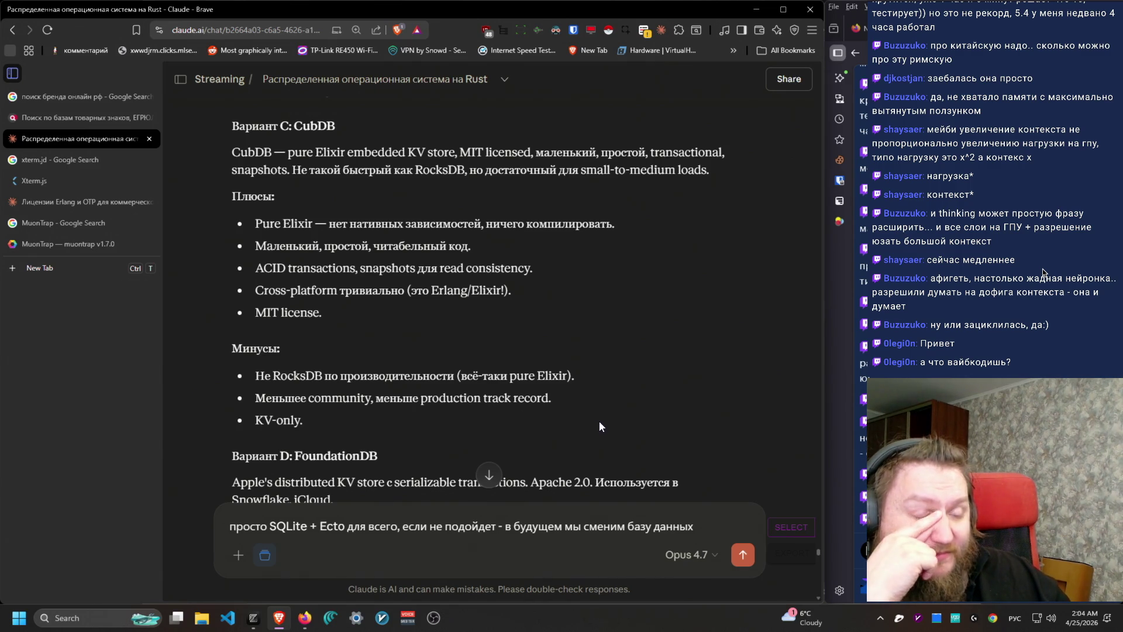
scroll(620, 409, "down", 20)
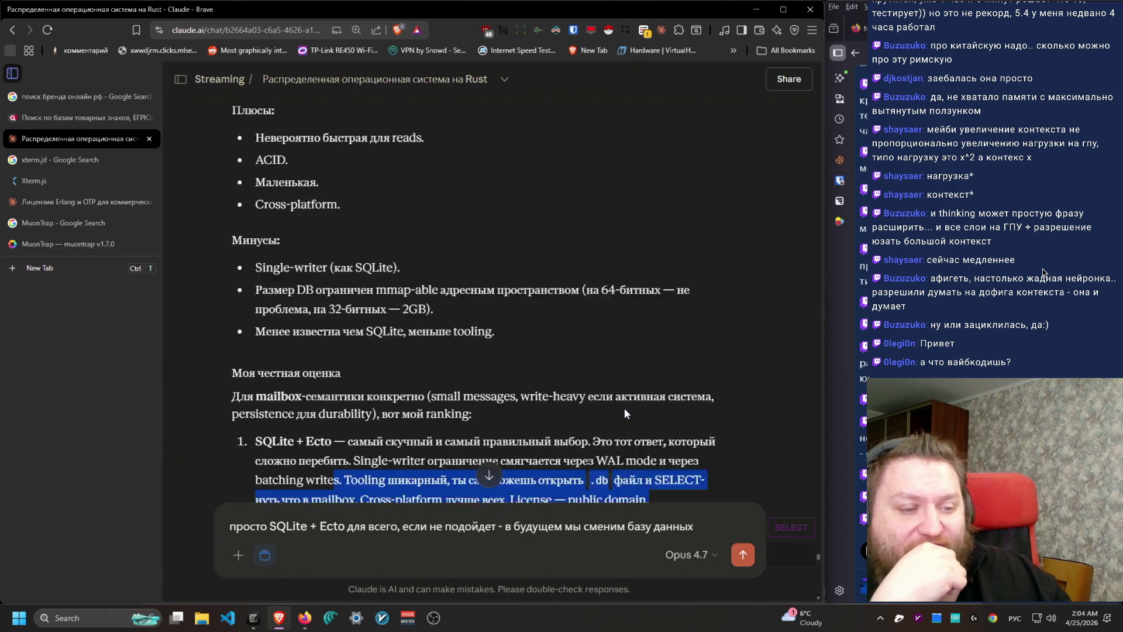
scroll(624, 412, "down", 20)
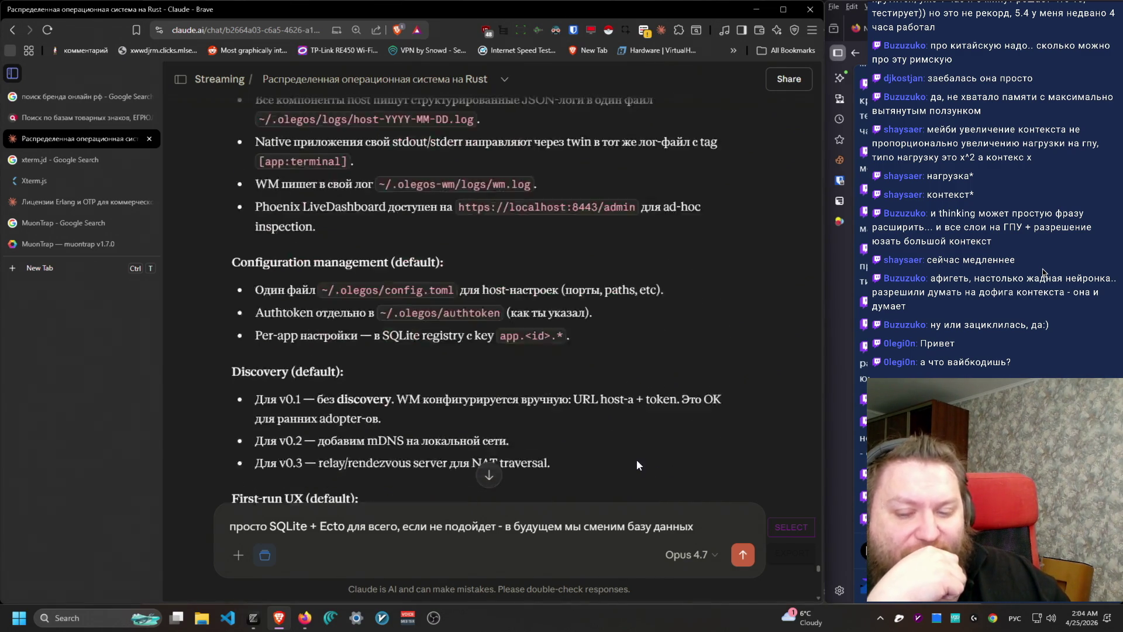
scroll(642, 457, "up", 1)
scroll(643, 456, "down", 2)
scroll(643, 456, "down", 8)
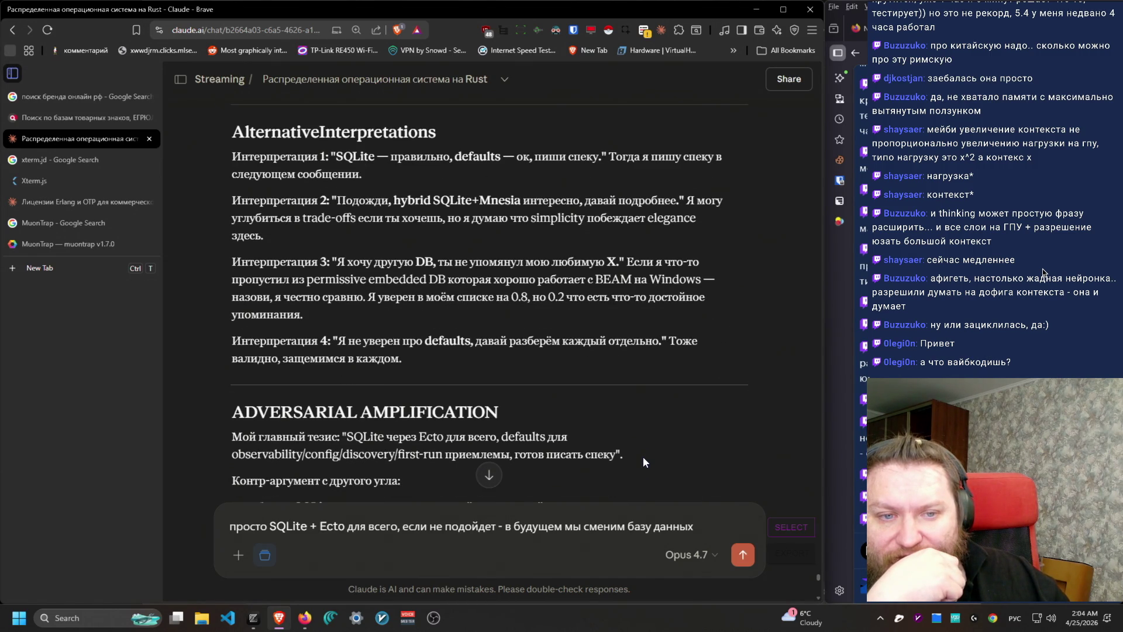
Step: Replace the old draft with an opener about one more small Mnesia vs Ecto question before the spec
key("ctrl+a")
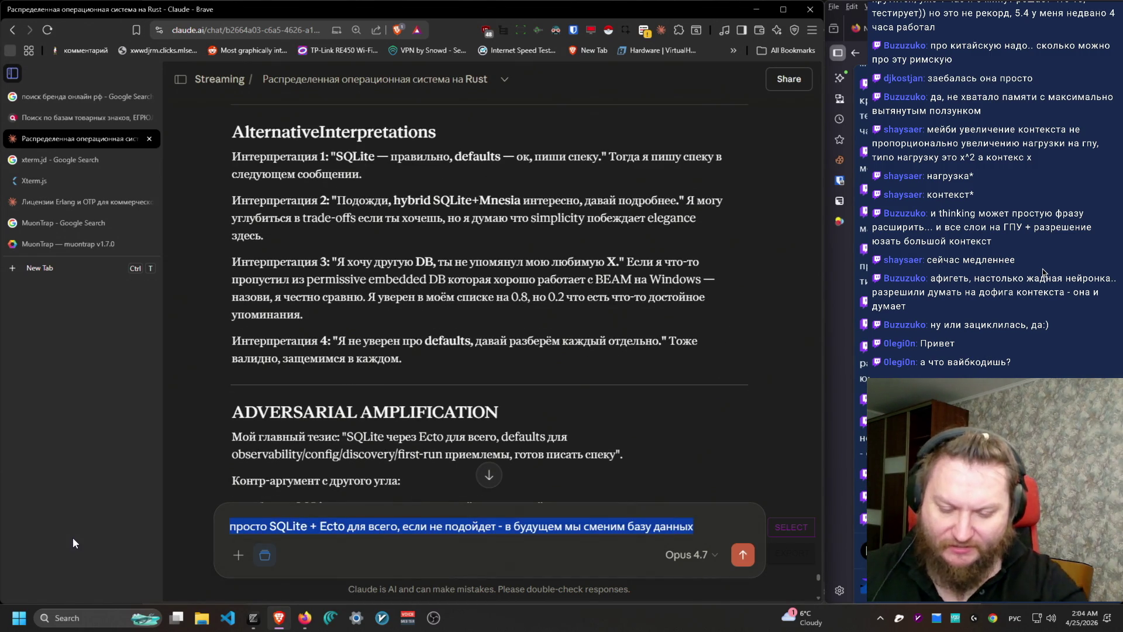
type("гляди, давай ")
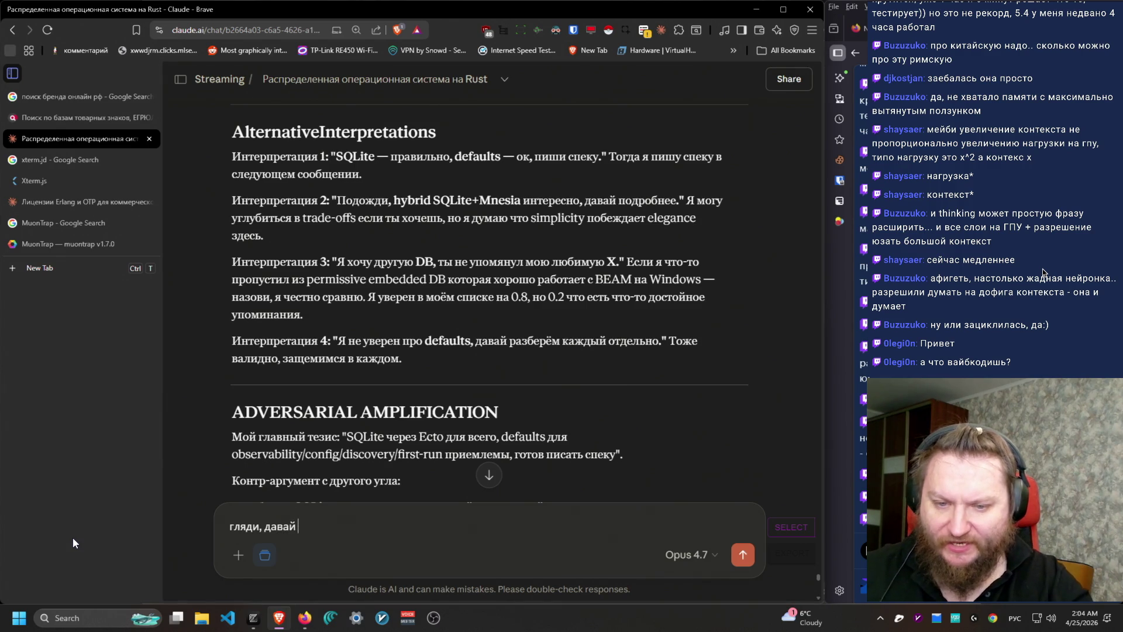
type("про")
key("alt+shift")
type("mne")
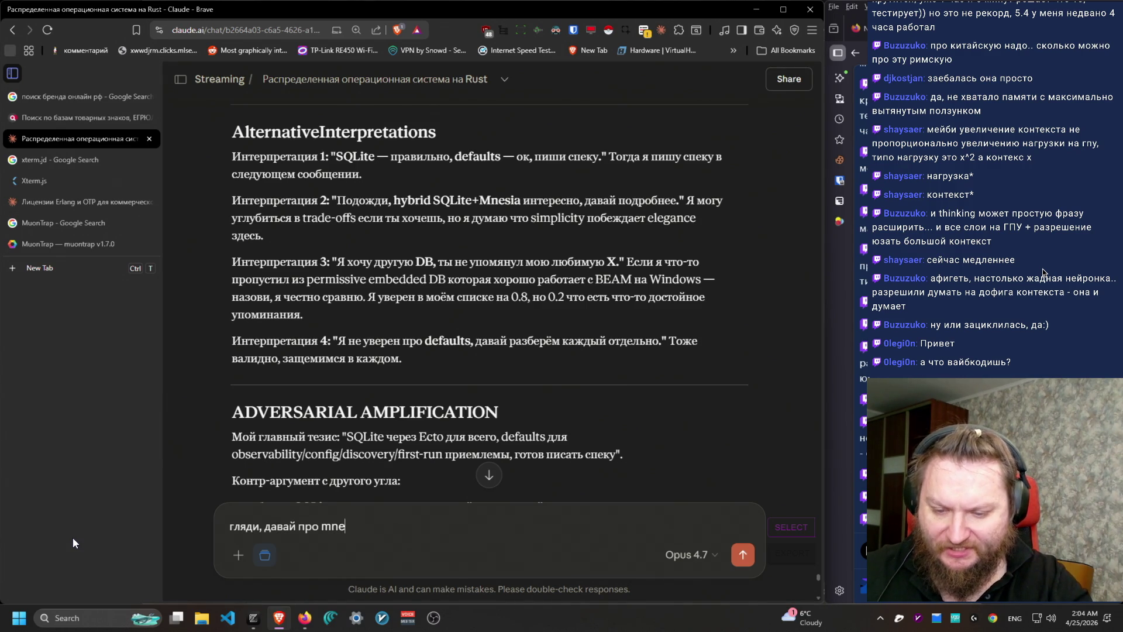
type("sia vs ecto ")
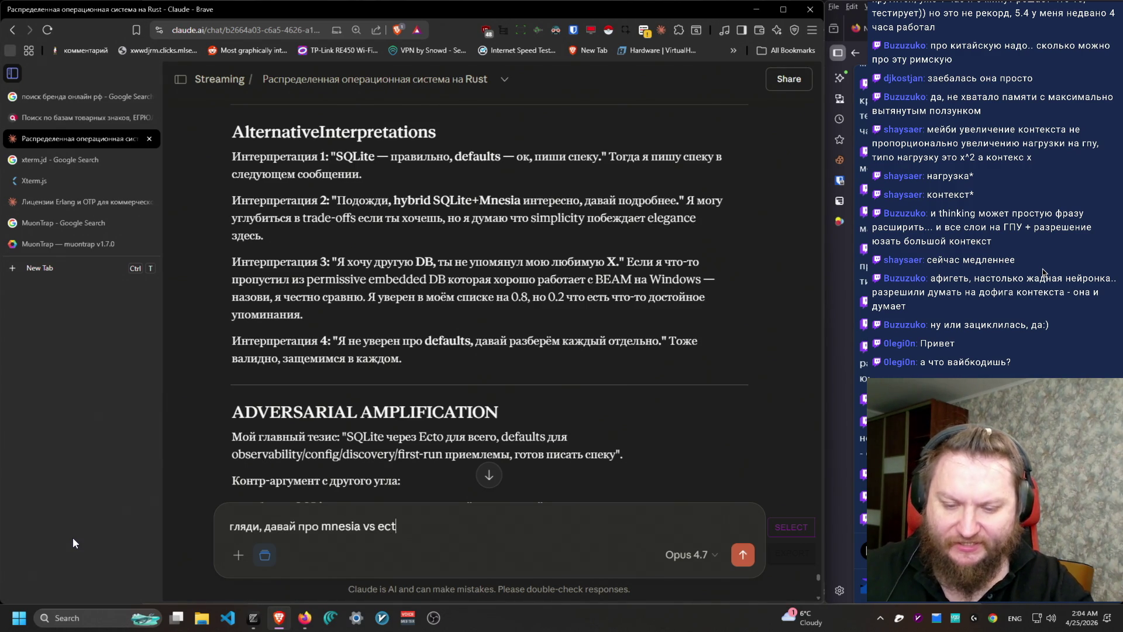
type("еще один м")
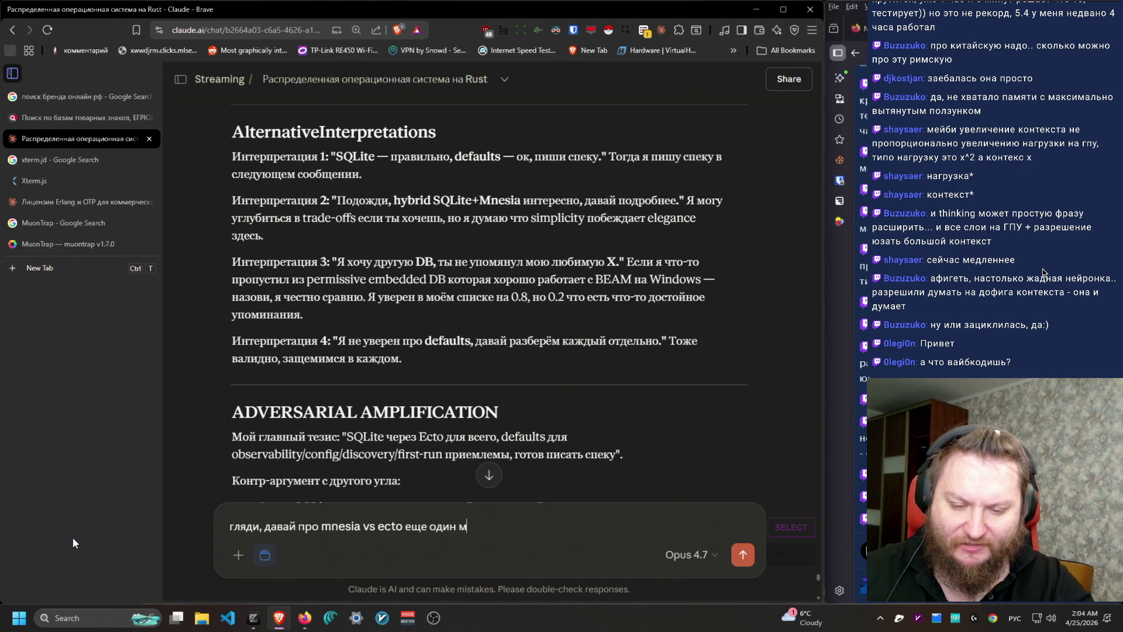
type("аленький вопрос")
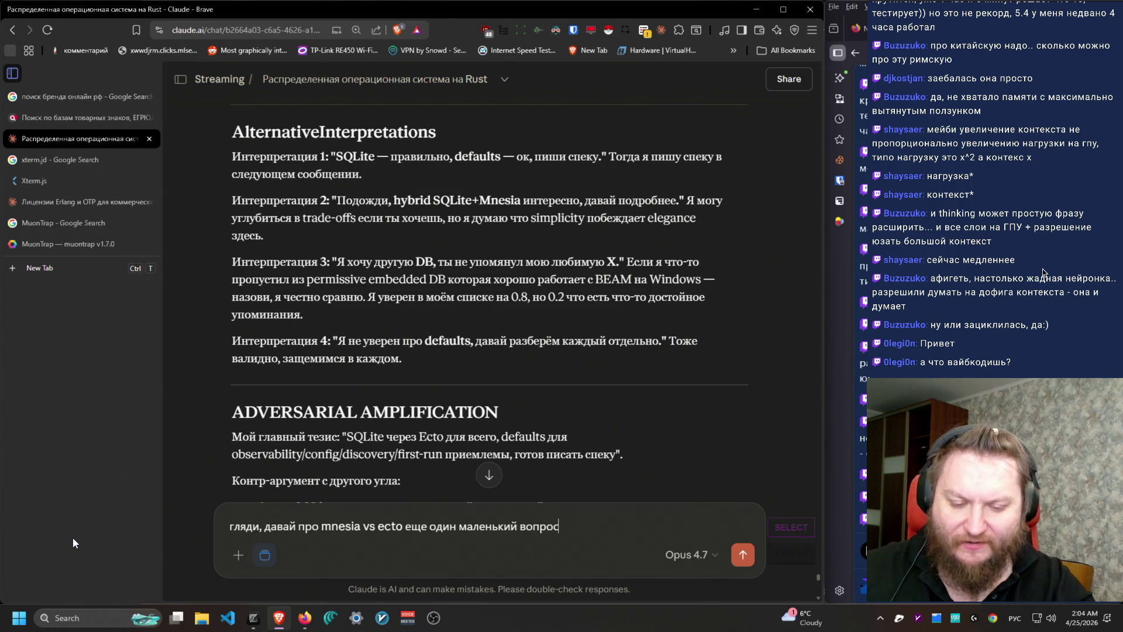
type("еред переходом к с")
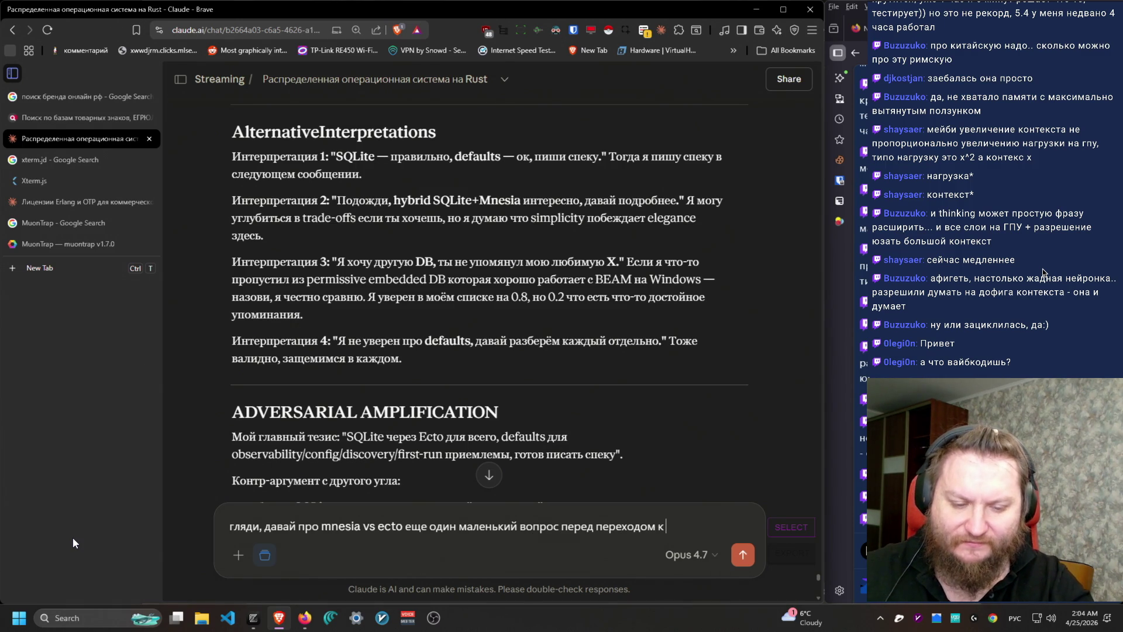
type("пеке")
key("shift+Return")
key("shift+Return")
Step: Describe a future distributed backend running the WM app from two devices, asking about revisiting architecture
type("представим, что в будущем мы захои")
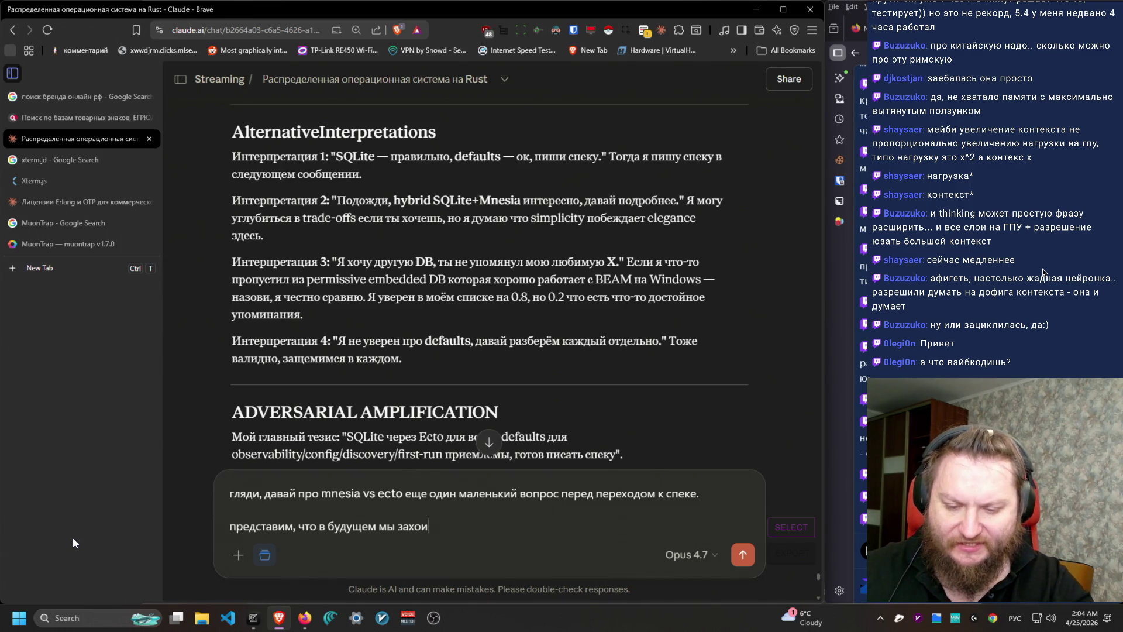
key("BackSpace")
type("тели бы (В БУДУЩЕМ НЕ")
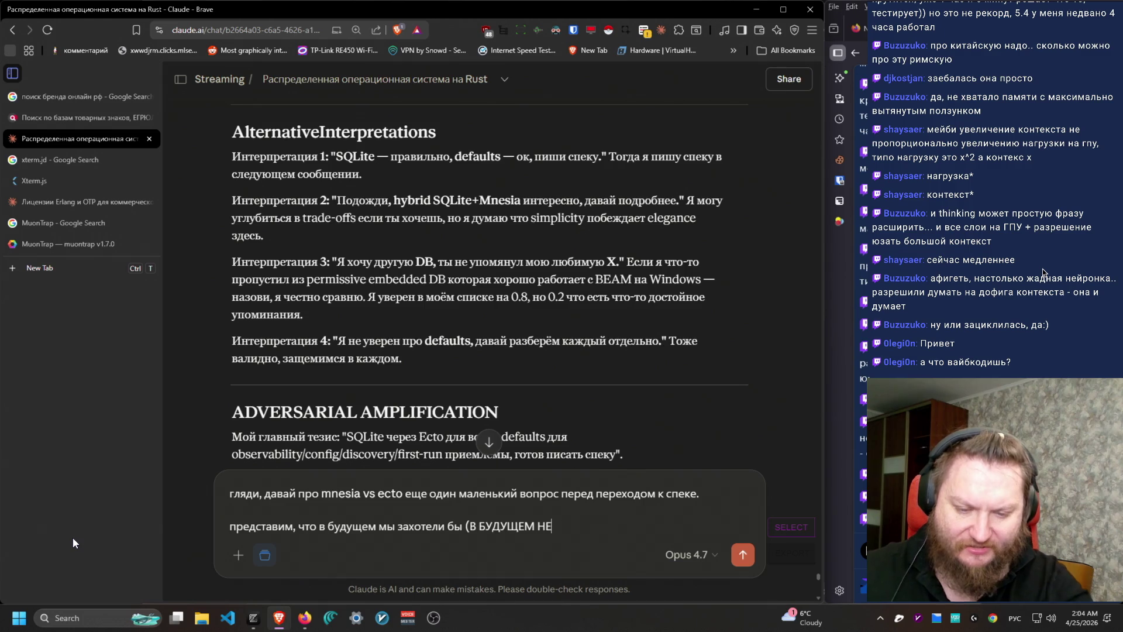
type(" СЕЙЧАС) сделать д")
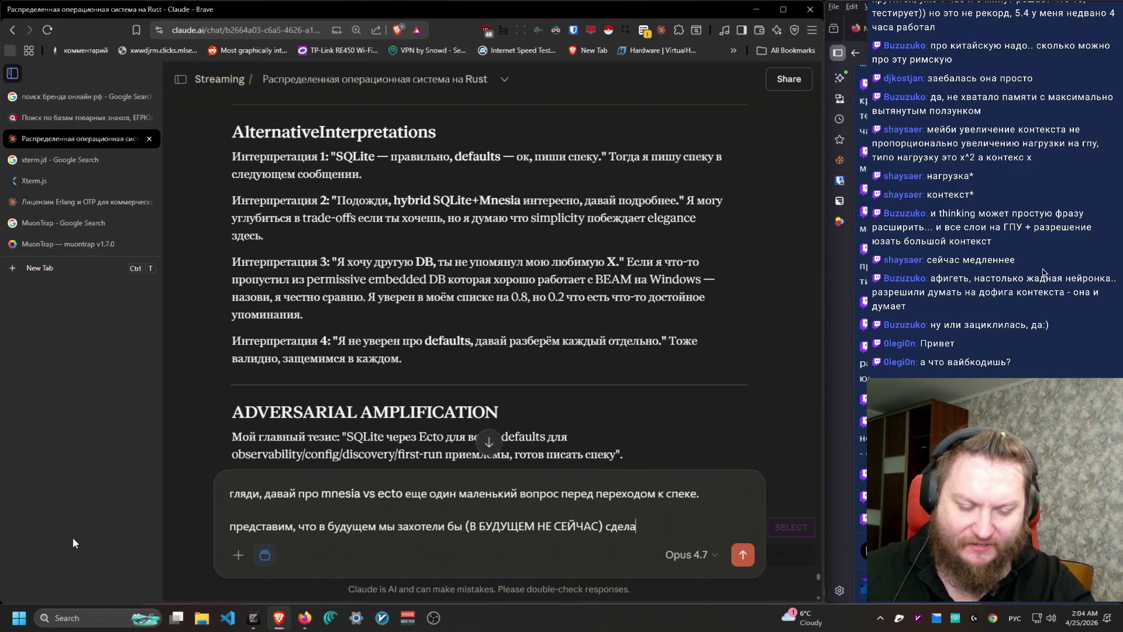
type("распредел")
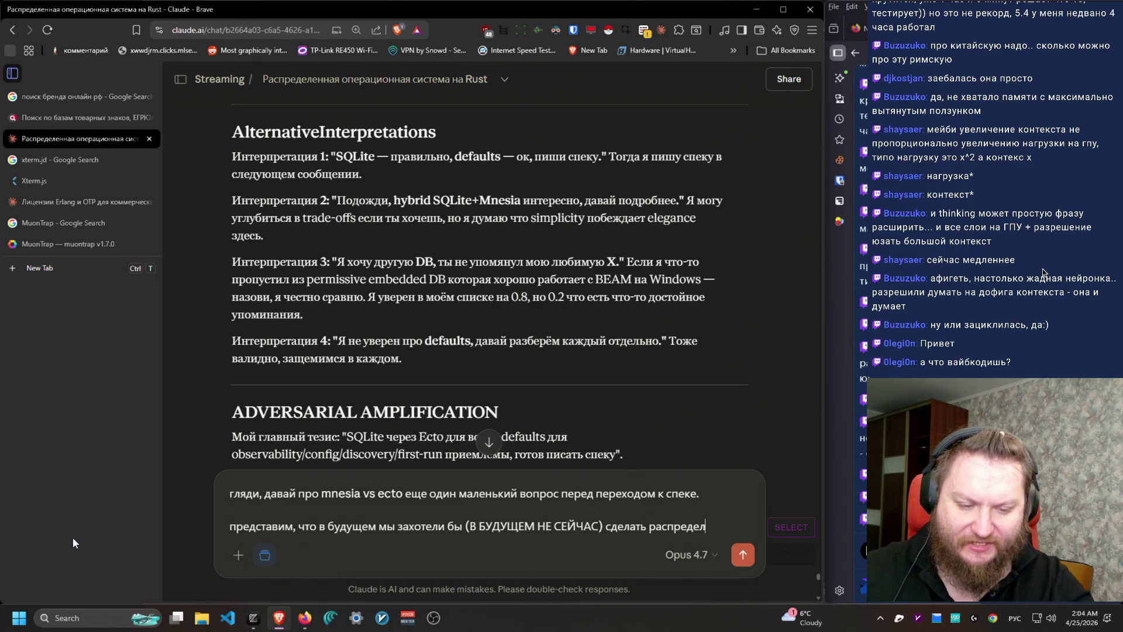
type("енныбэкенд")
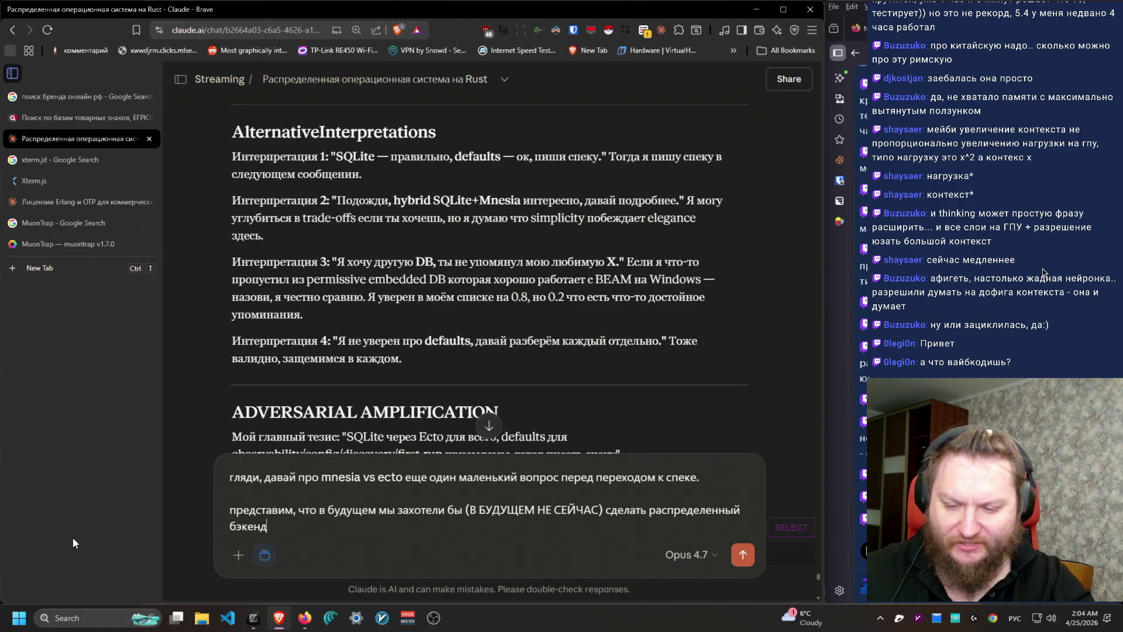
type(". Например, у пользо")
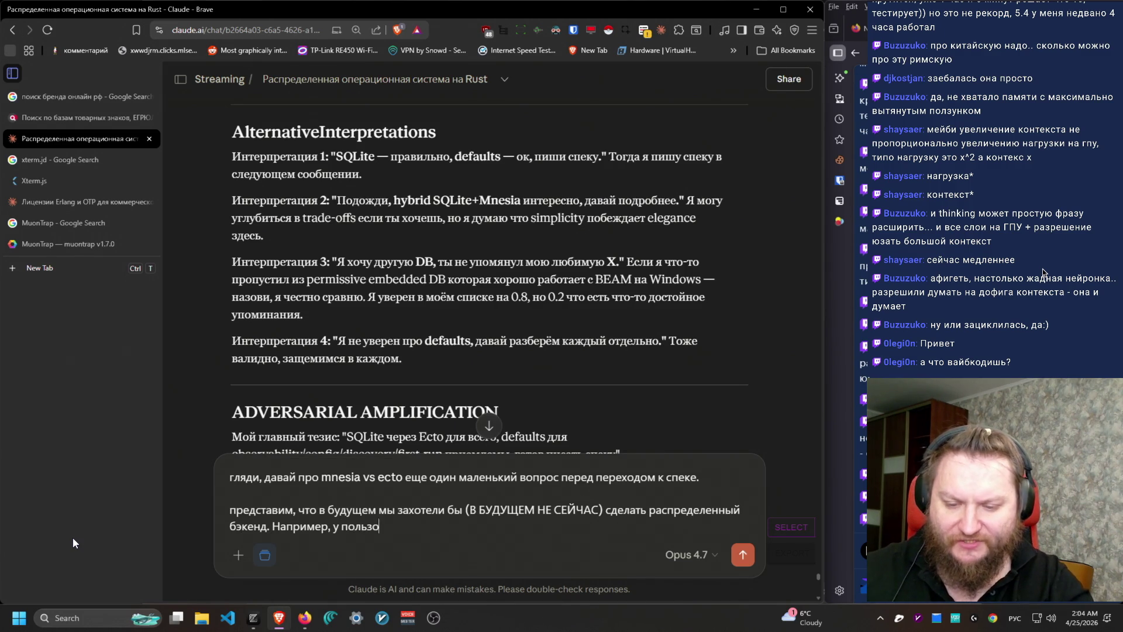
type("вателя два ст")
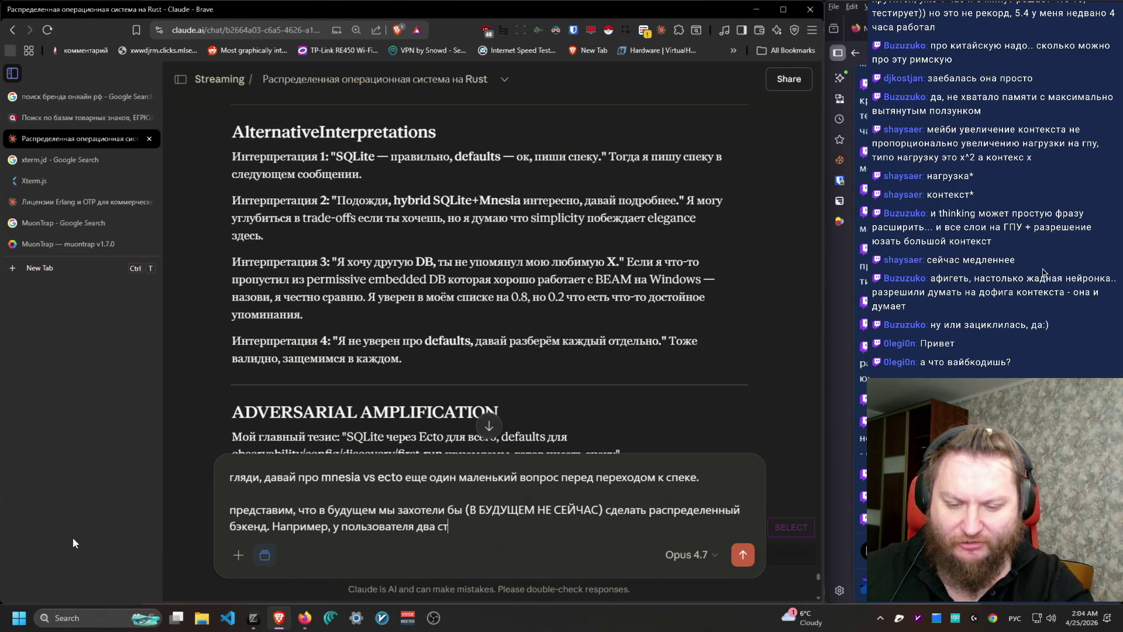
type("устройства - домашний ко")
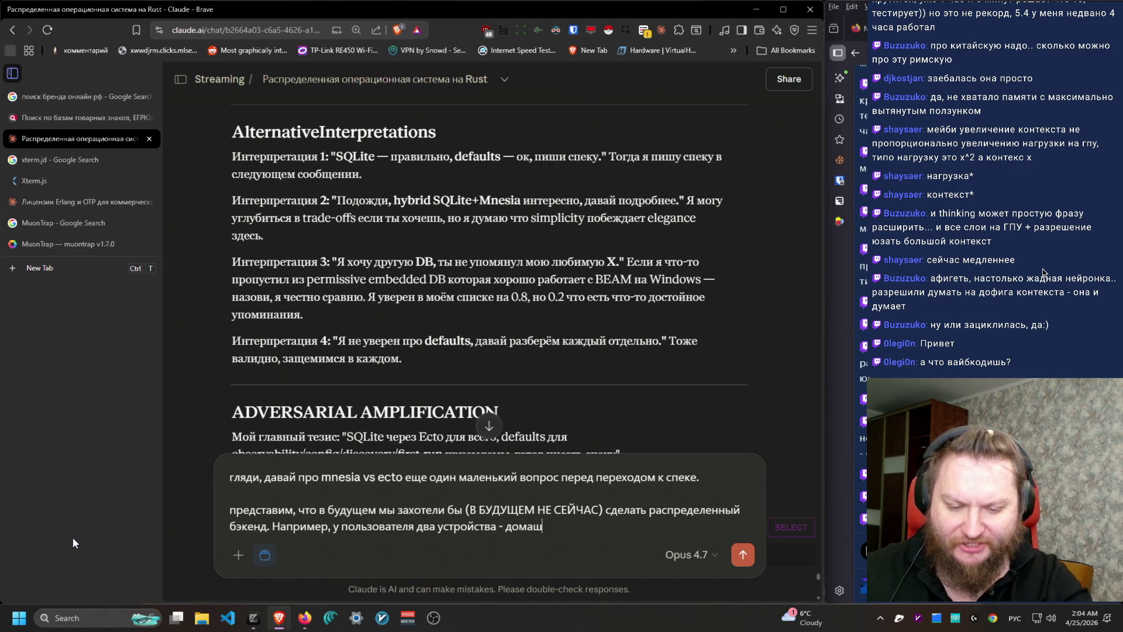
type("мпьютер и ")
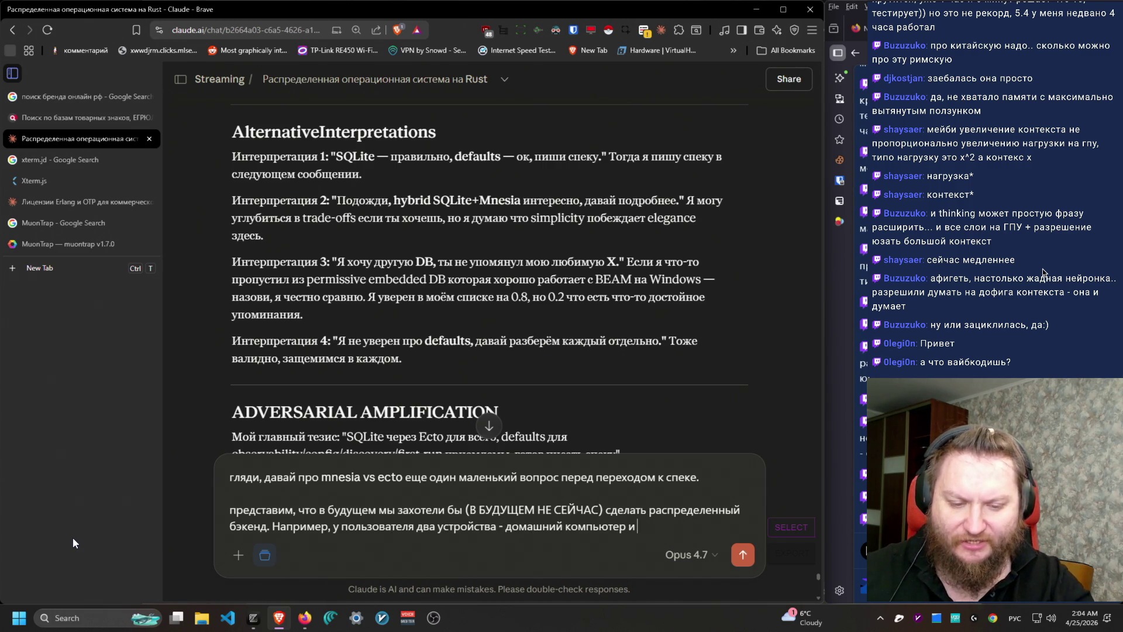
type("ноутбук, ")
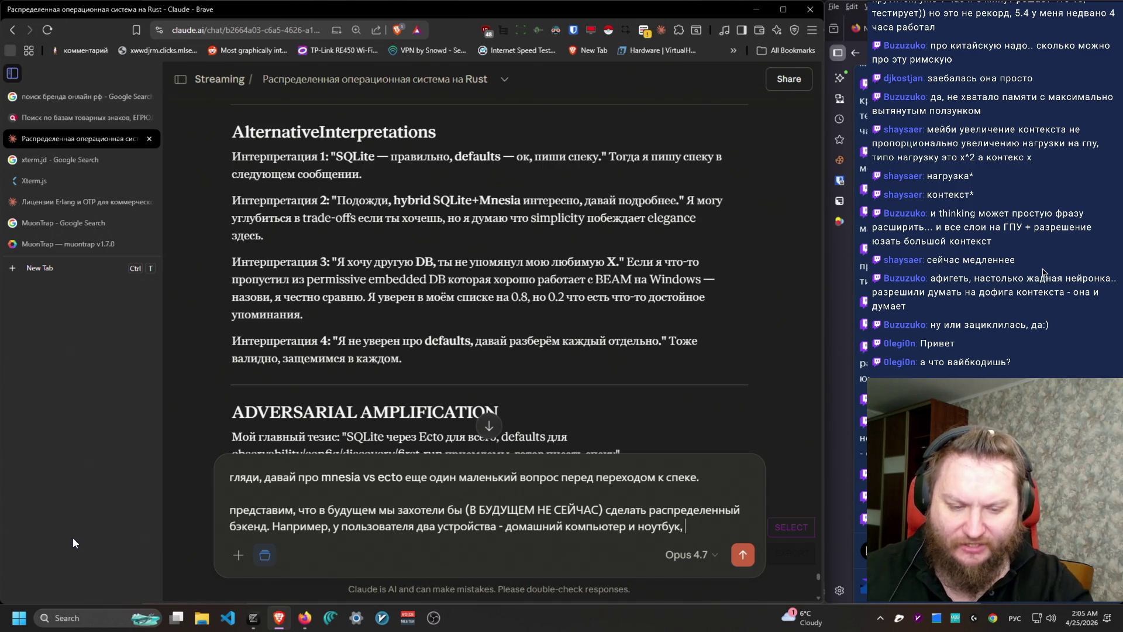
type("и тогда он с")
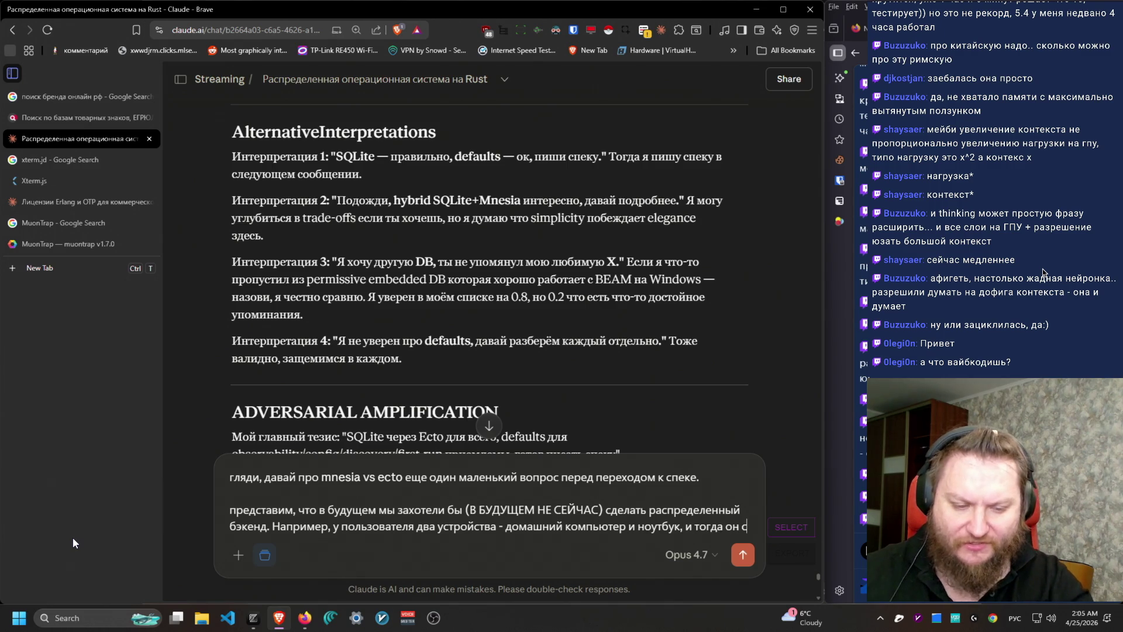
type("могсмотреть ")
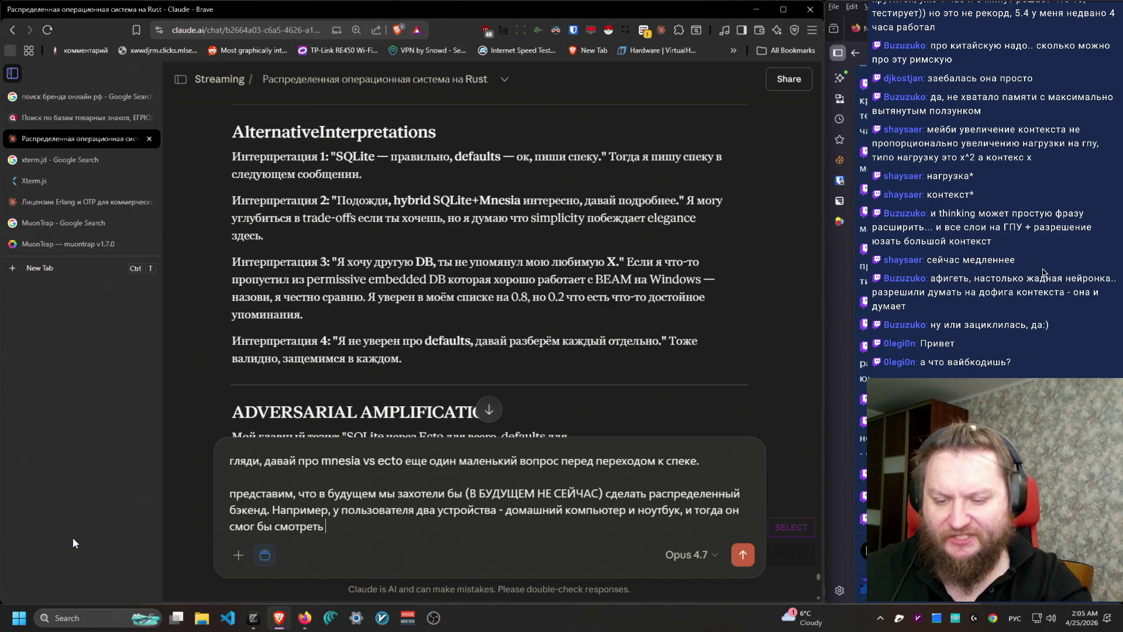
type("на одном ране ")
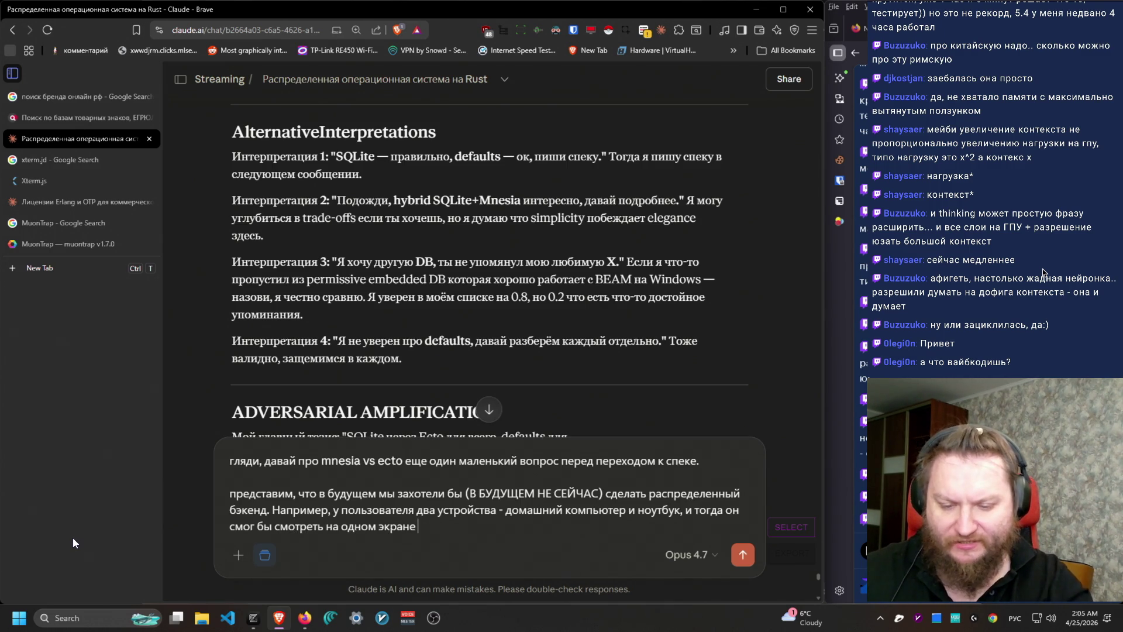
type("на нашем")
key("alt+shift")
type("WM)")
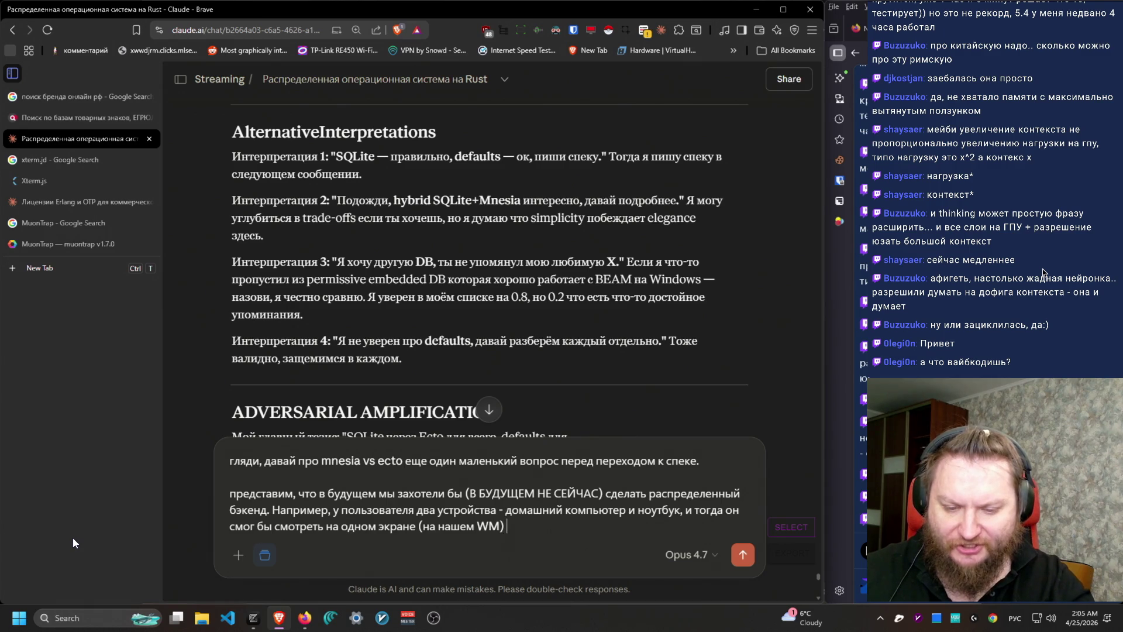
type(" приложения ")
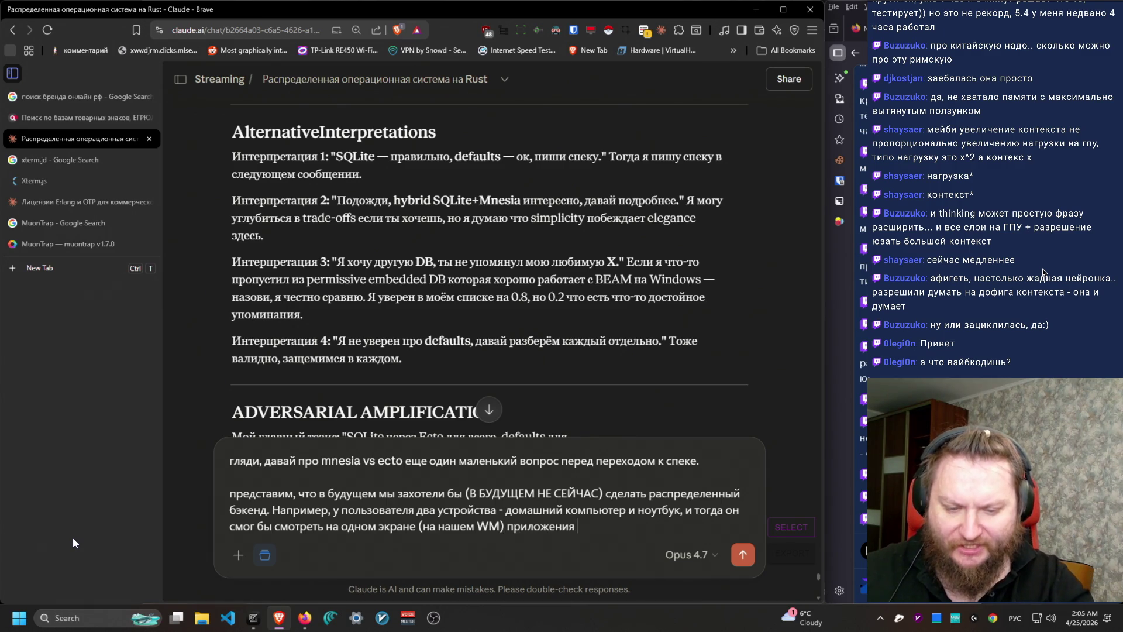
type("сразу с двух устройств")
key("shift+Return")
key("shift+Return")
type("если это так, ")
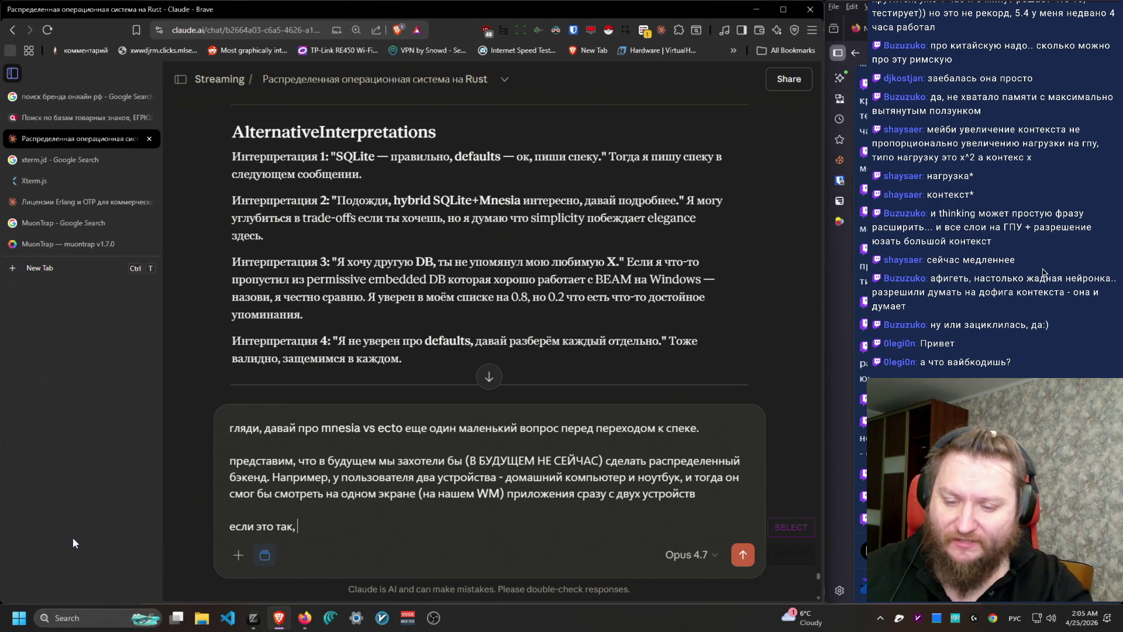
type("стоит ли ка")
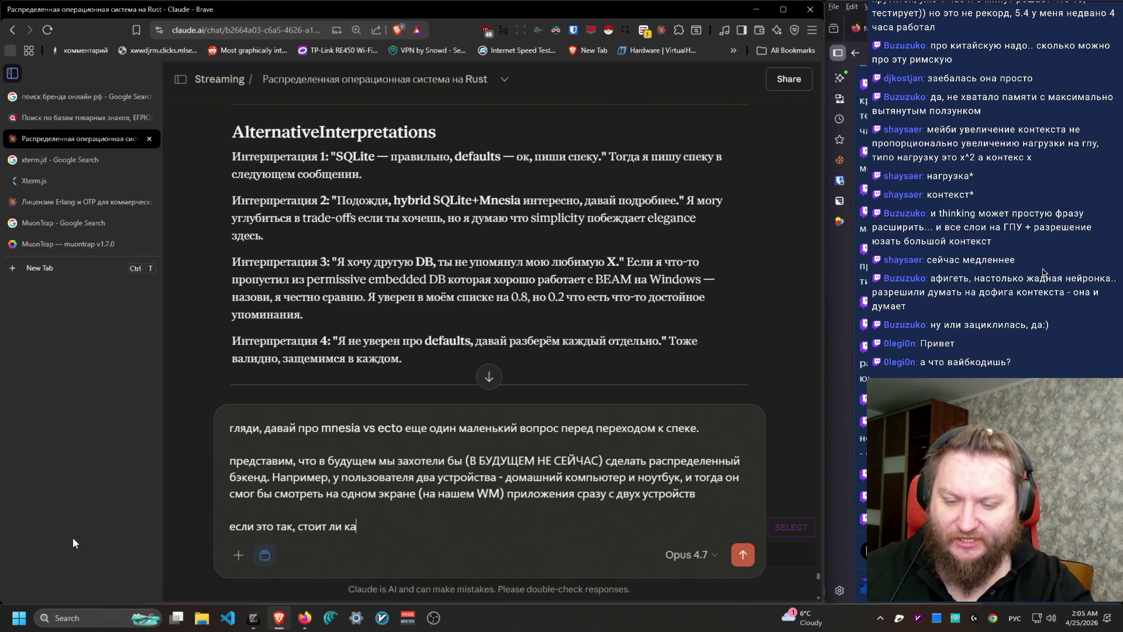
type("к-то пе")
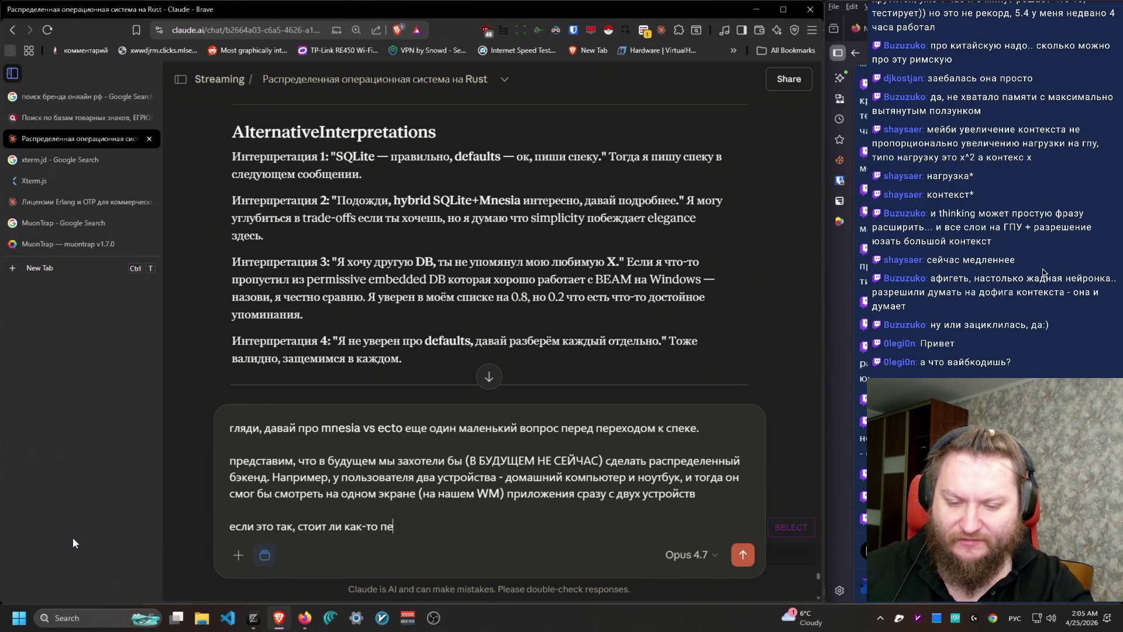
type("ресмотреть наши")
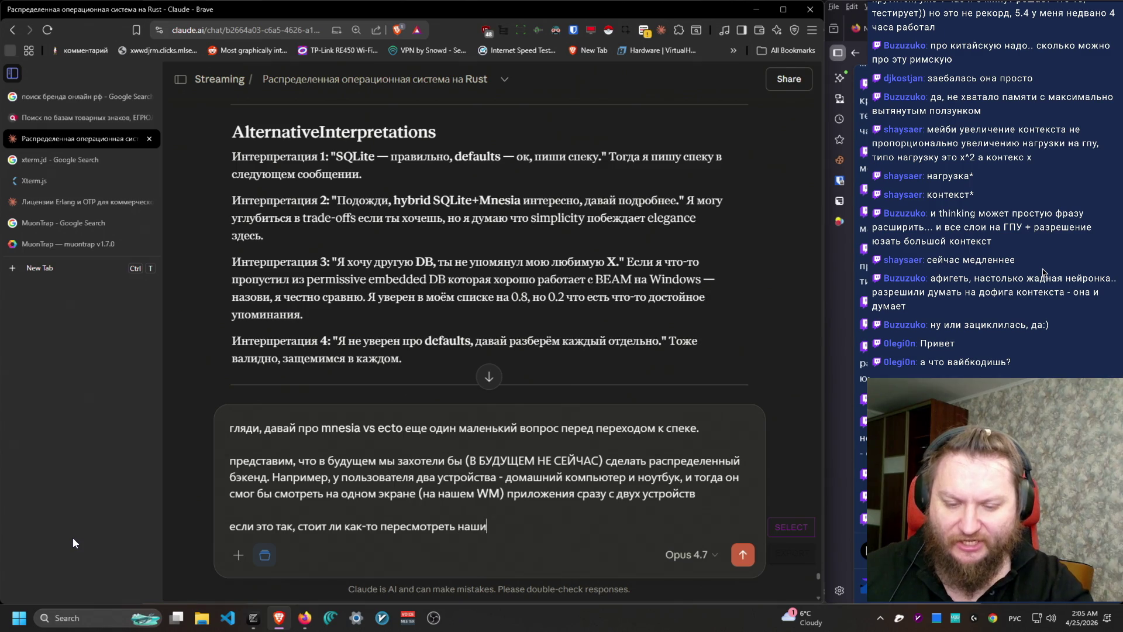
type(" архитектурные идеи в сам")
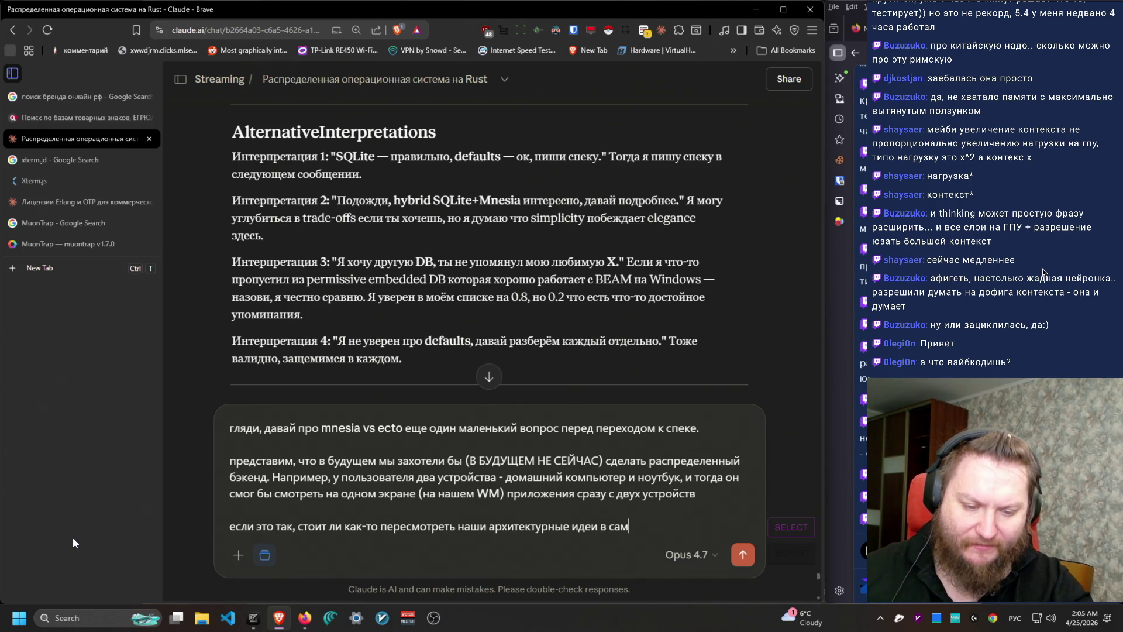
key("ctrl+BackSpace")
key("ctrl+BackSpace")
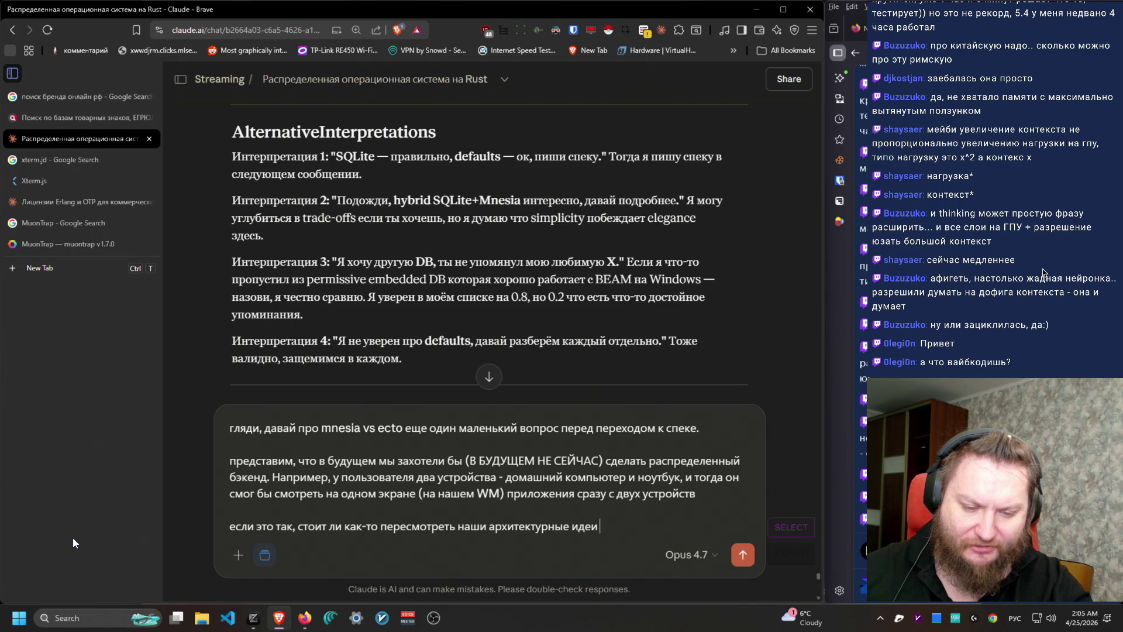
Step: Add that the goal is avoiding wrong decisions now, ask if Mnesia enables distributed DB code, and send
type("?Не чтобы это реализовы")
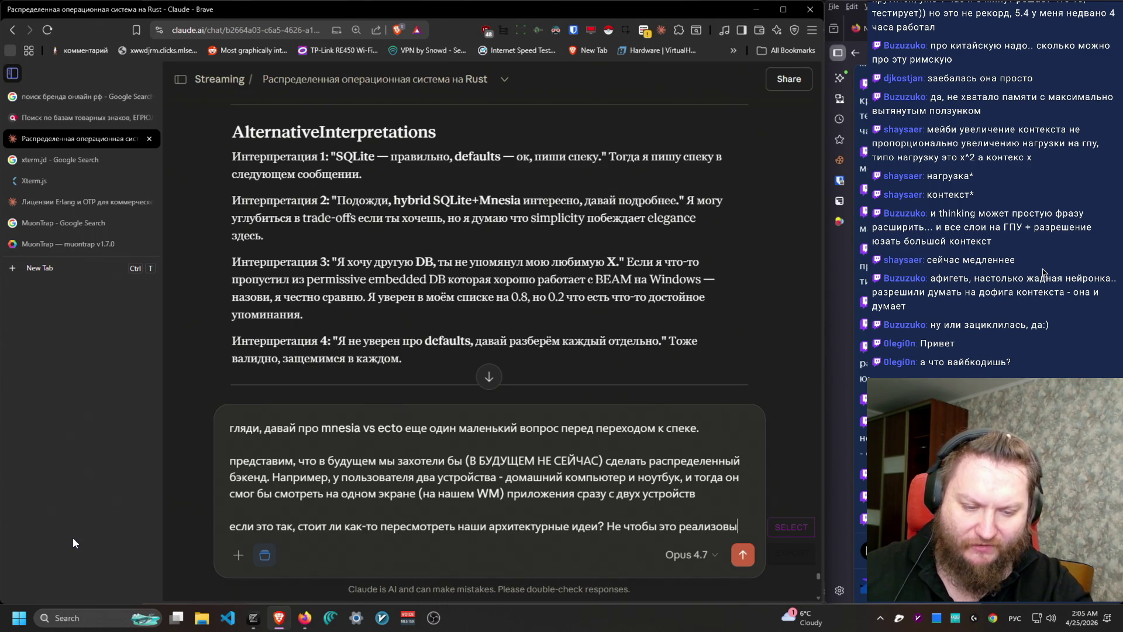
type("вать сейчас, а чтобы не принять сейчас как")
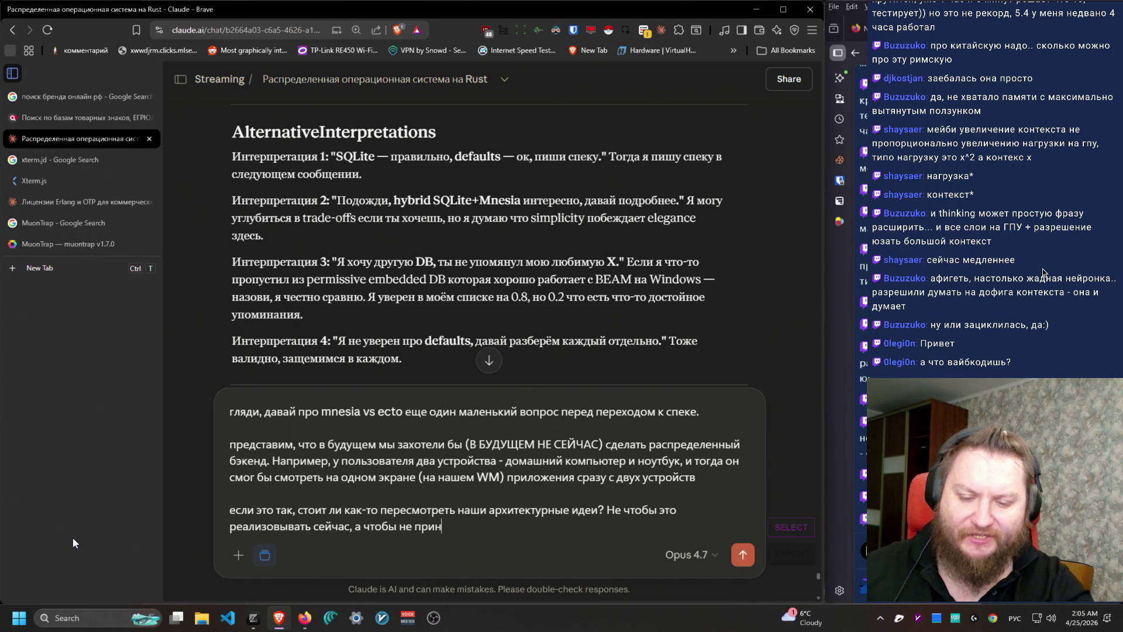
type("ие-то")
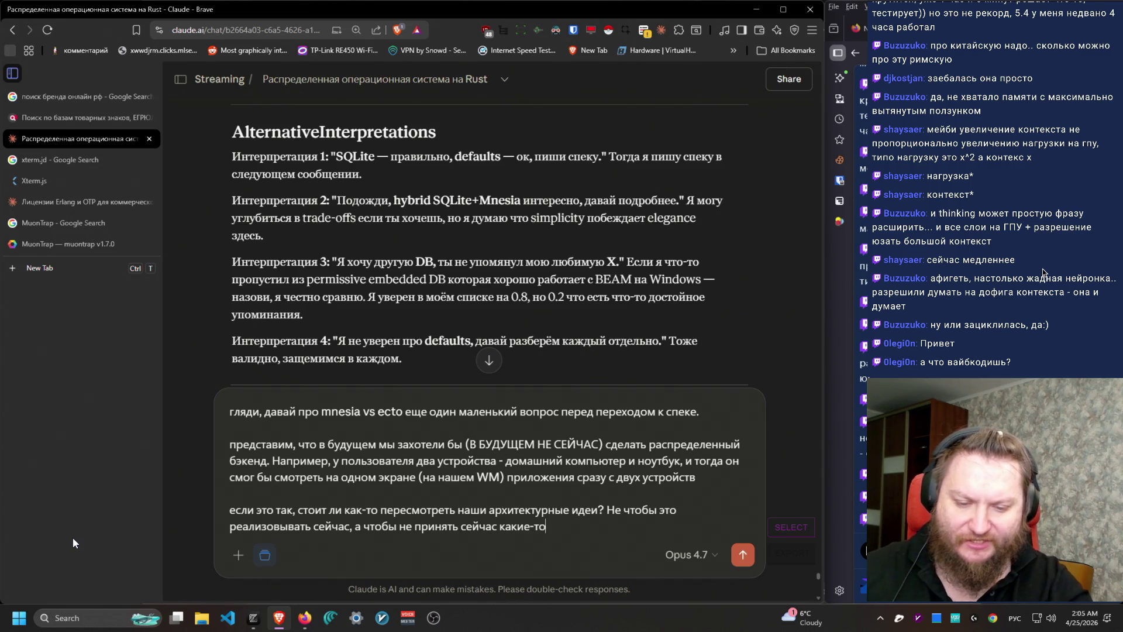
type(" изначально неправильны")
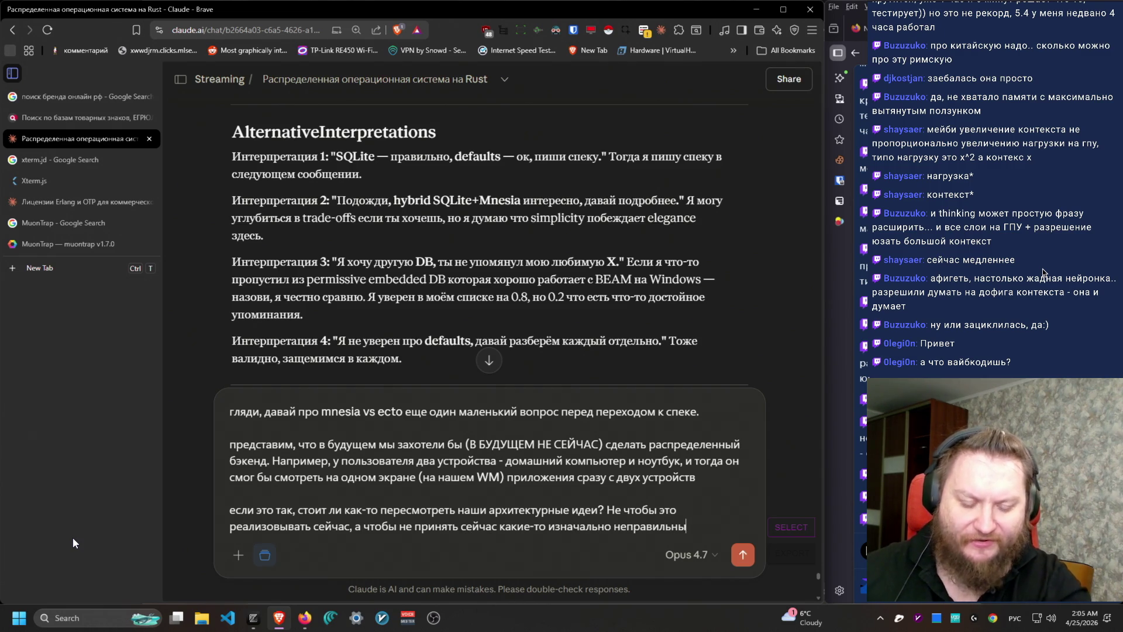
type("е архитектурные по")
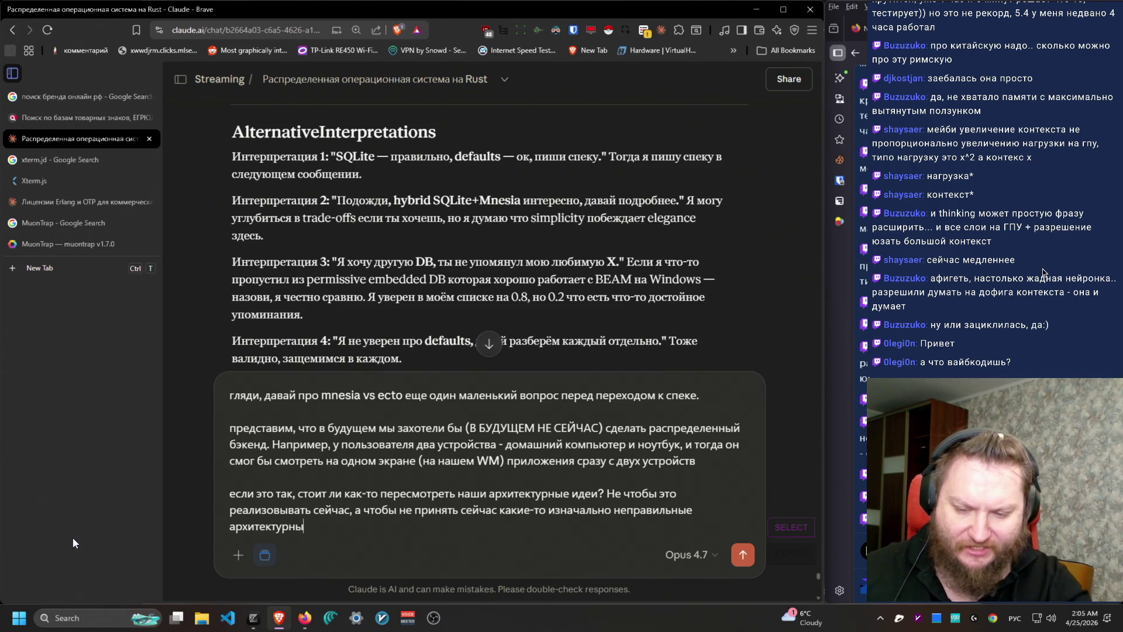
key("shift+Return")
key("shift+Return")
type("в том")
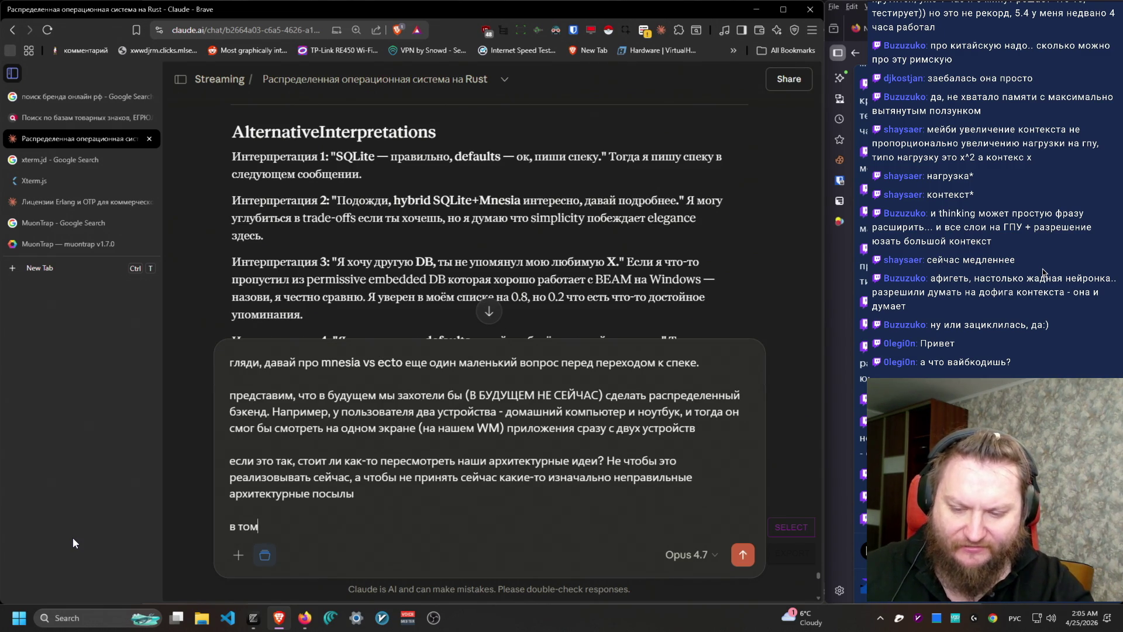
type(" чи может быть")
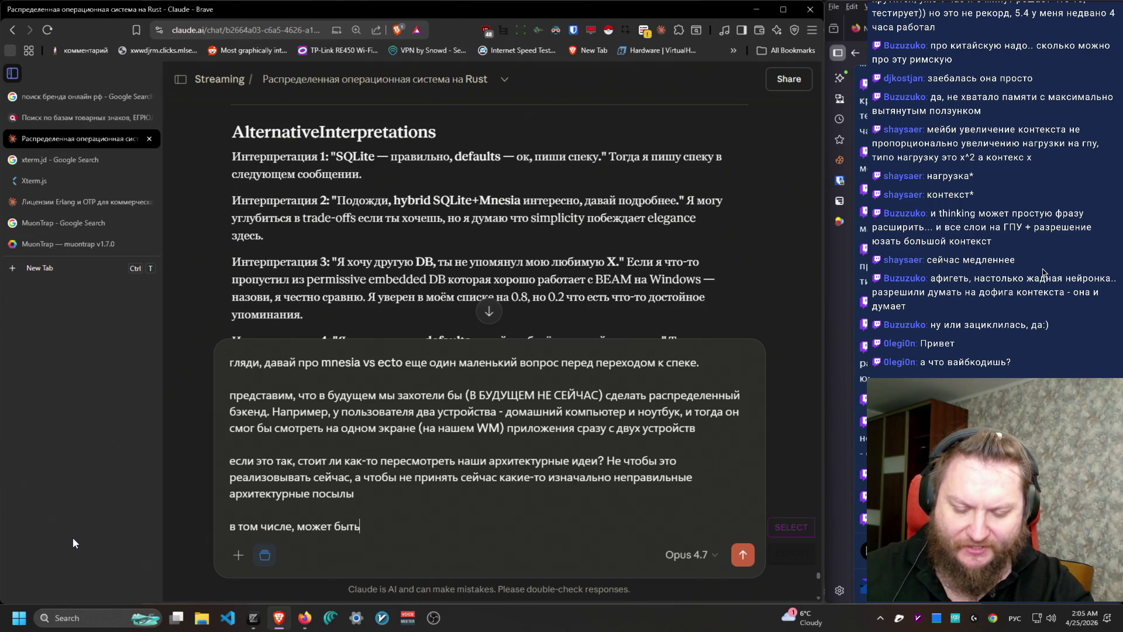
type(", нам реально нуж")
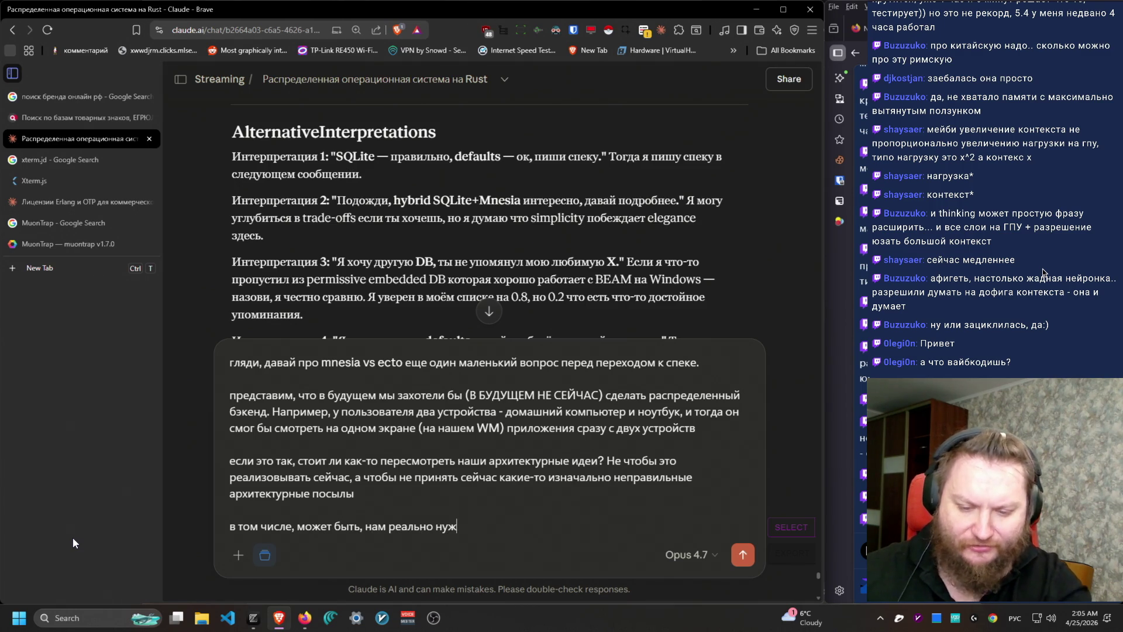
type("но испольбз")
type("льзова")
key("alt+shift")
type("потому что")
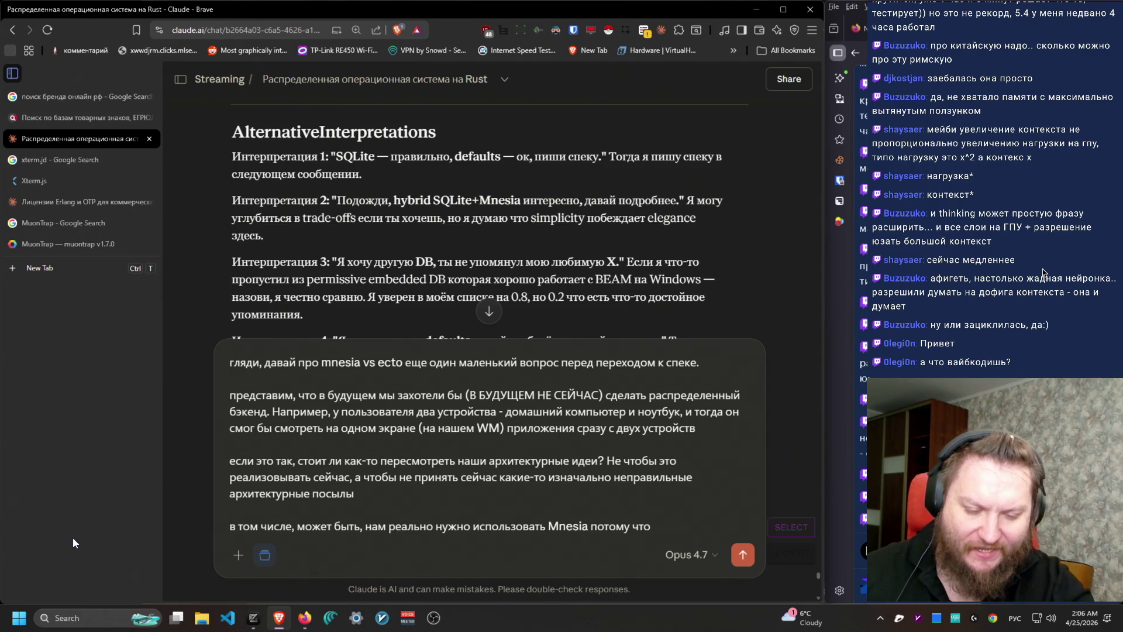
type(" она позволит написать сразу же")
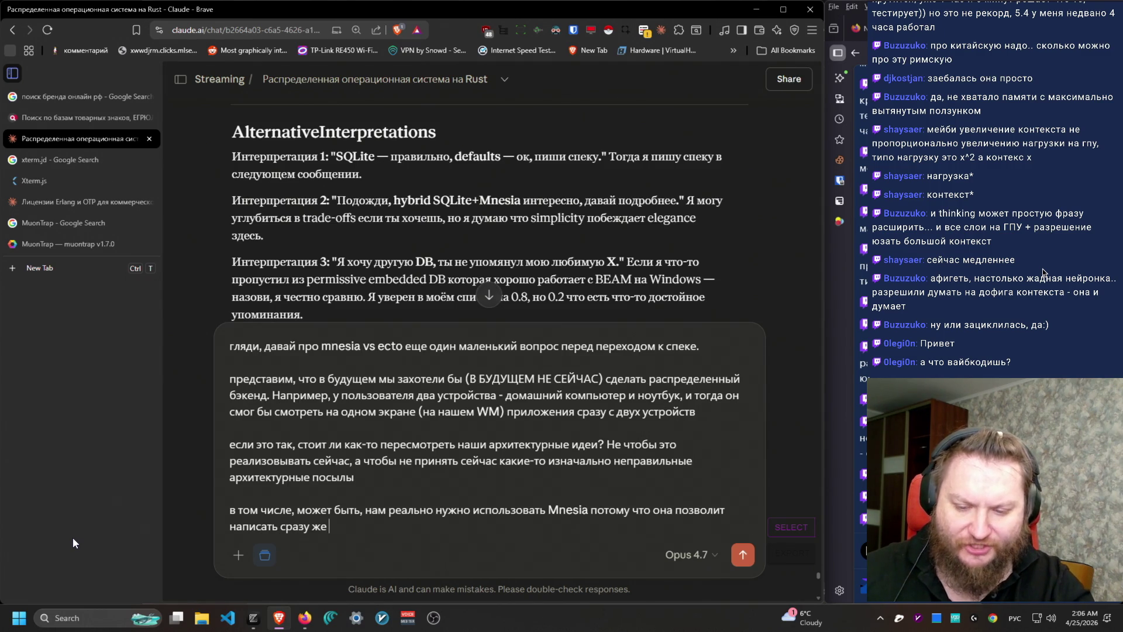
key("alt+shift")
type("distributed")
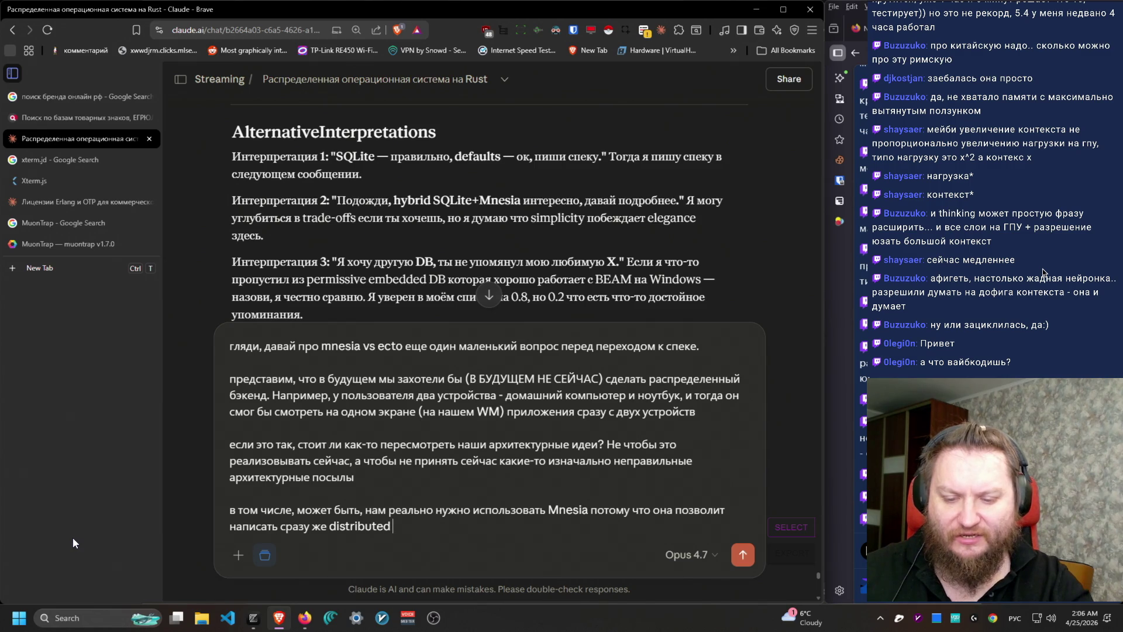
type(" код для бд?")
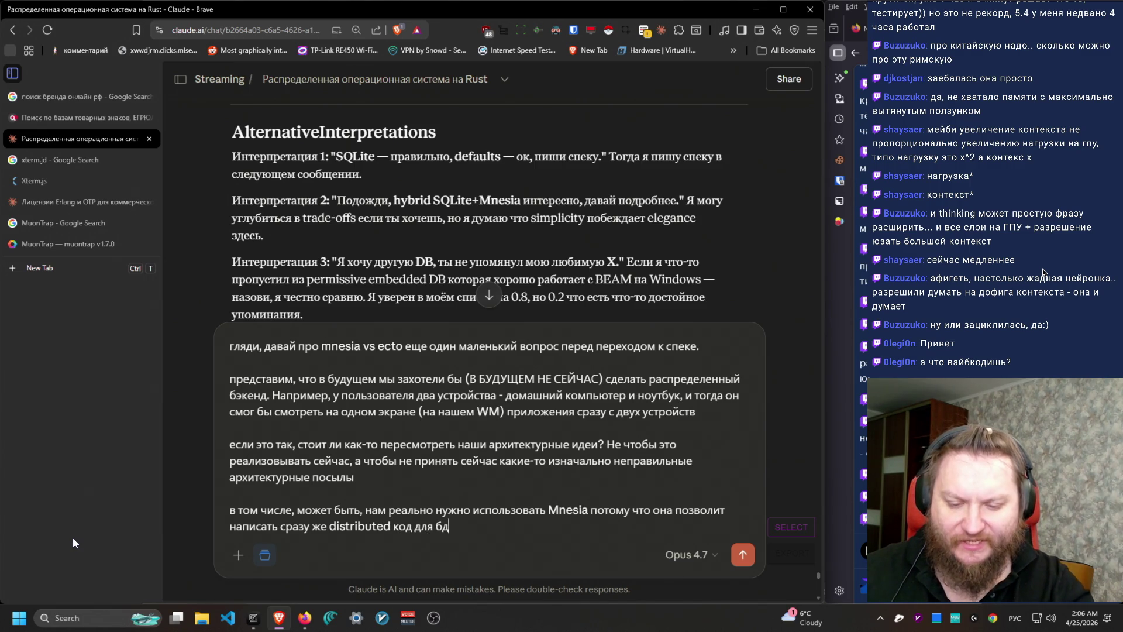
key("Return")
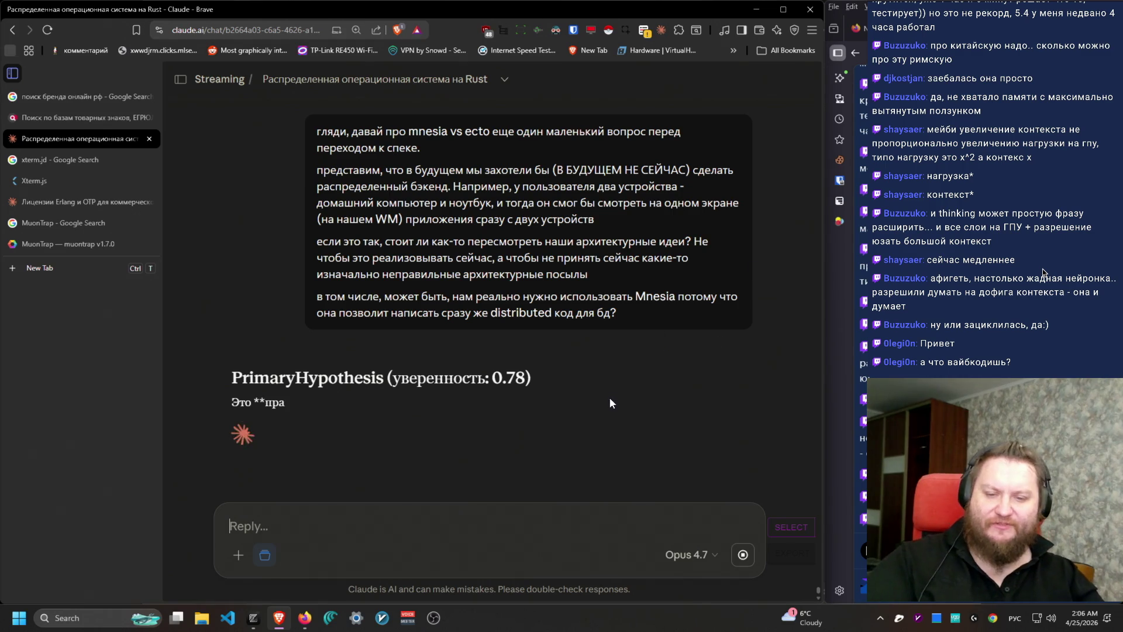
Step: Highlight the 0.78 confidence, the reply's opening sentence and the identity-and-storage point while reading
double_click(509, 367)
mouse_move(194, 274)
left_mouse_down()
mouse_move(462, 288)
mouse_move(479, 308)
left_mouse_up()
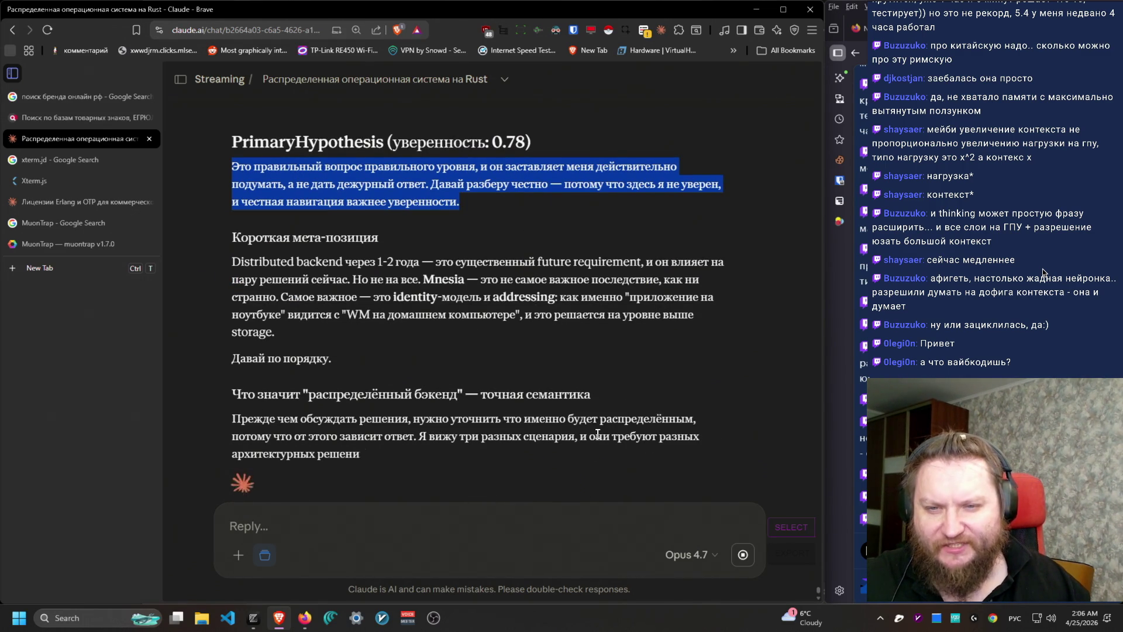
mouse_move(226, 134)
left_mouse_down()
mouse_move(418, 241)
mouse_move(374, 179)
mouse_move(243, 151)
mouse_move(240, 165)
mouse_move(247, 153)
mouse_move(480, 183)
mouse_move(419, 167)
mouse_move(425, 182)
mouse_move(287, 183)
mouse_move(235, 147)
mouse_move(304, 182)
mouse_move(283, 185)
mouse_move(592, 183)
mouse_move(558, 183)
mouse_move(517, 239)
mouse_move(234, 147)
mouse_move(281, 183)
mouse_move(231, 145)
mouse_move(527, 200)
mouse_move(232, 147)
mouse_move(585, 328)
mouse_move(642, 465)
mouse_move(632, 467)
mouse_move(234, 295)
mouse_move(236, 131)
mouse_move(237, 143)
mouse_move(245, 129)
mouse_move(233, 130)
mouse_move(390, 379)
left_mouse_up()
scroll(544, 395, "down", 2)
scroll(544, 394, "down", 2)
scroll(663, 468, "down", 1)
left_click(390, 379)
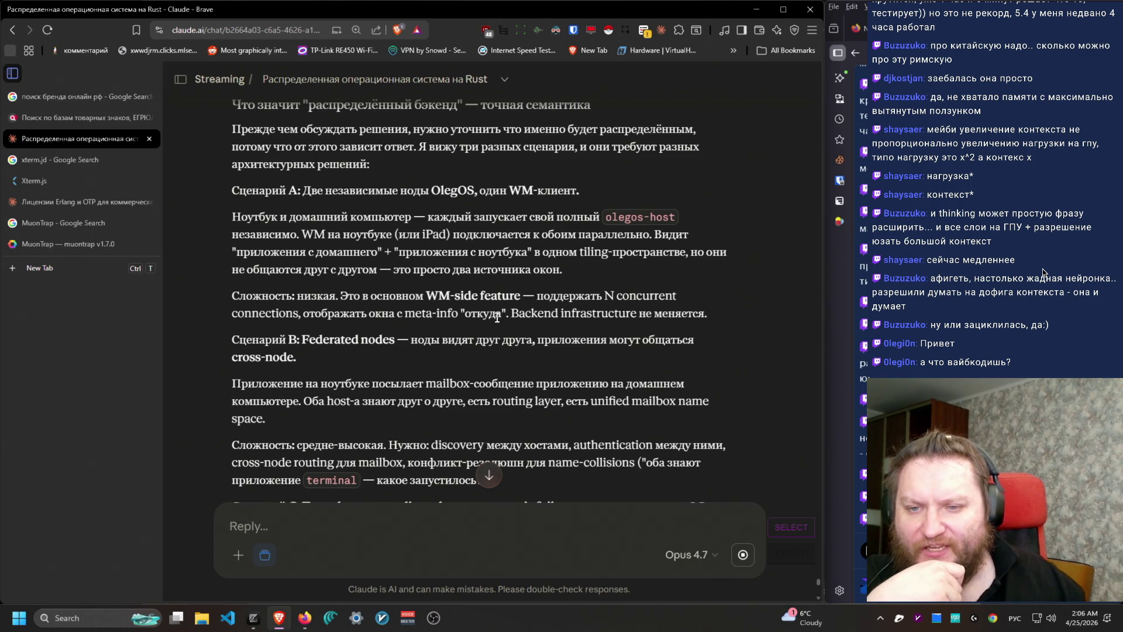
scroll(496, 319, "down", 1)
mouse_move(232, 152)
left_mouse_down()
mouse_move(608, 216)
mouse_move(587, 204)
mouse_move(238, 162)
mouse_move(223, 148)
mouse_move(440, 157)
mouse_move(561, 222)
mouse_move(644, 450)
left_mouse_up()
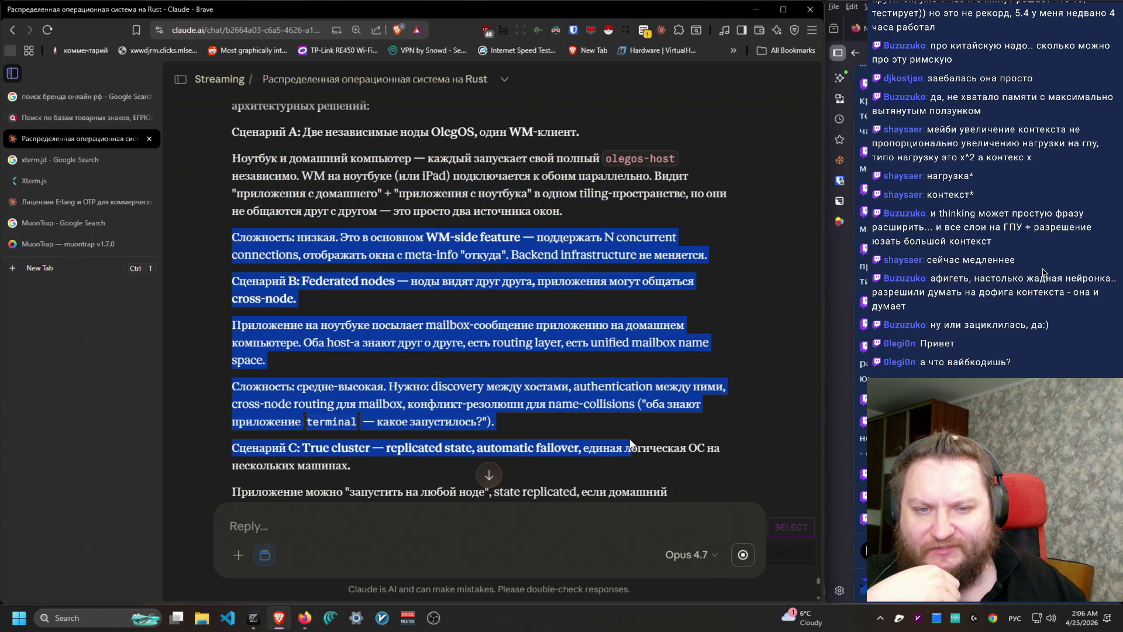
left_click(749, 475)
mouse_move(749, 479)
left_mouse_down()
mouse_move(228, 237)
mouse_move(211, 154)
mouse_move(286, 179)
mouse_move(433, 193)
mouse_move(304, 210)
mouse_move(219, 167)
mouse_move(229, 233)
left_mouse_up()
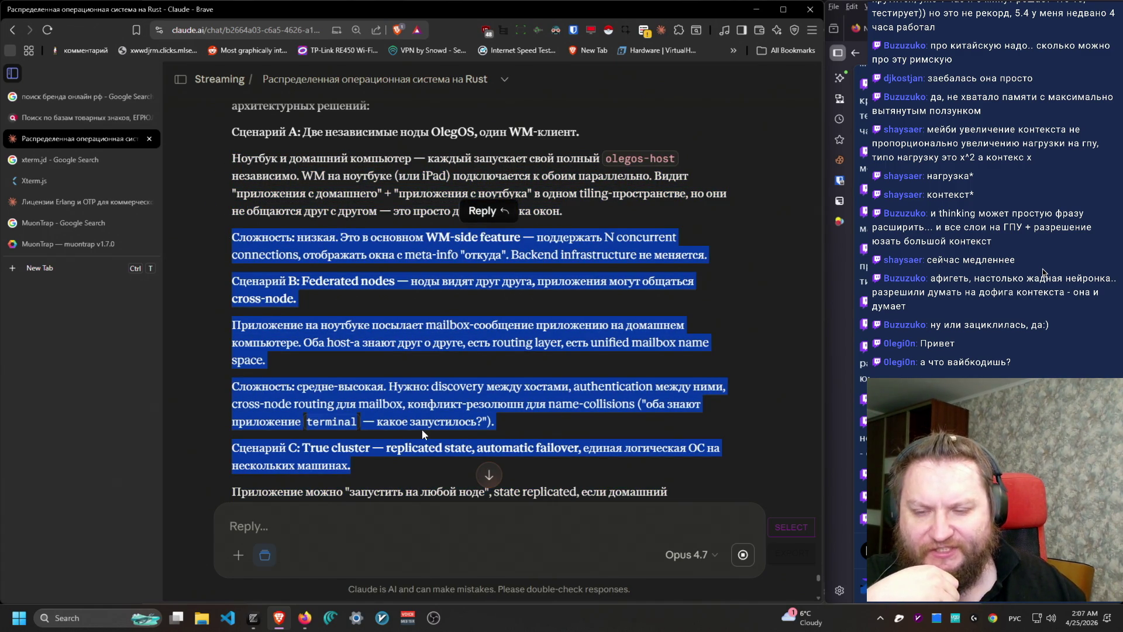
scroll(424, 433, "down", 1)
left_click(327, 189)
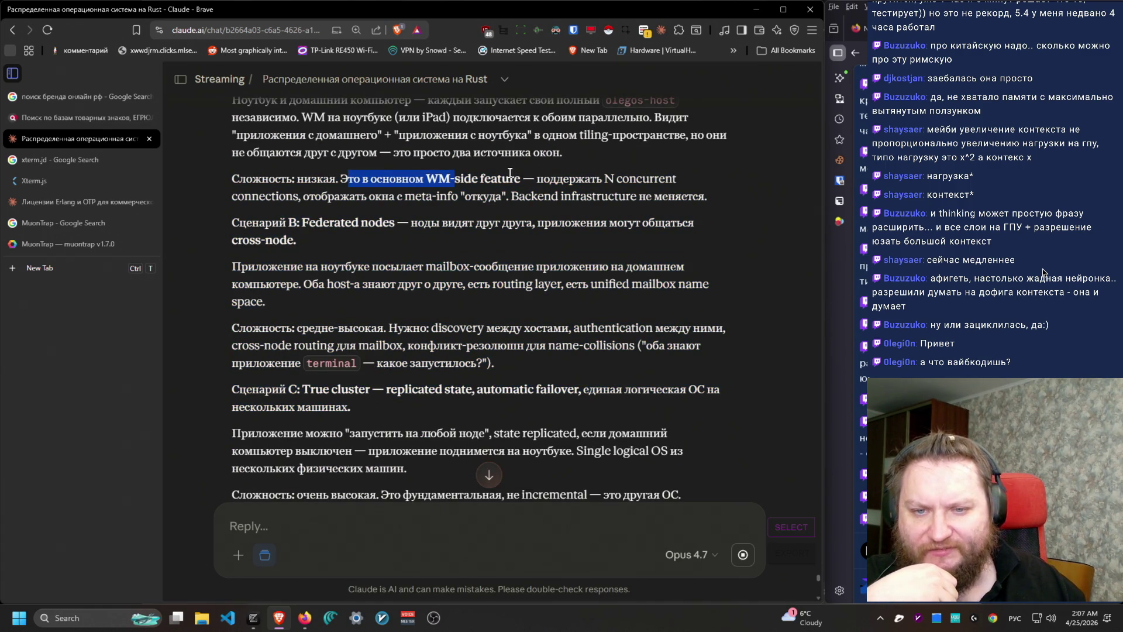
triple_click(370, 173)
mouse_move(723, 202)
left_mouse_down()
mouse_move(237, 172)
mouse_move(234, 196)
mouse_move(579, 196)
mouse_move(676, 142)
mouse_move(698, 169)
mouse_move(684, 155)
left_mouse_up()
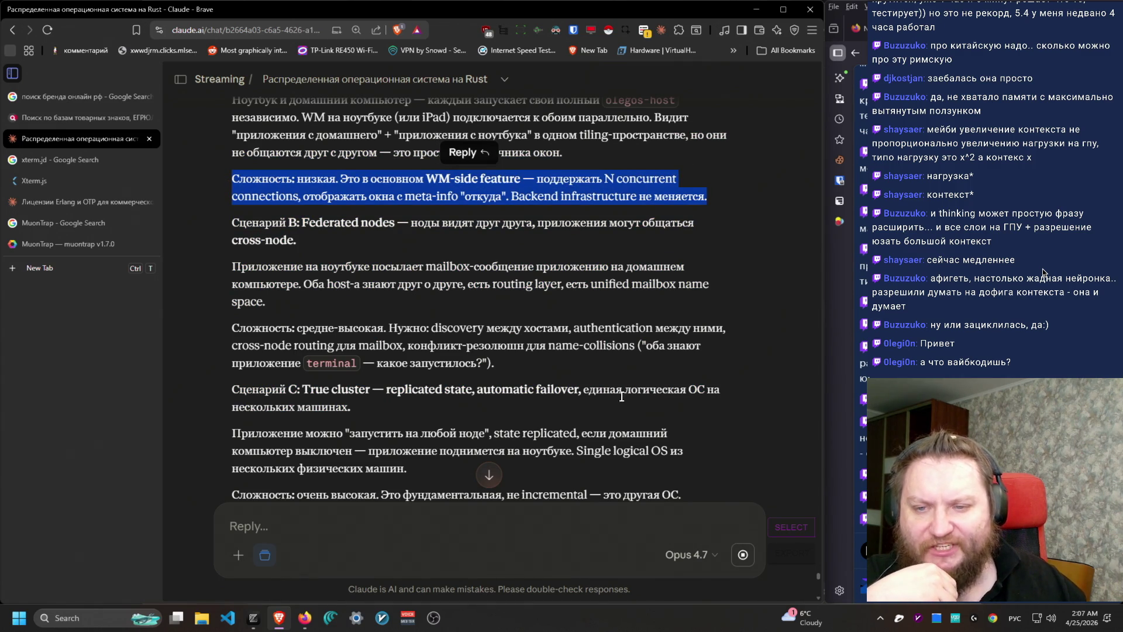
scroll(621, 398, "down", 1)
mouse_move(412, 187)
left_mouse_down()
mouse_move(415, 159)
mouse_move(233, 165)
left_mouse_up()
triple_click(349, 246)
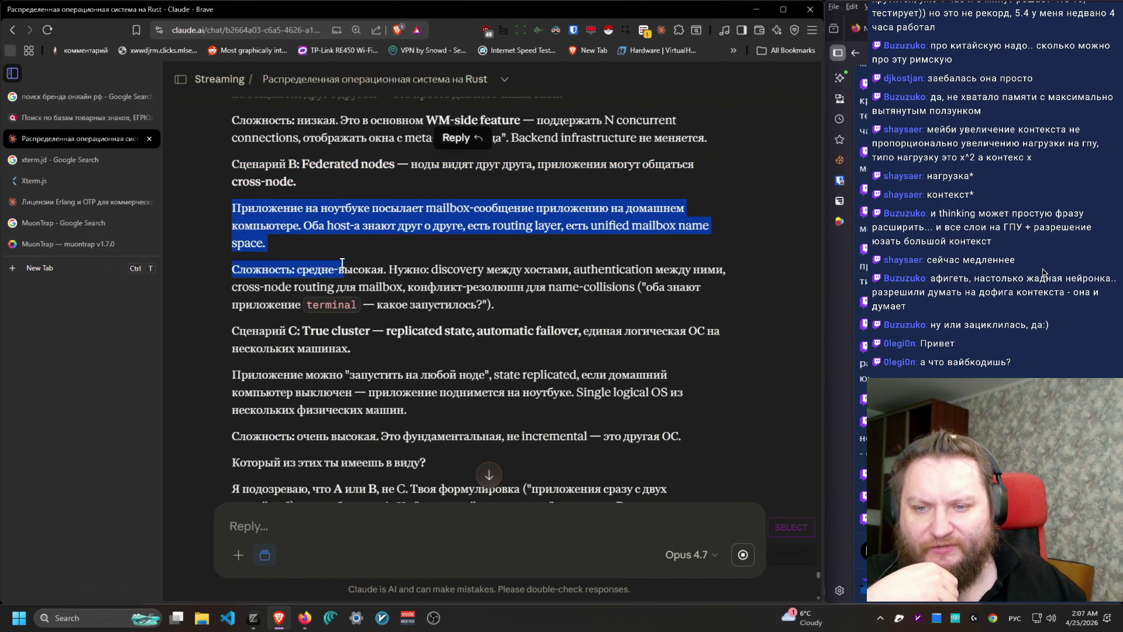
left_click_drag(531, 246, 563, 184)
triple_click(430, 244)
scroll(394, 390, "down", 2)
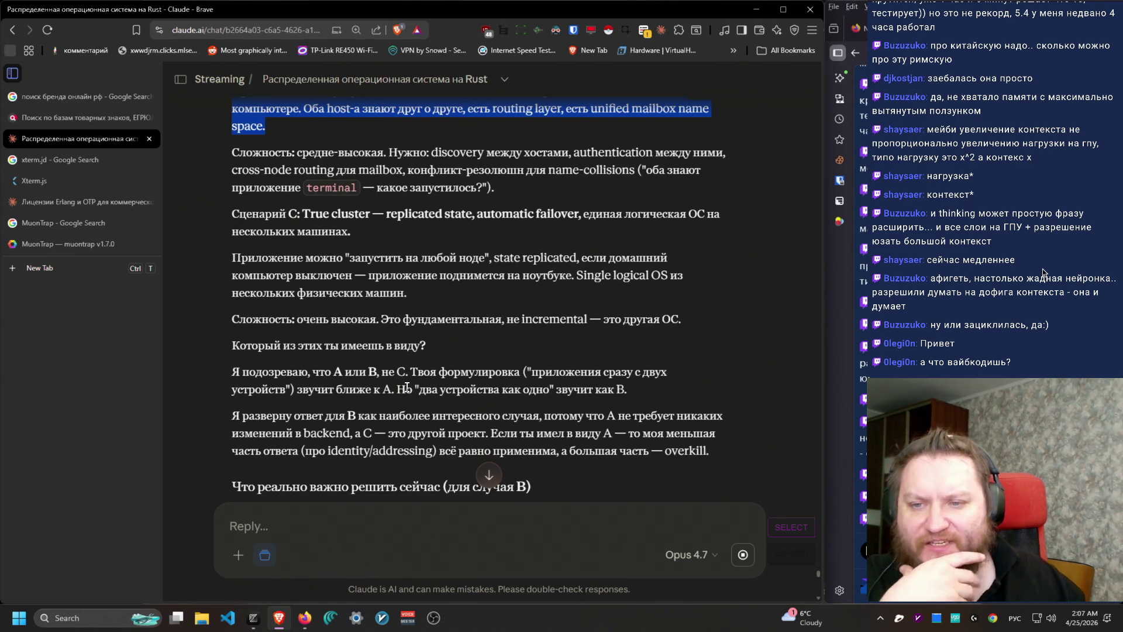
mouse_move(231, 151)
left_mouse_down()
mouse_move(471, 153)
mouse_move(559, 196)
mouse_move(211, 158)
left_mouse_up()
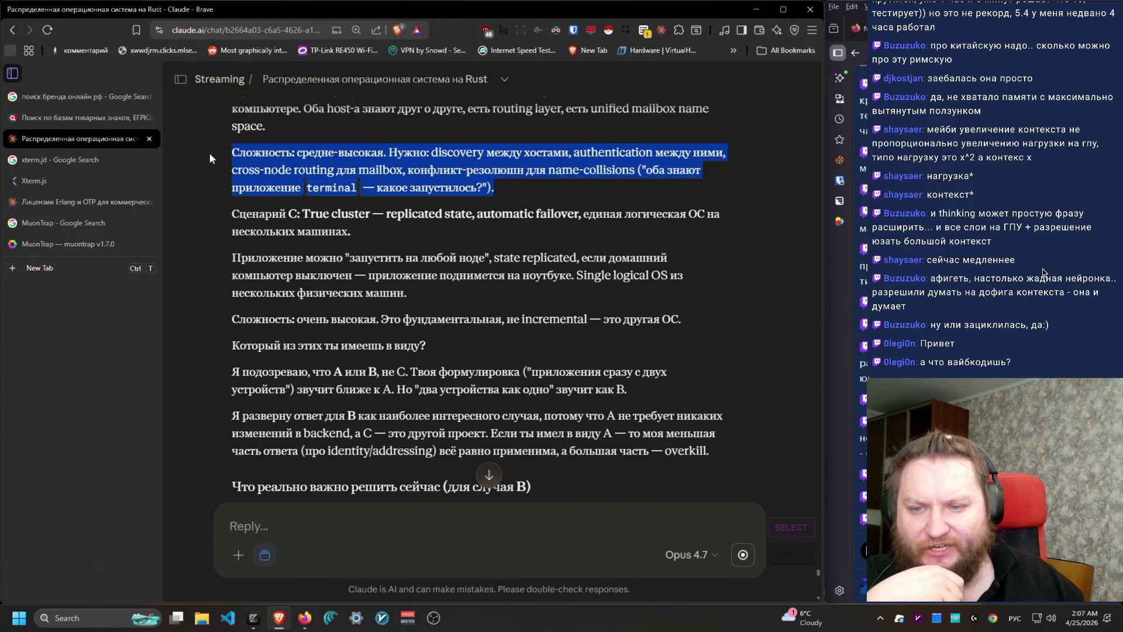
triple_click(224, 225)
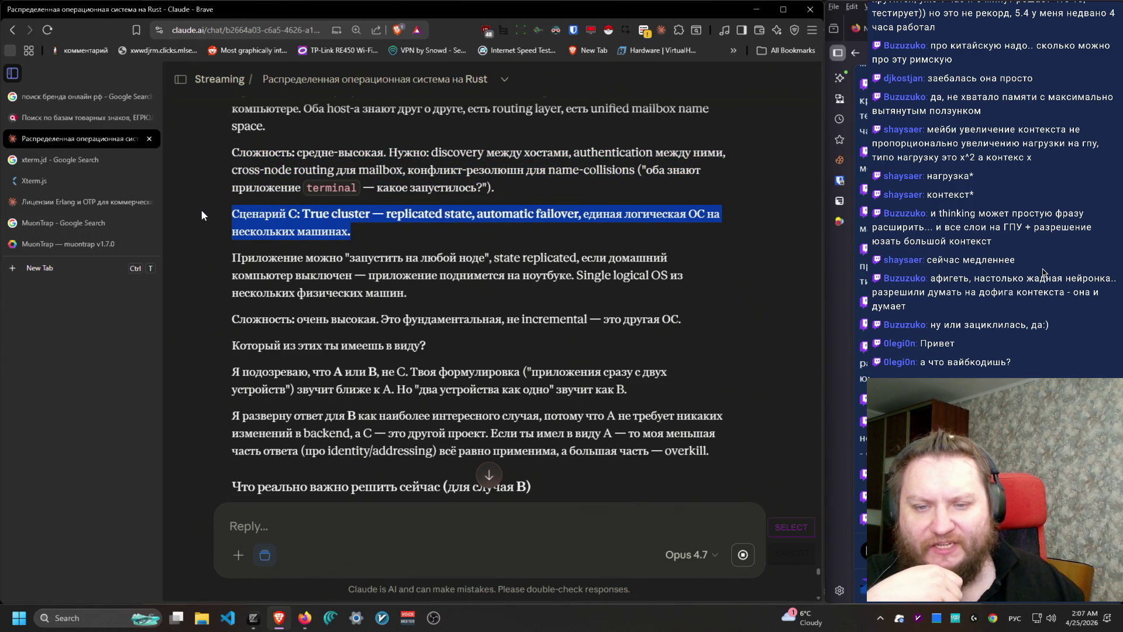
mouse_move(354, 231)
left_mouse_down()
mouse_move(588, 202)
mouse_move(592, 212)
mouse_move(579, 197)
left_mouse_up()
scroll(590, 434, "down", 1)
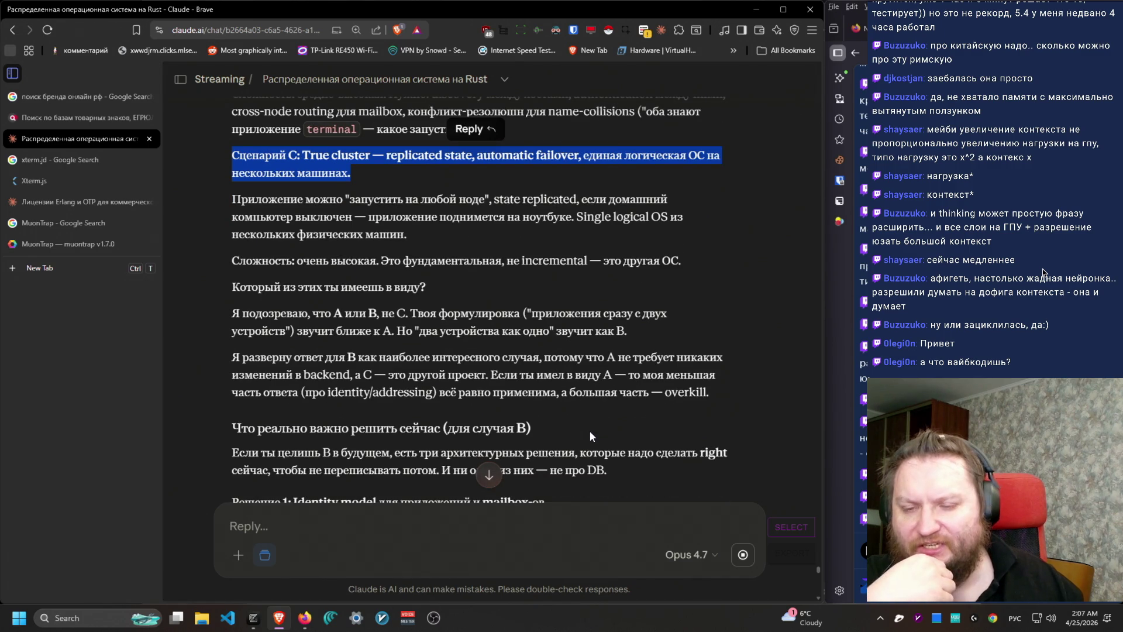
mouse_move(506, 259)
left_mouse_down()
mouse_move(506, 185)
mouse_move(213, 201)
mouse_move(414, 231)
left_mouse_up()
left_click(456, 235)
scroll(618, 370, "down", 2)
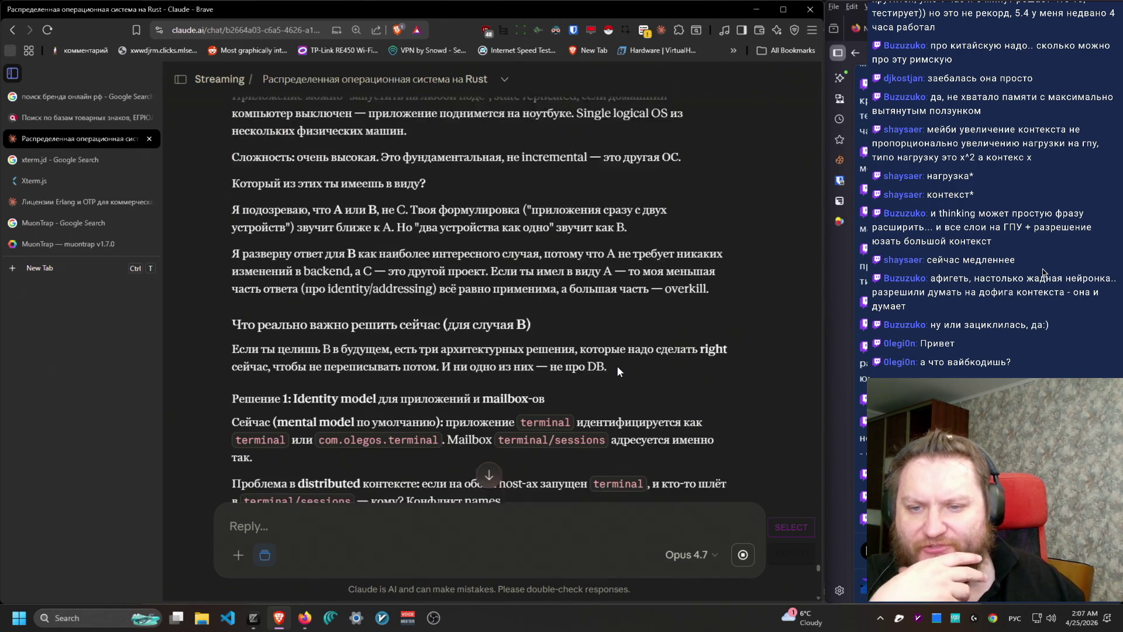
left_click_drag(730, 148, 207, 146)
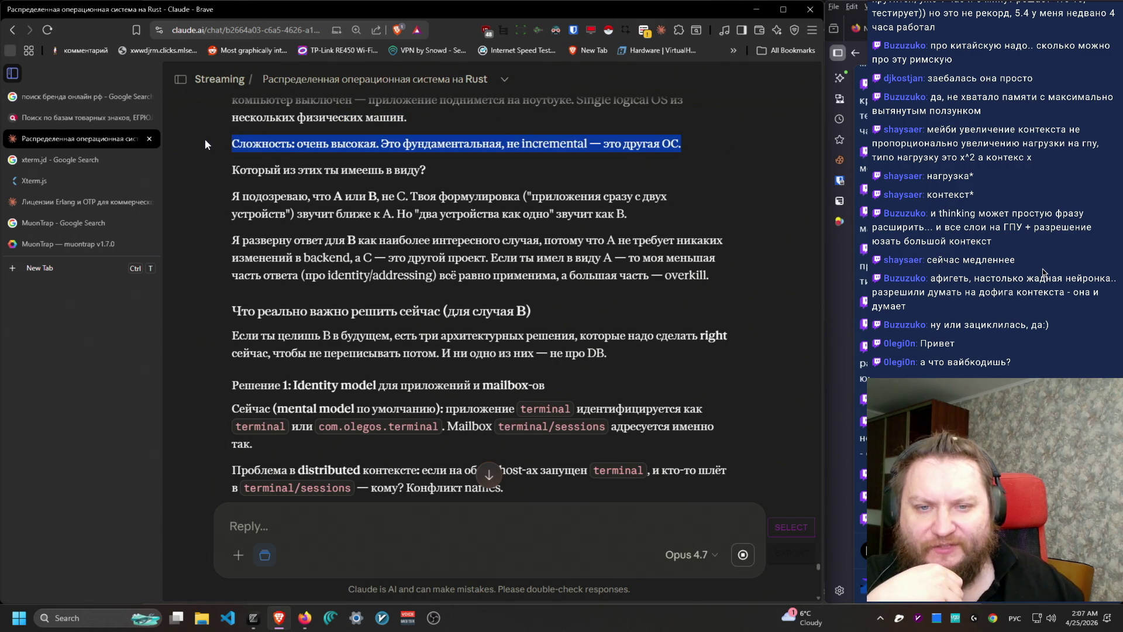
left_click_drag(736, 291, 241, 193)
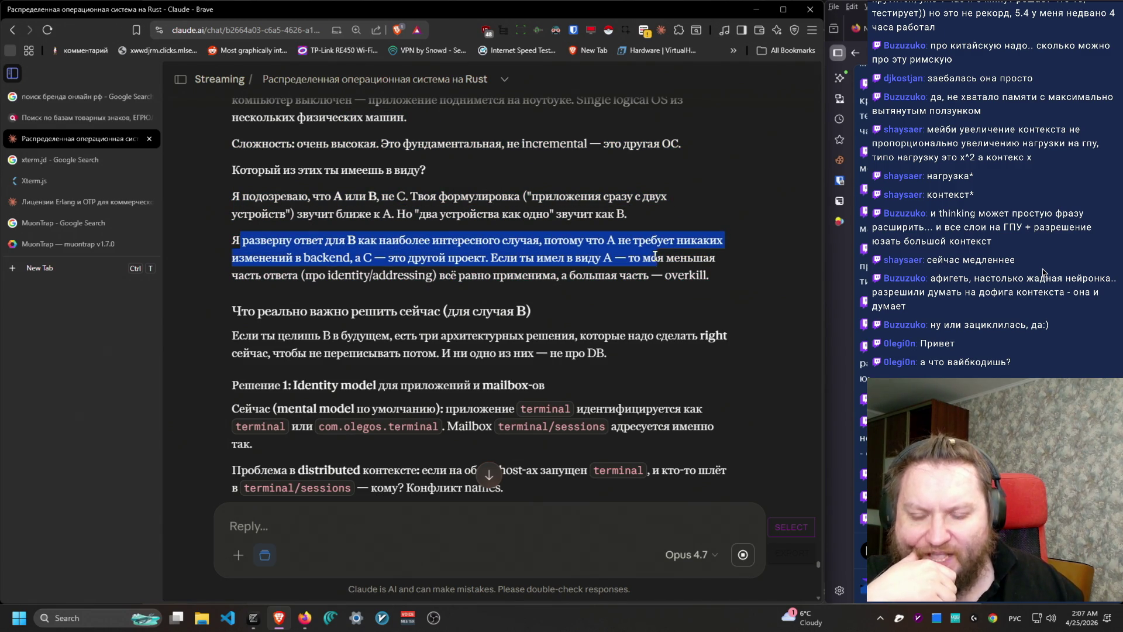